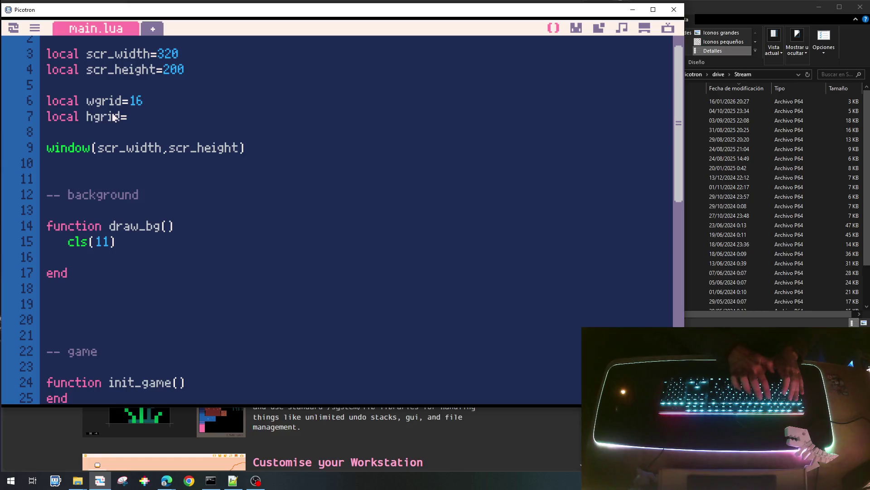
type("6")
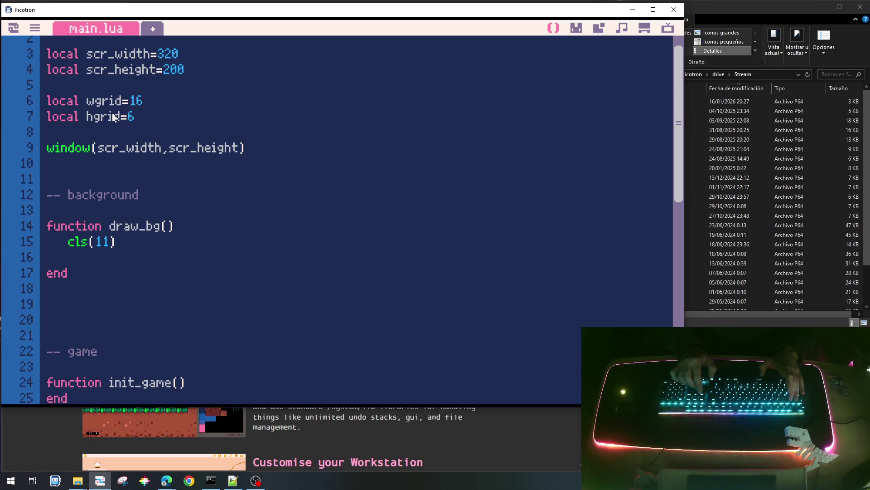
Make the grid 12 columns wide and 6 rows high (wgrid=12, hgrid=6).
key("Up")
key("BackSpace")
type("2")
key("Down")
key("Return")
key("Return")
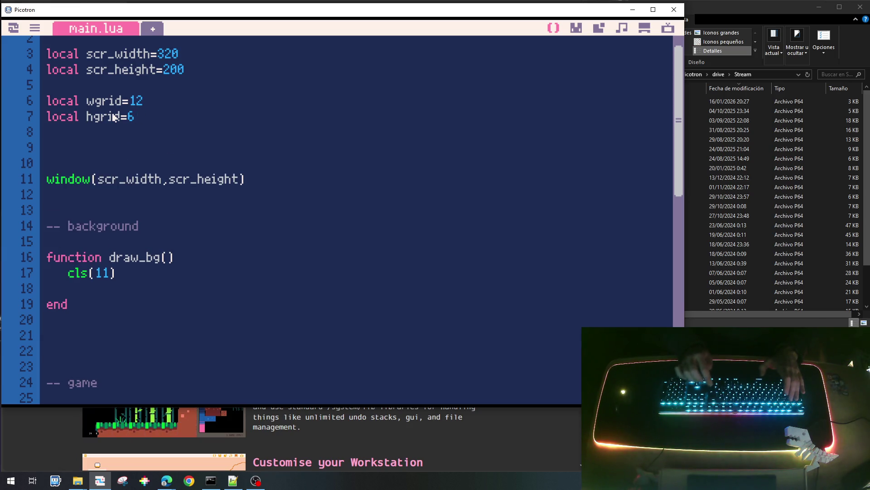
type("local wcell=32")
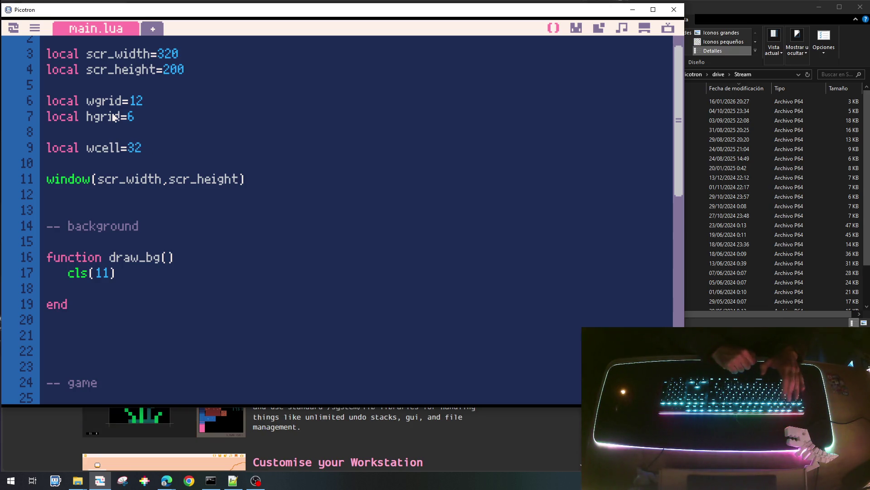
Declare local wcell=32, hcell=48, xgrid=32, ygrid=32 and begin a for loop in draw_bg.
key("Return")
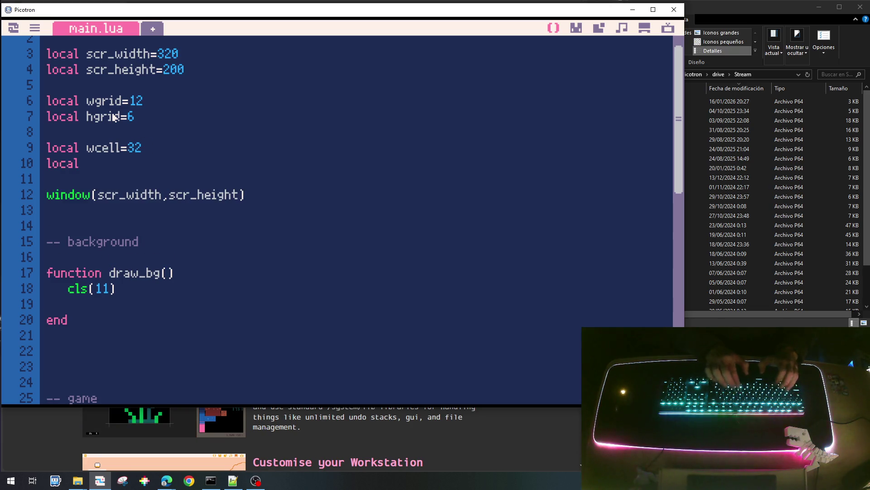
type(" hcell=")
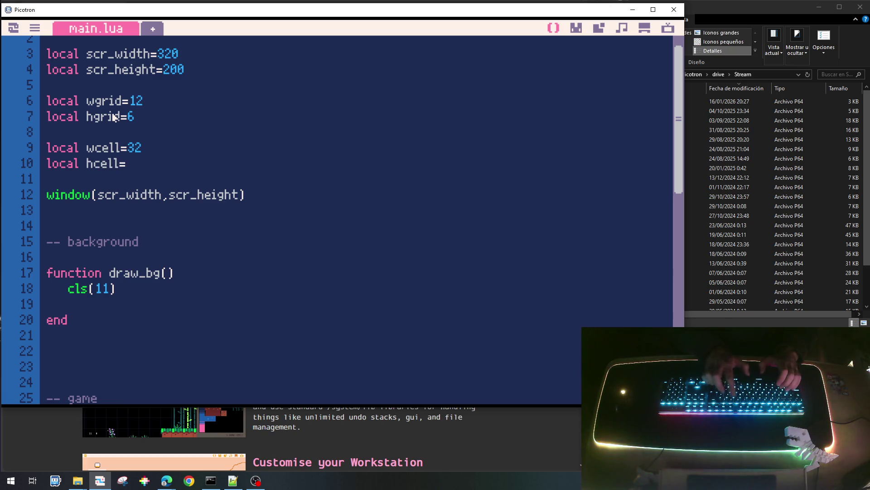
type("=")
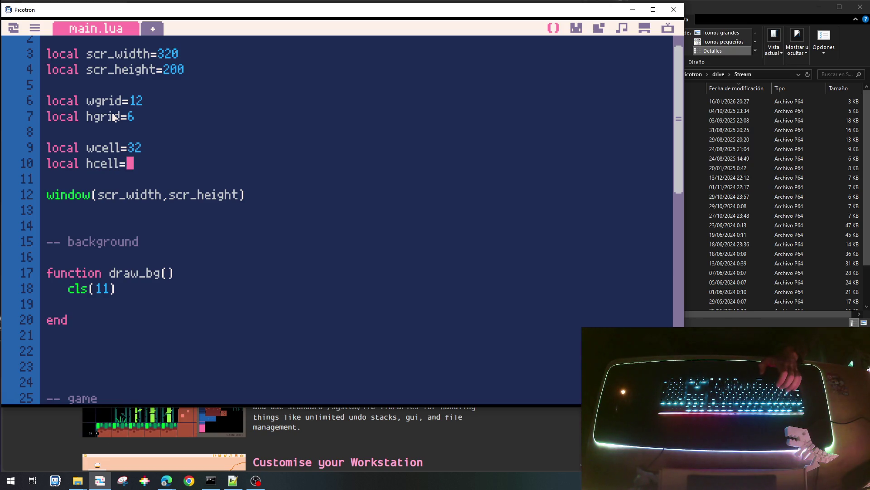
type("48")
key("Return")
key("Return")
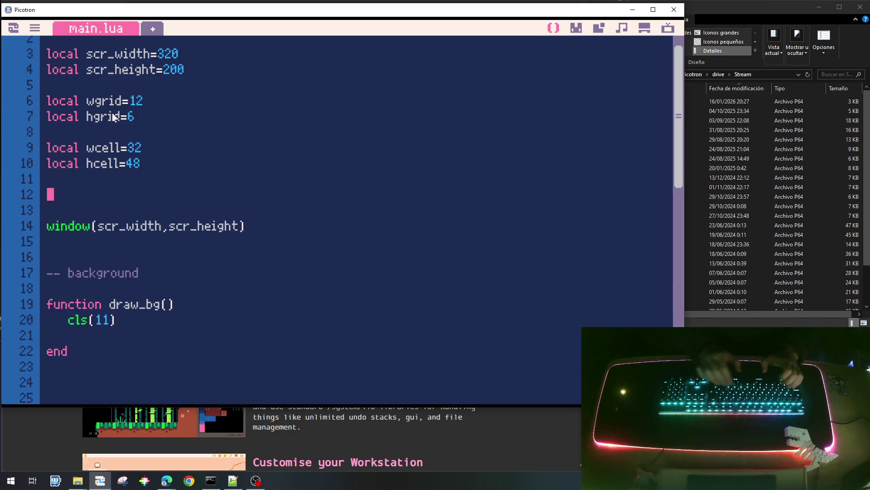
type("local")
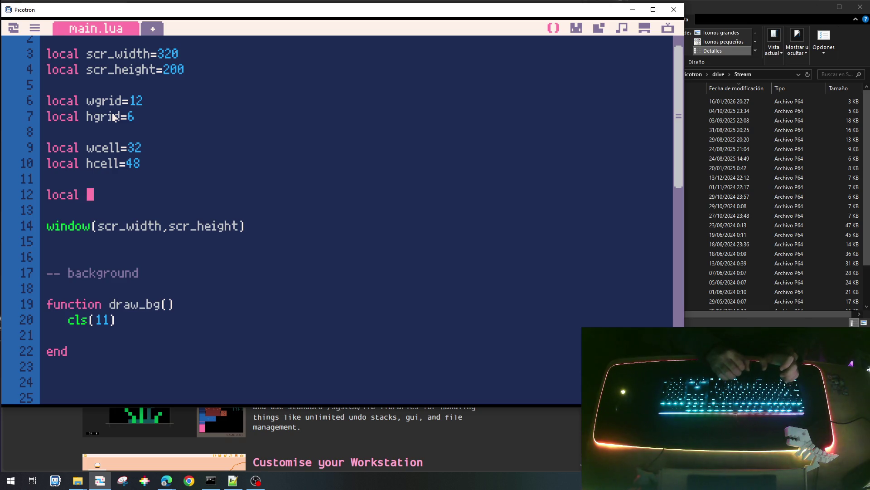
type("griod")
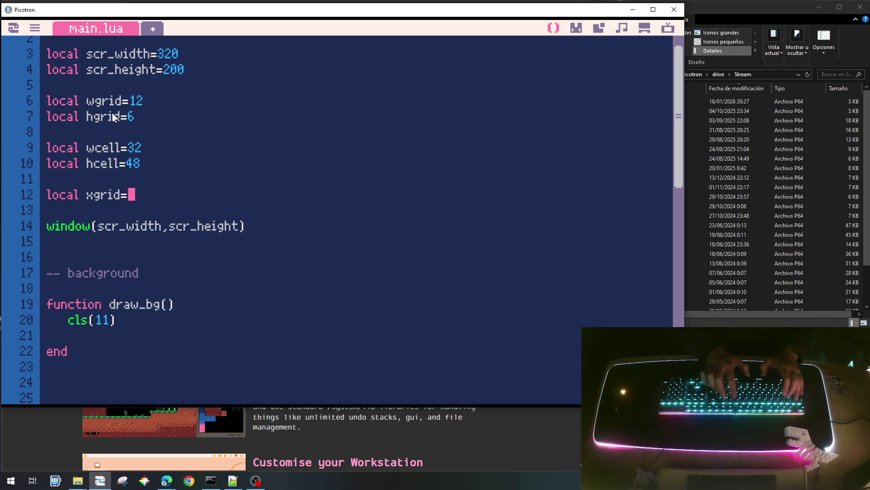
type("32")
key("Return")
type("local ygrid=32")
key("Down")
key("Down")
key("Down")
key("Down")
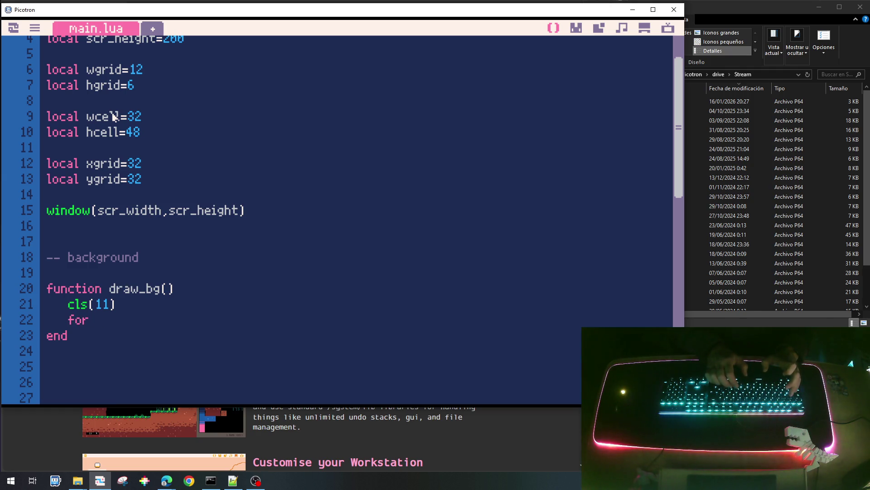
type("x e")
Write the outer loop 'for ygrid=1,hgrid do ... end' in draw_bg.
key("BackSpace")
key("BackSpace")
key("BackSpace")
key("BackSpace")
type("yc")
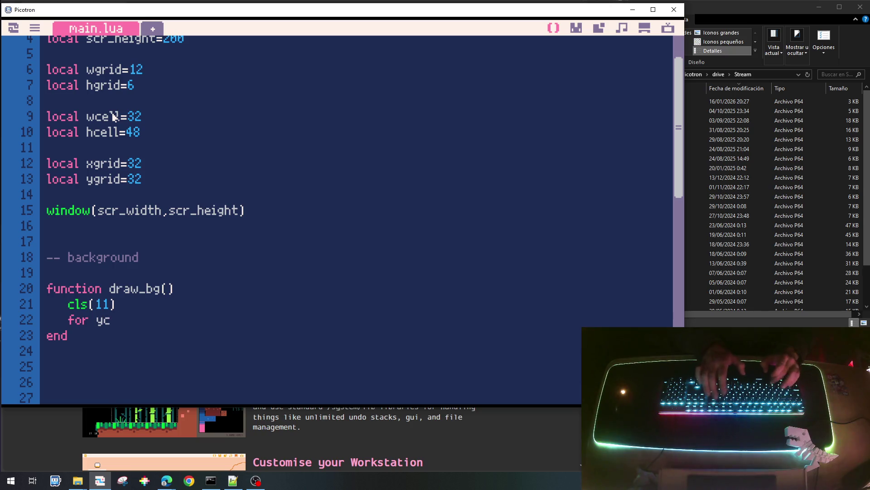
type("ell=")
type("=1,")
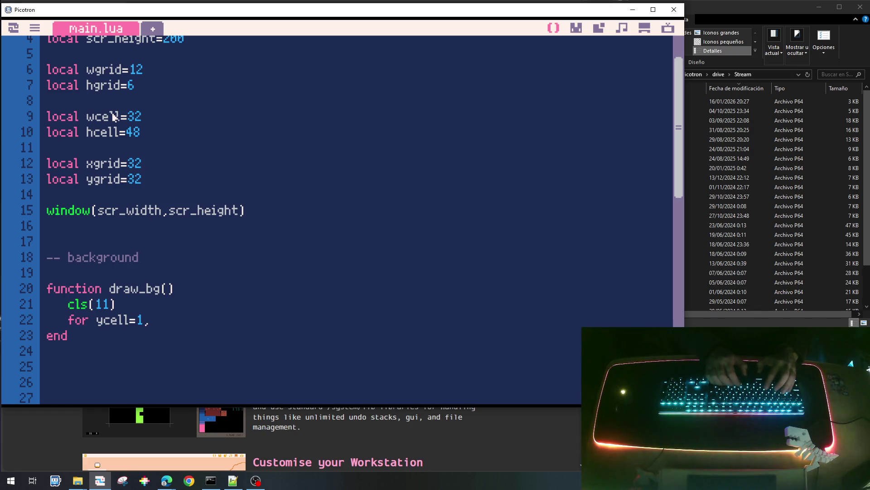
key("Left")
key("Left")
key("Left")
key("BackSpace")
key("BackSpace")
key("BackSpace")
key("BackSpace")
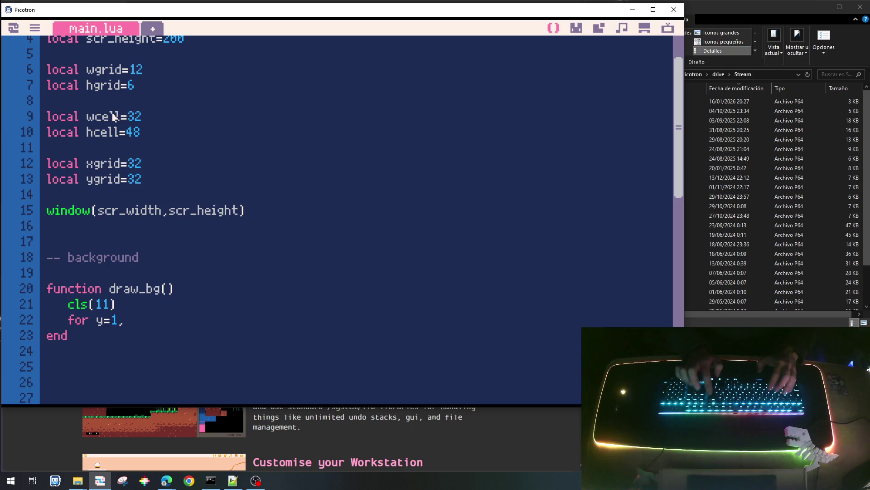
type("grid=1,")
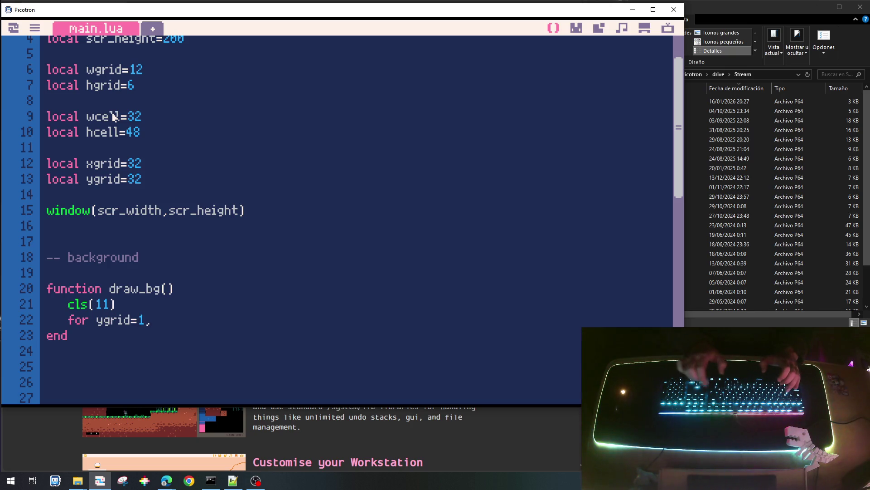
type("h")
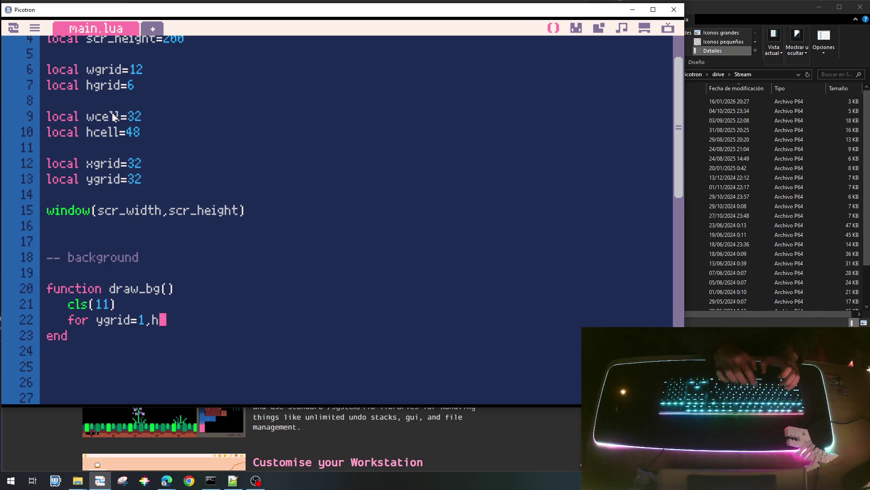
type("grid")
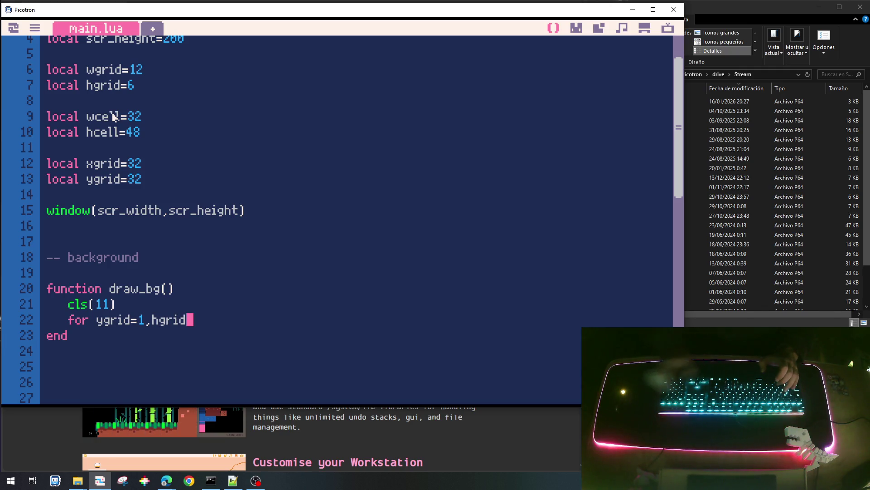
type(" do")
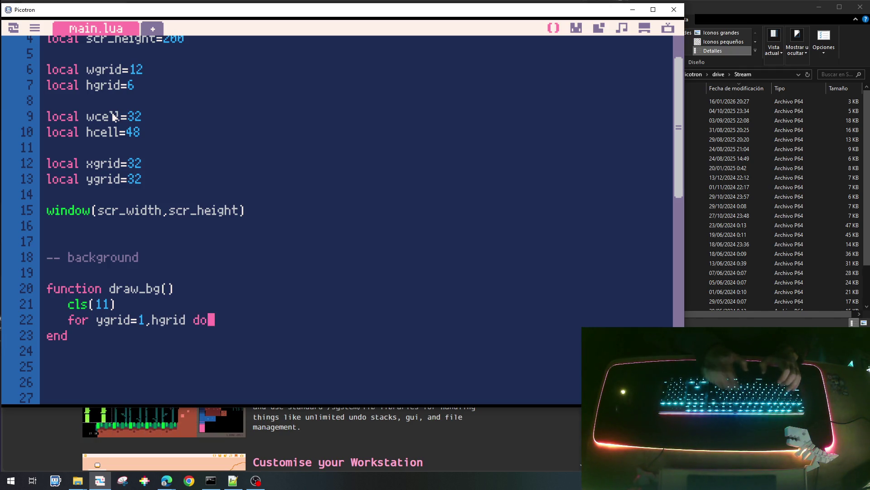
key("Return")
type("end")
Duplicate the loop lines by copy/paste and indent the inner copy one level.
key("Up")
key("Home")
key("shift+End")
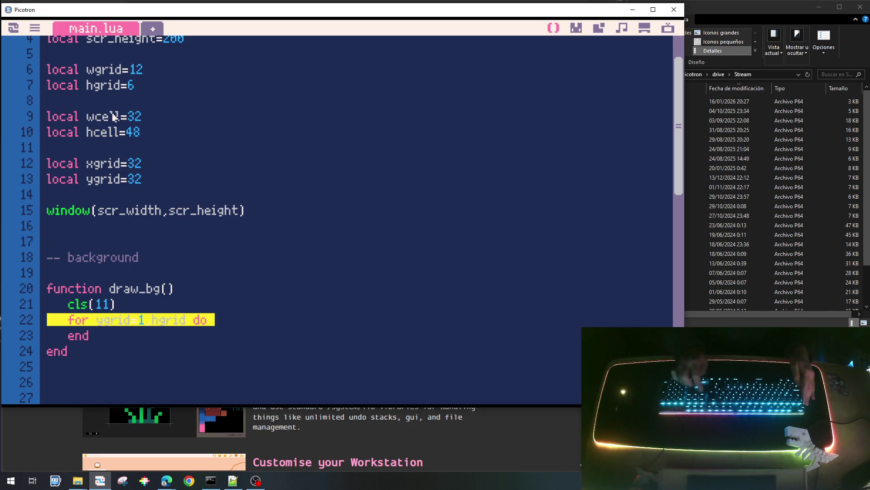
key("shift+Down")
key("ctrl+c")
key("Home")
key("ctrl+v")
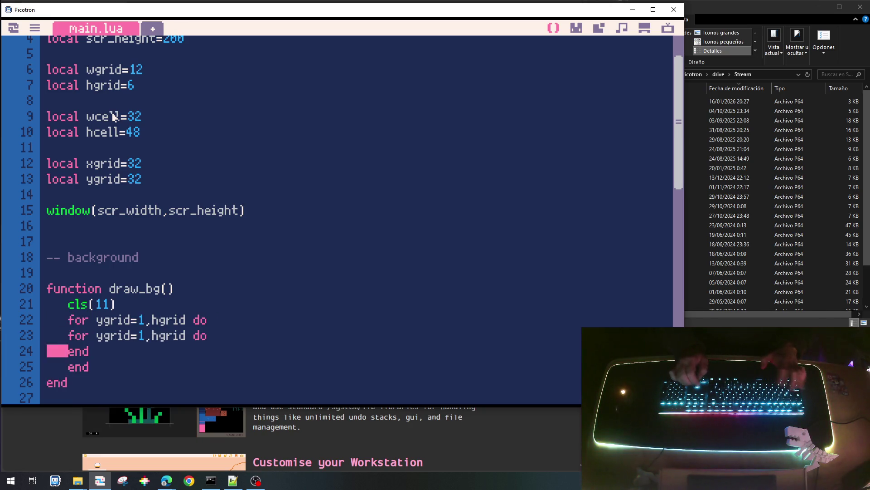
key("shift+Up")
key("Tab")
key("Down")
key("Tab")
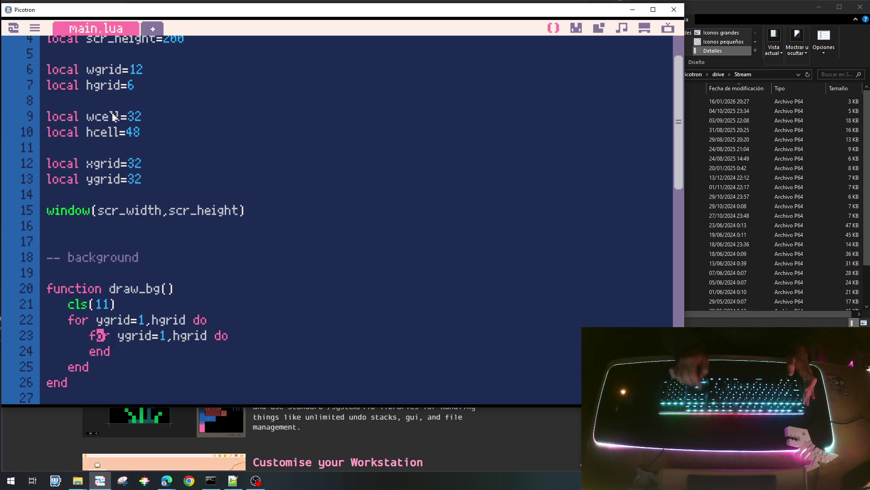
Change the inner loop to xgrid=1,wgrid and start a rect( call inside it.
key("Right")
key("Right")
key("Right")
key("Delete")
type("x")
key("Right")
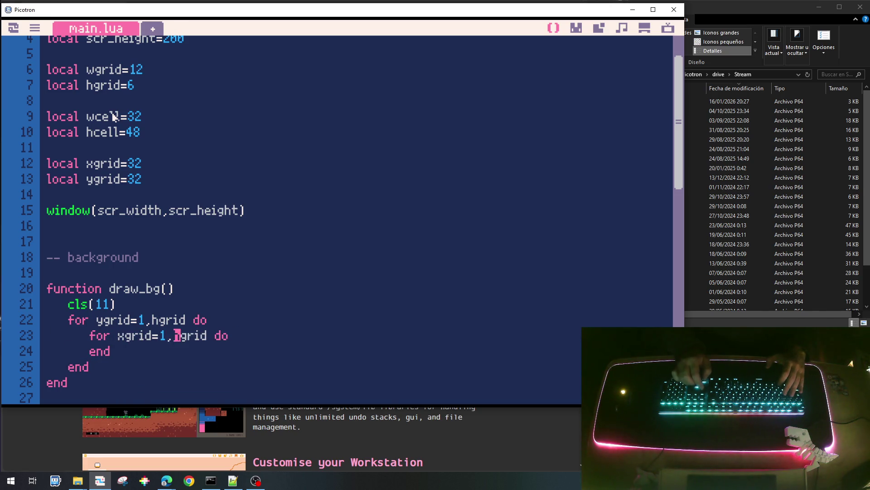
key("BackSpace")
type("w")
key("End")
key("Return")
key("Tab")
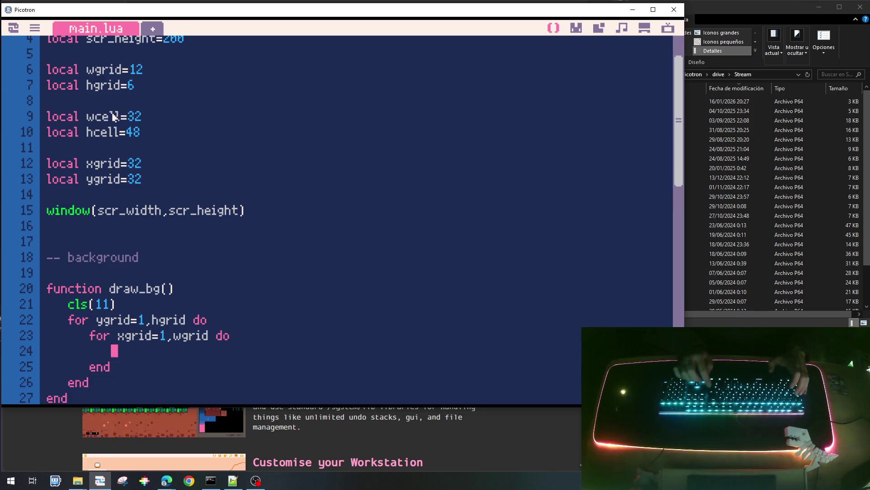
type("rect(")
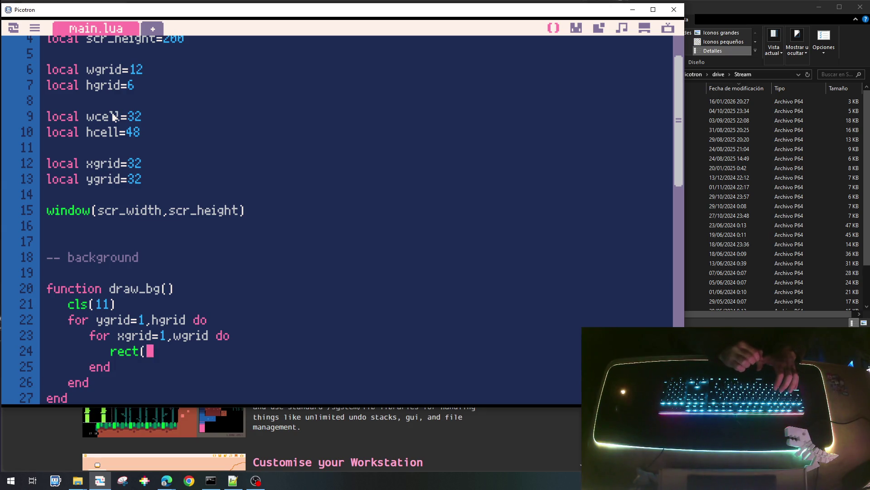
key("Escape")
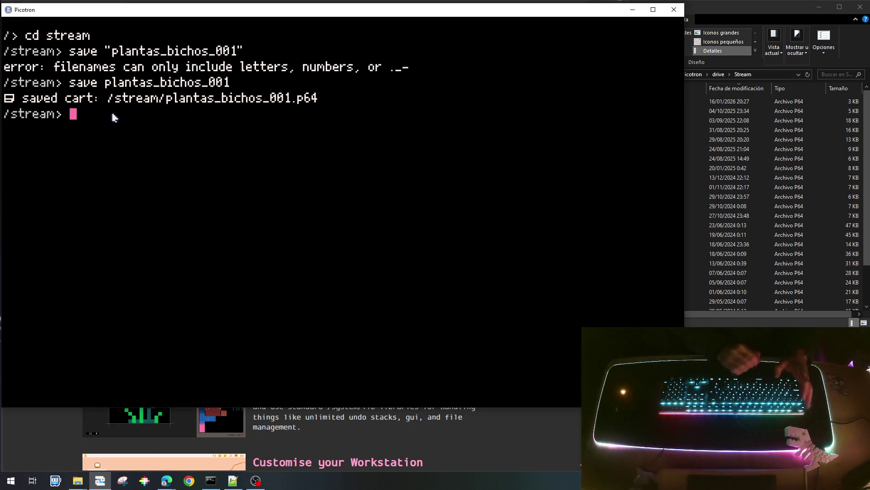
type("help rect")
key("Return")
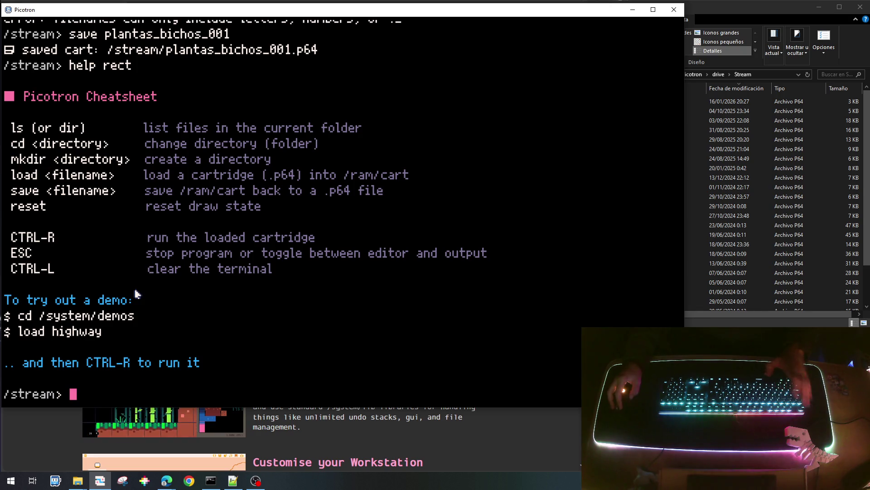
key("Escape")
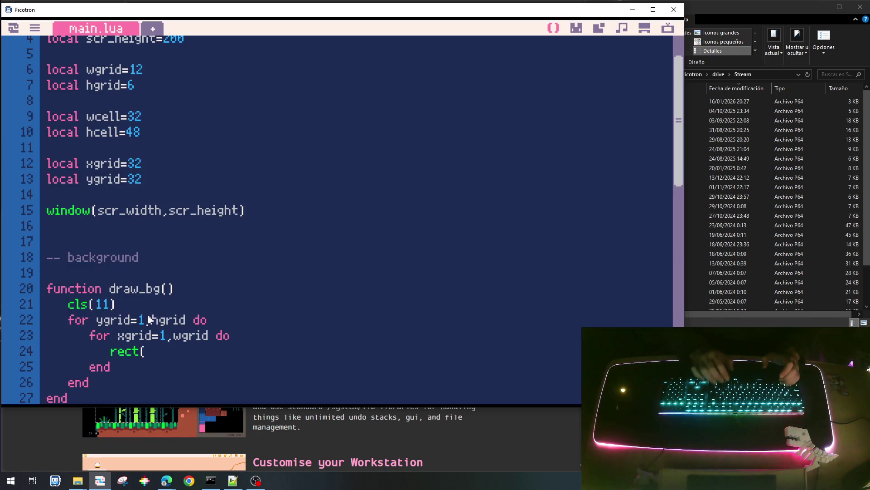
Rename the offsets to x0grid/y0grid and begin 'local x=x0grid+' above the rect call.
key("Return")
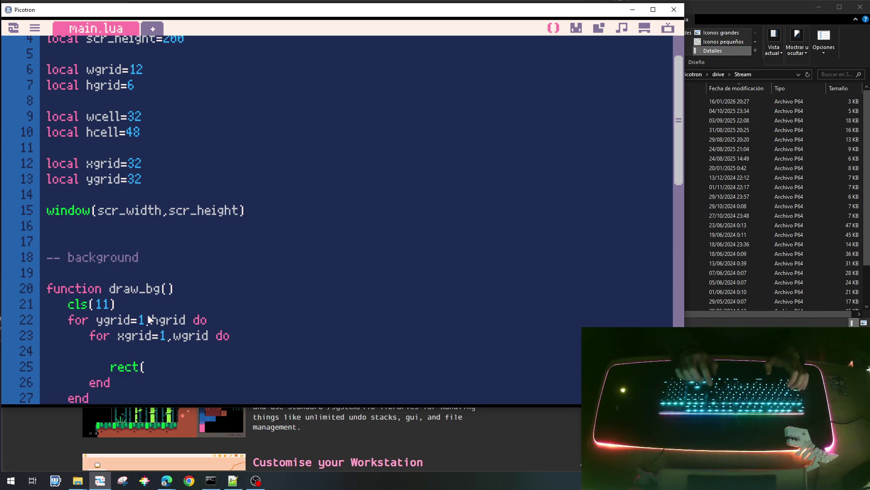
type("local x=")
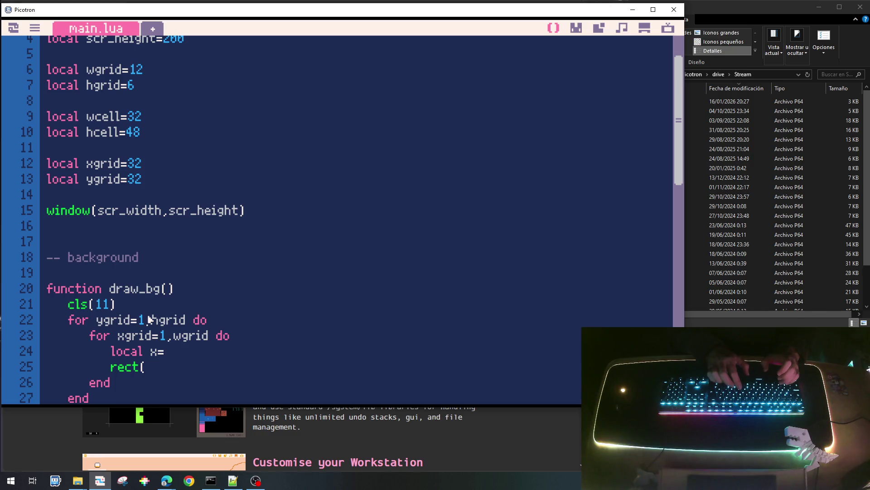
key("Up")
key("Left")
key("Left")
key("Left")
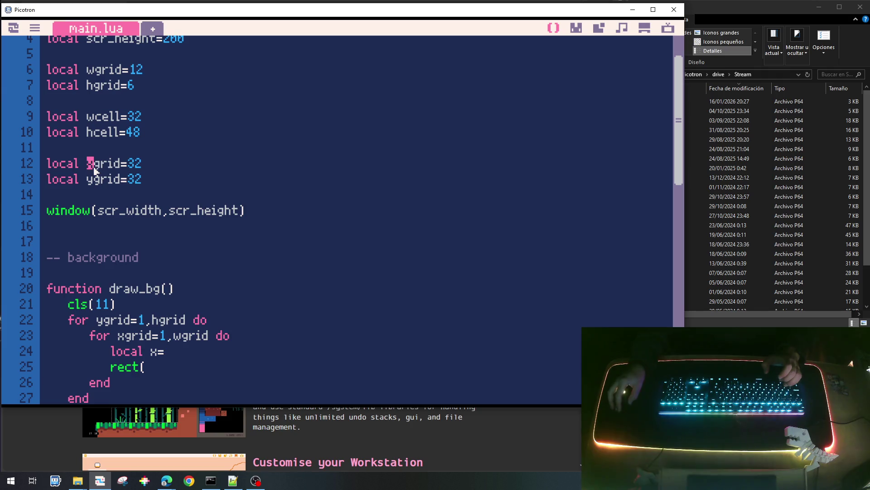
key("Right")
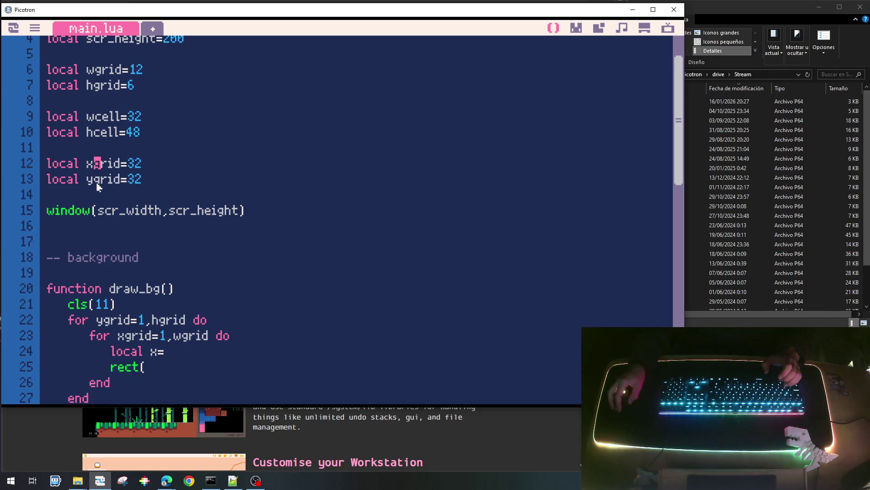
type("0")
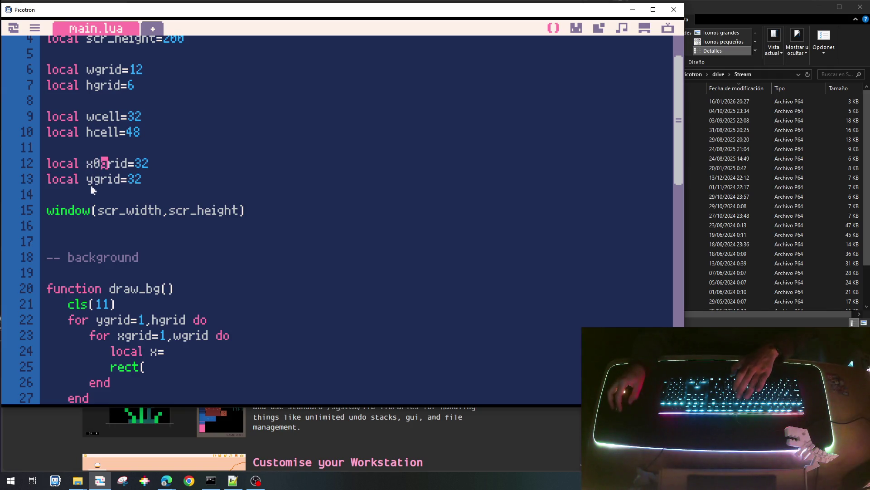
type("0")
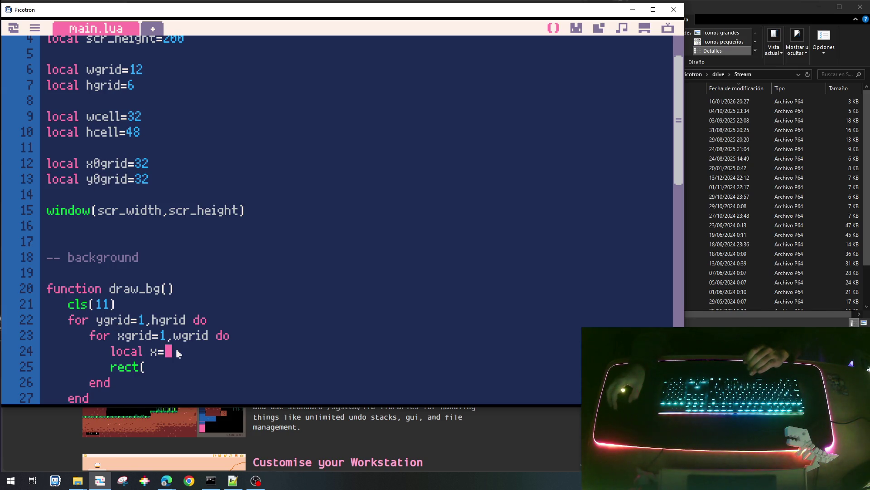
type("x0grid")
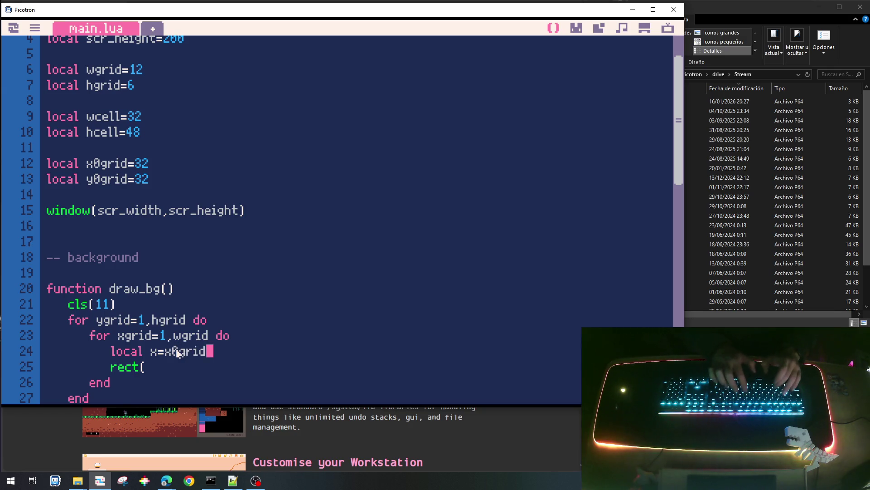
type("+")
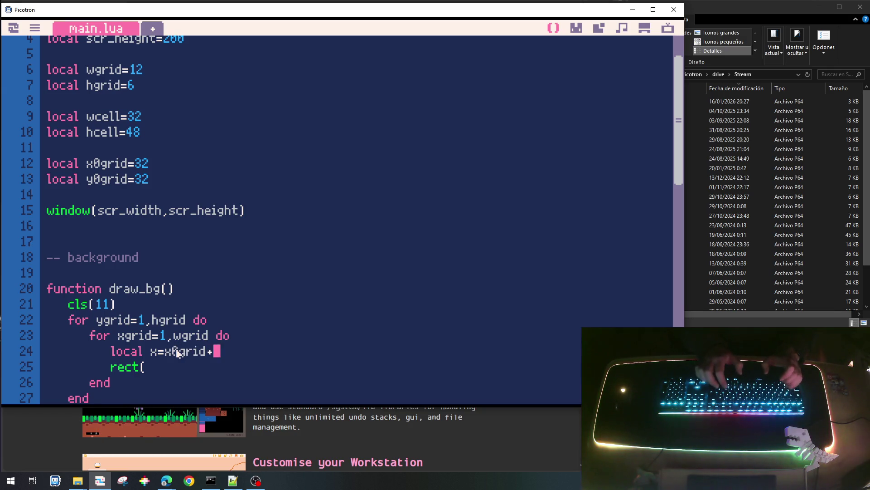
Start renaming the outer loop variable toward ycell.
key("Up")
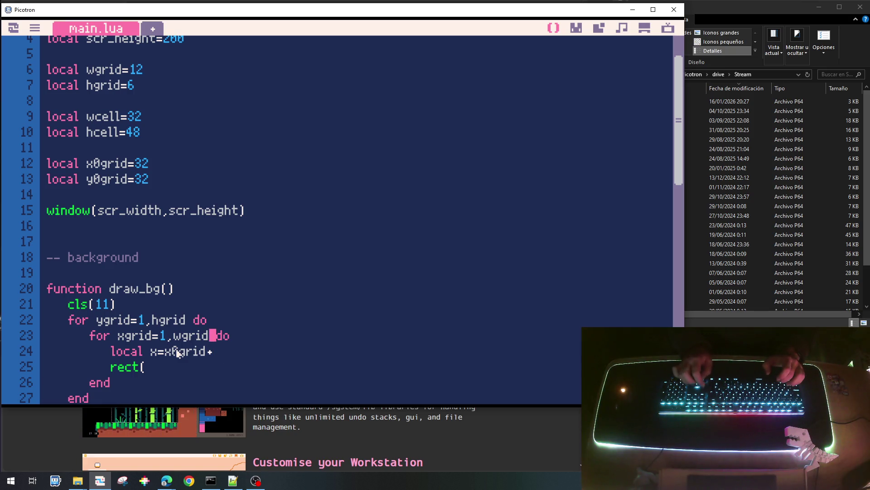
key("Up")
key("Left")
key("Left")
key("Left")
key("BackSpace")
key("BackSpace")
key("BackSpace")
type("cell")
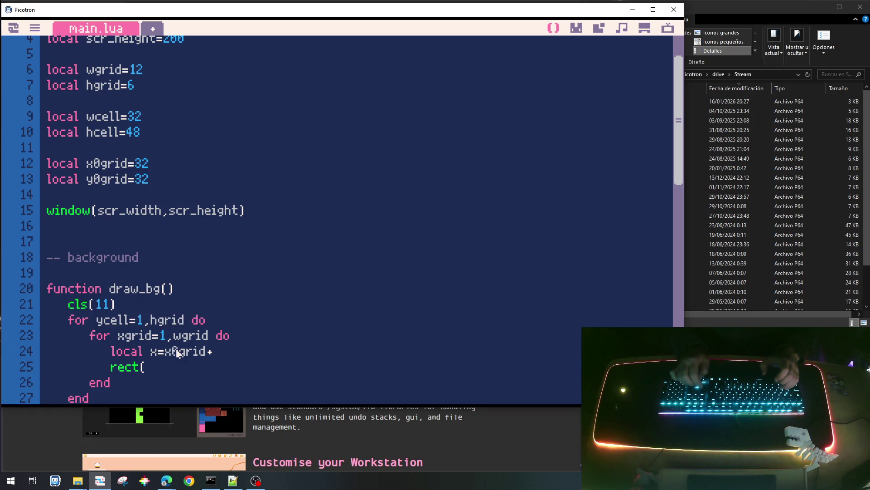
Rename the loop variables to iy (outer) and ix (inner).
key("BackSpace")
key("BackSpace")
key("BackSpace")
key("BackSpace")
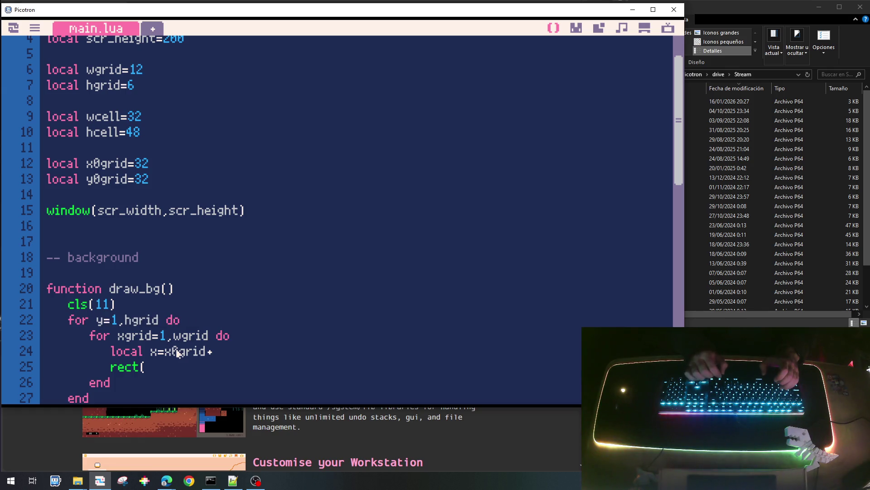
key("Left")
type("ixgr")
type("i")
key("Right")
key("Delete")
key("Delete")
key("Delete")
key("Delete")
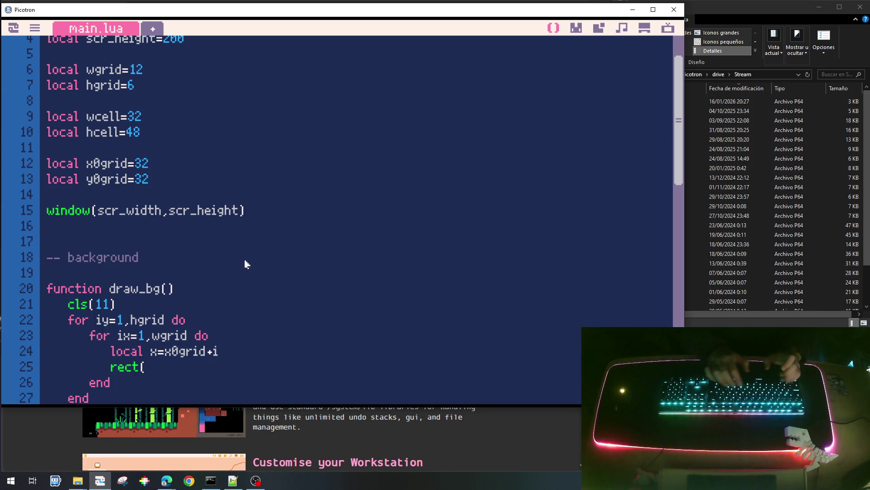
type("wcell")
Compute x=x0grid+ix*wcell, y=y0grid+iy*hcell and draw rect(x,y,wcell,hcell,6).
key("Return")
type("local y=")
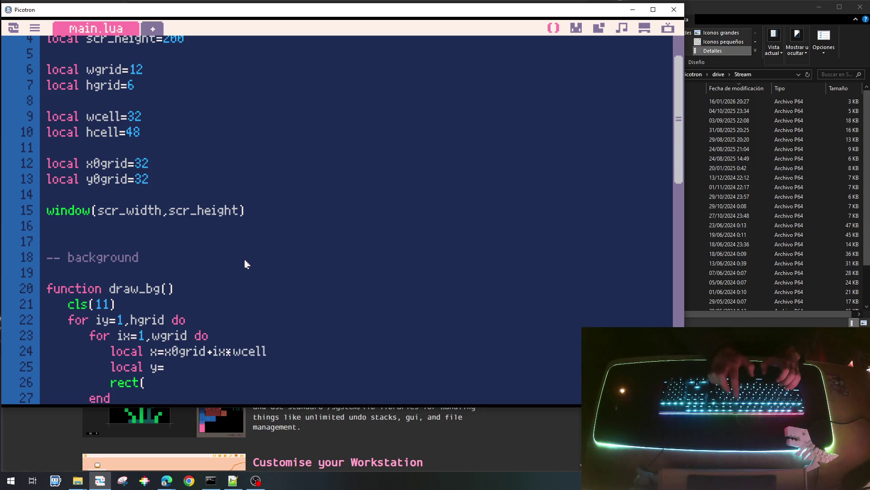
type("y0grid+y")
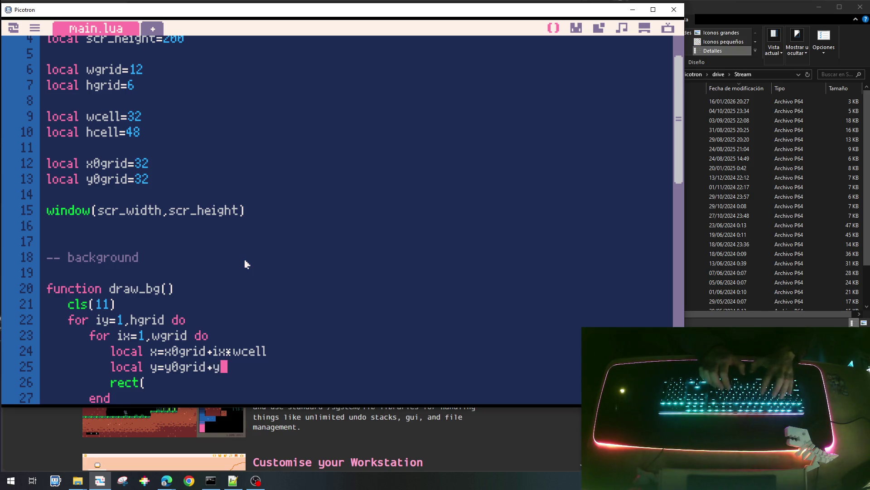
key("BackSpace")
type("iy")
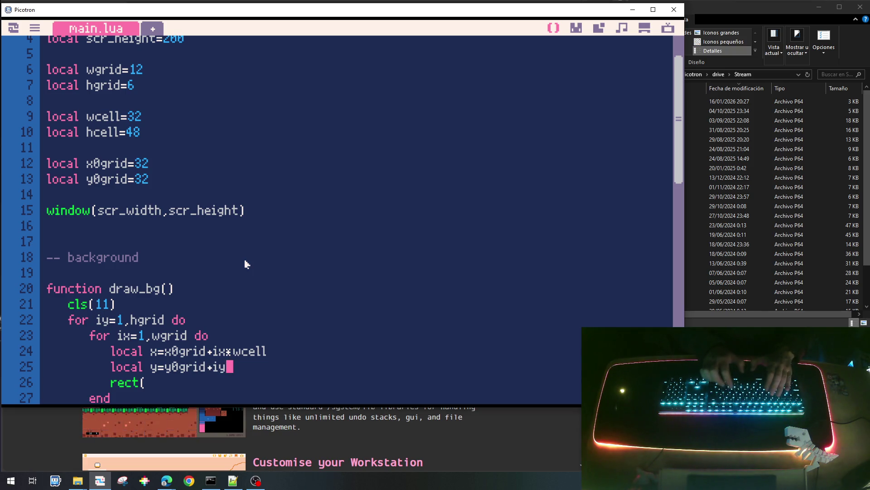
type("*hcell")
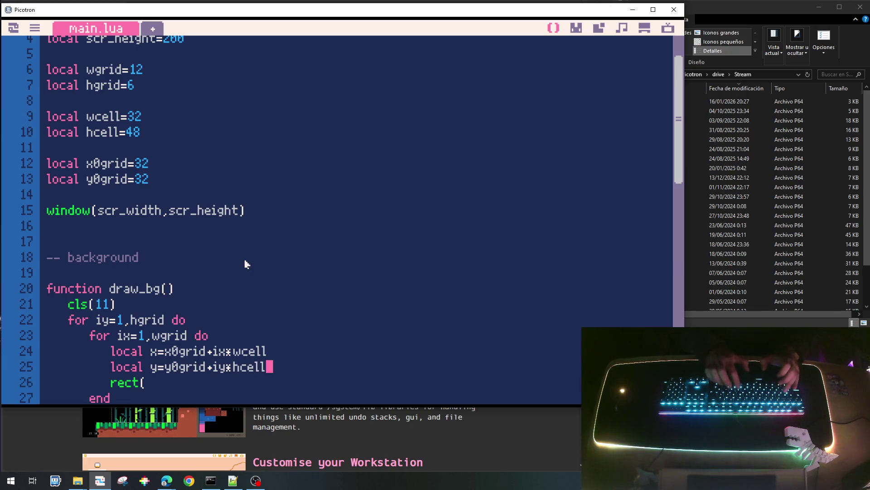
key("Down")
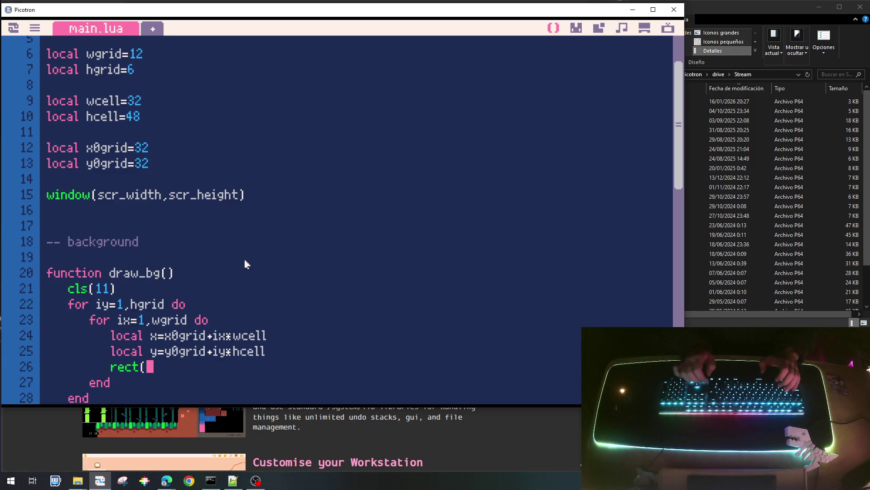
type("x,y,wce")
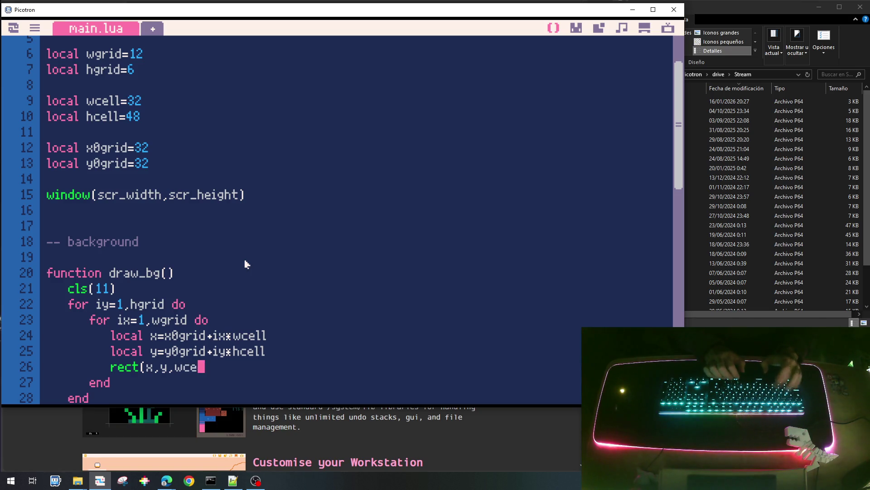
type("ll,hw")
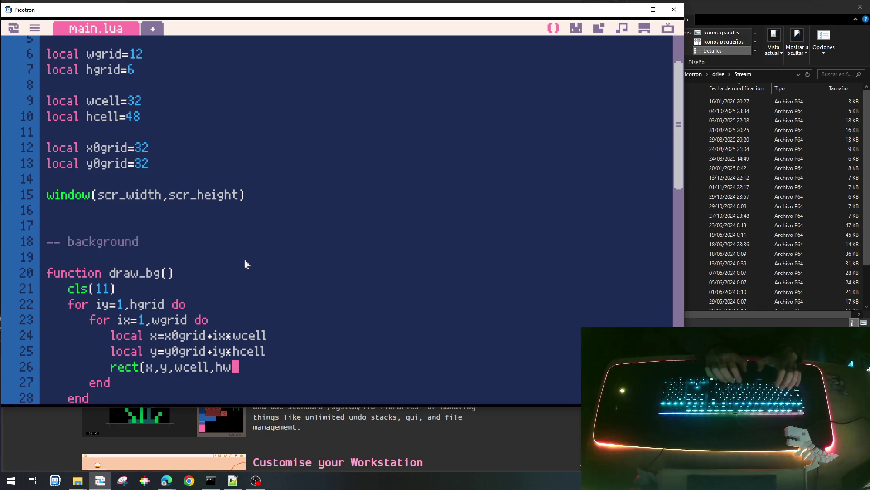
key("BackSpace")
type("cell,")
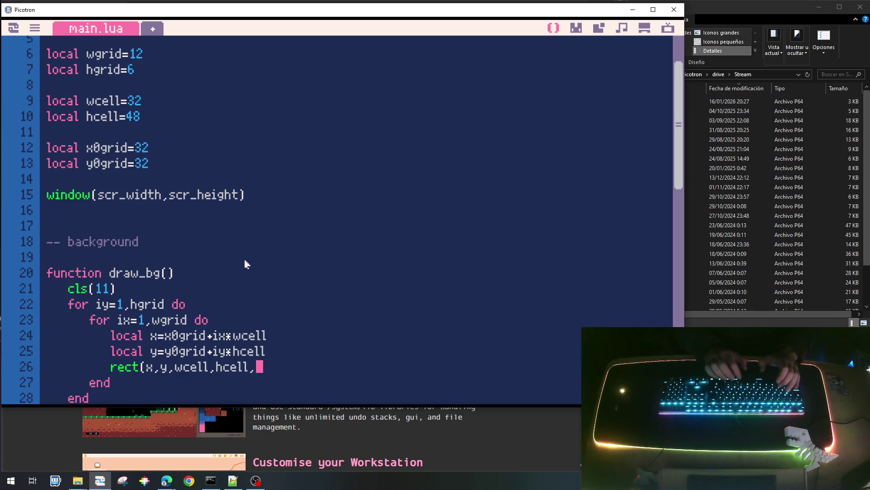
key("Escape")
key("Escape")
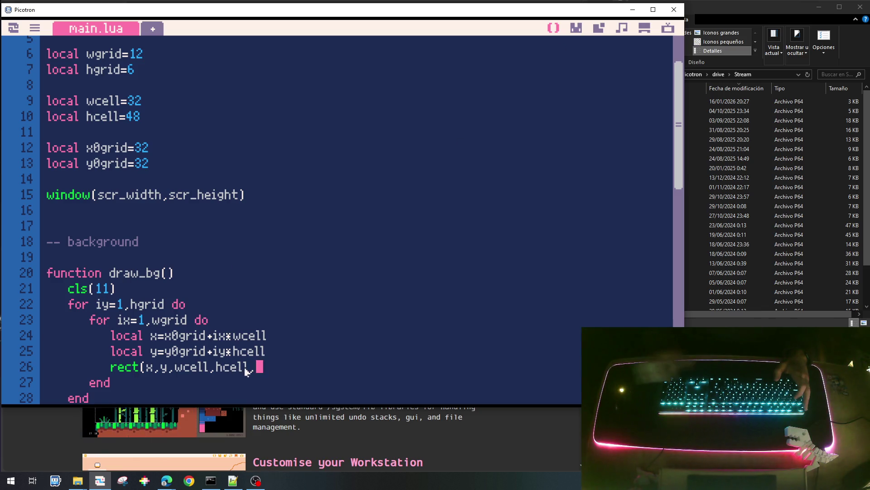
type("6")
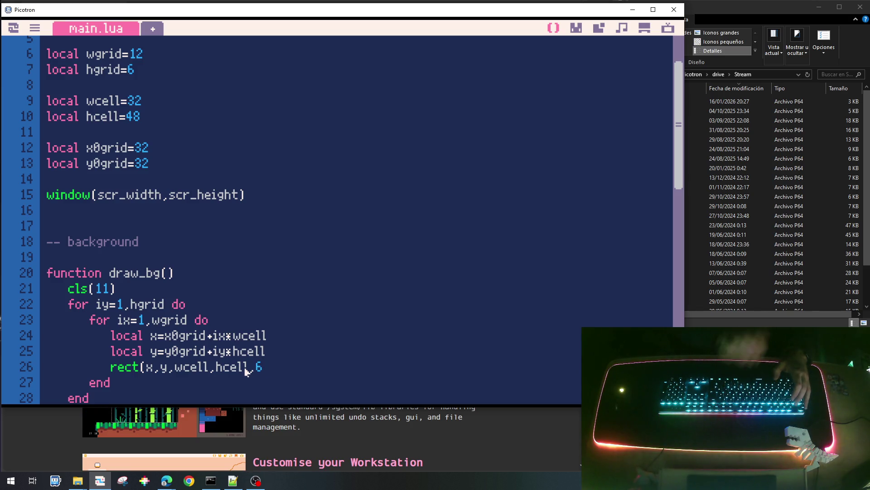
type(")")
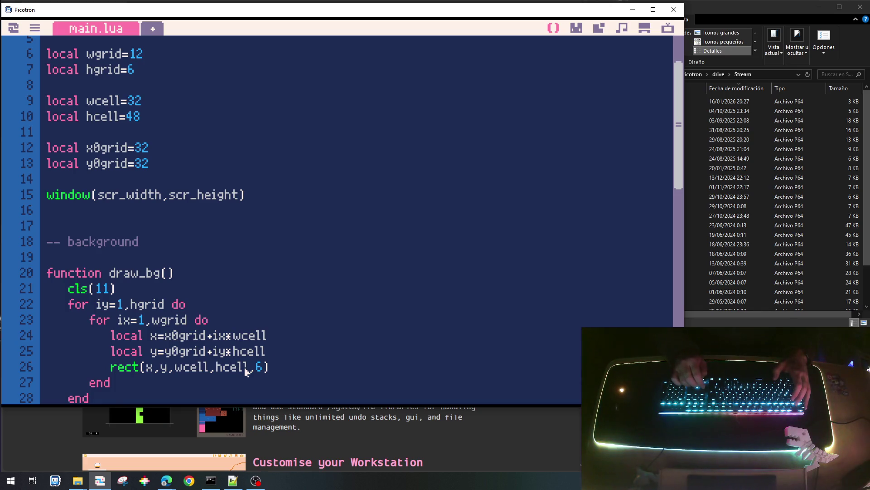
Save the cart and run it to show the green grid.
key("Down")
key("Down")
key("Down")
key("Down")
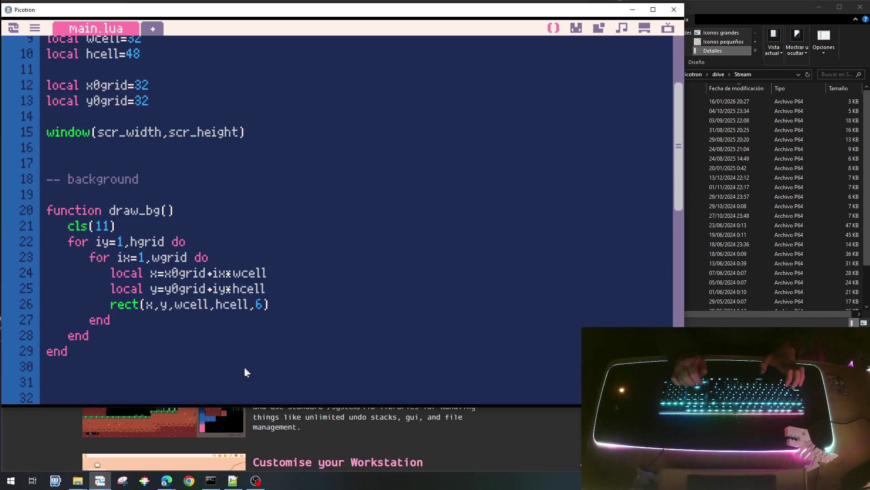
key("ctrl+s")
key("ctrl+r")
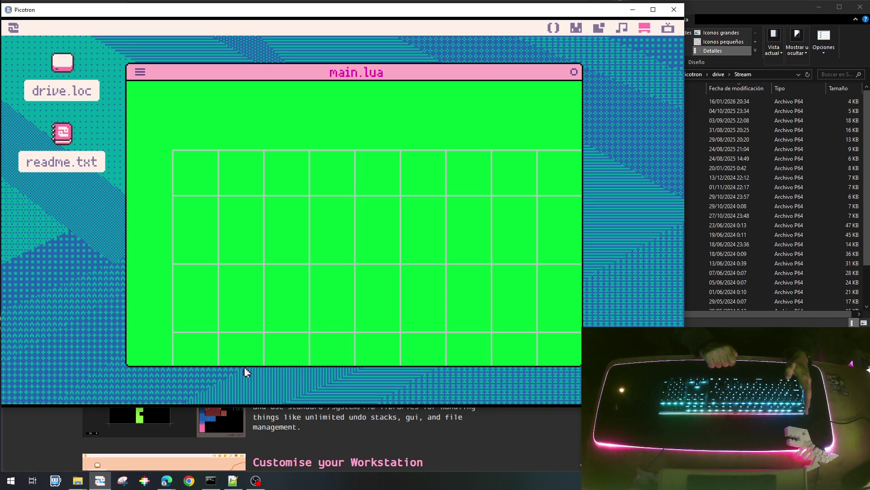
Stop the running cart and review the x/y cell position lines.
key("Escape")
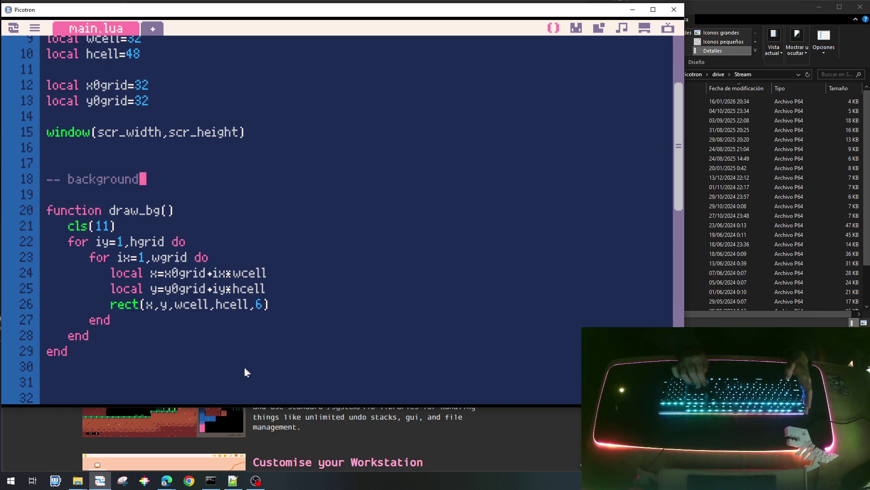
key("Down")
key("End")
key("Up")
key("Up")
key("End")
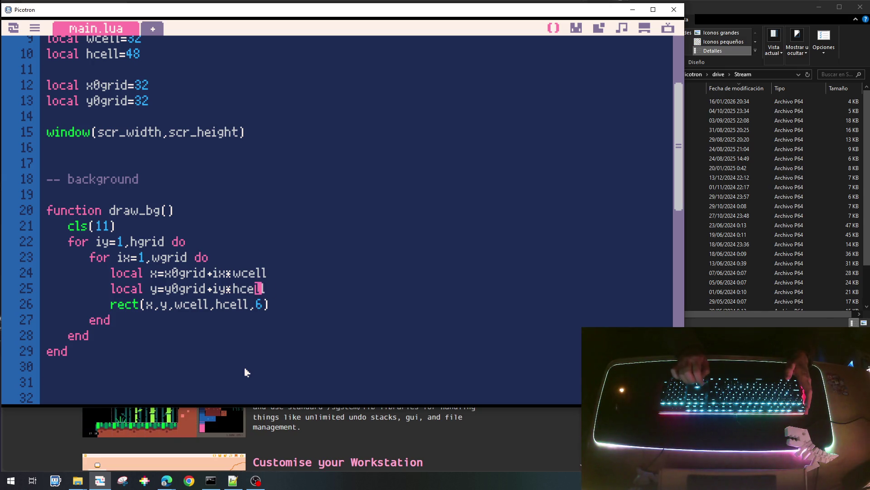
key("Up")
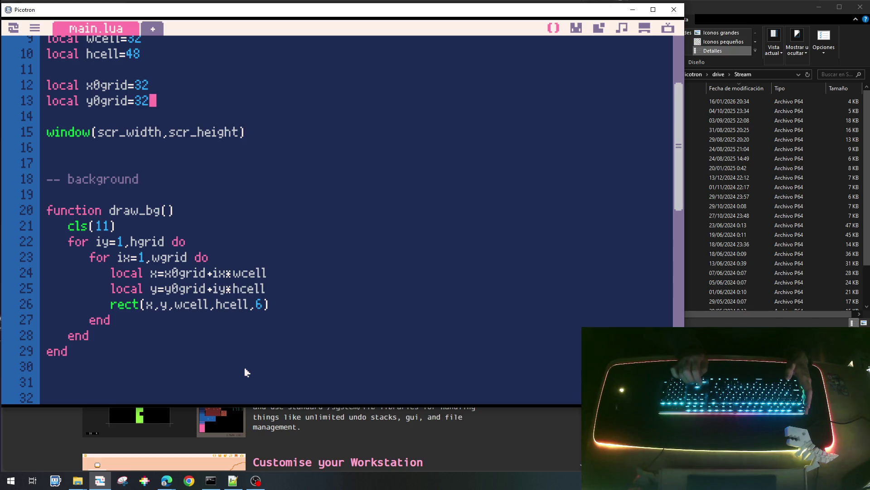
Change the x0grid, y0grid and cell size values, making cells 24 wide.
key("Up")
key("Up")
key("Up")
key("Down")
key("Down")
key("Down")
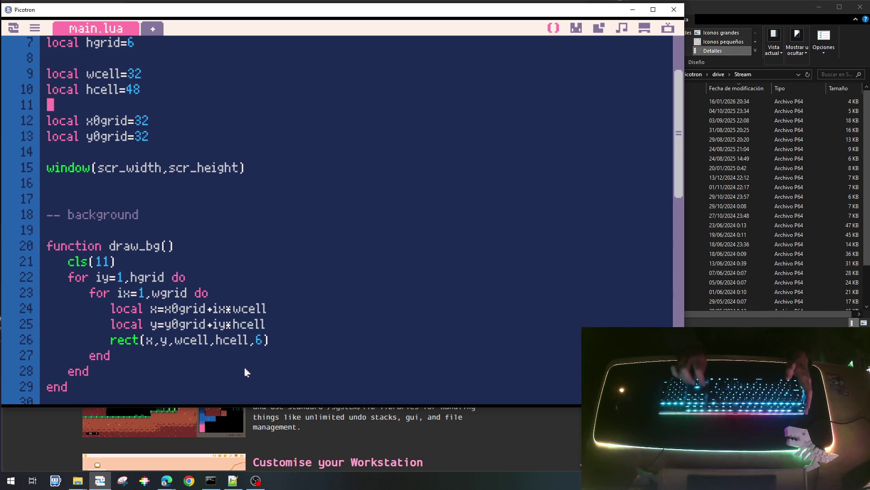
key("BackSpace")
type("16")
key("Down")
key("BackSpace")
key("BackSpace")
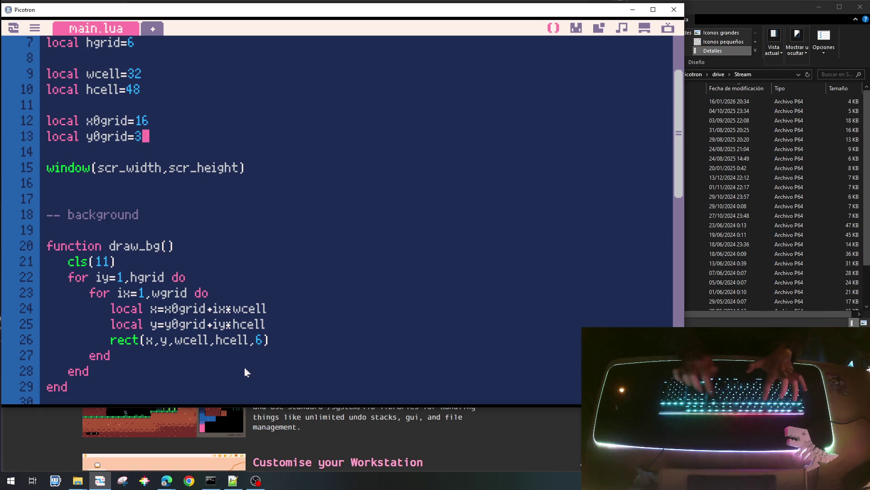
type("16")
key("Up")
key("Up")
key("Up")
key("Up")
key("Down")
key("BackSpace")
key("BackSpace")
type("32")
key("Up")
key("BackSpace")
key("BackSpace")
type("24")
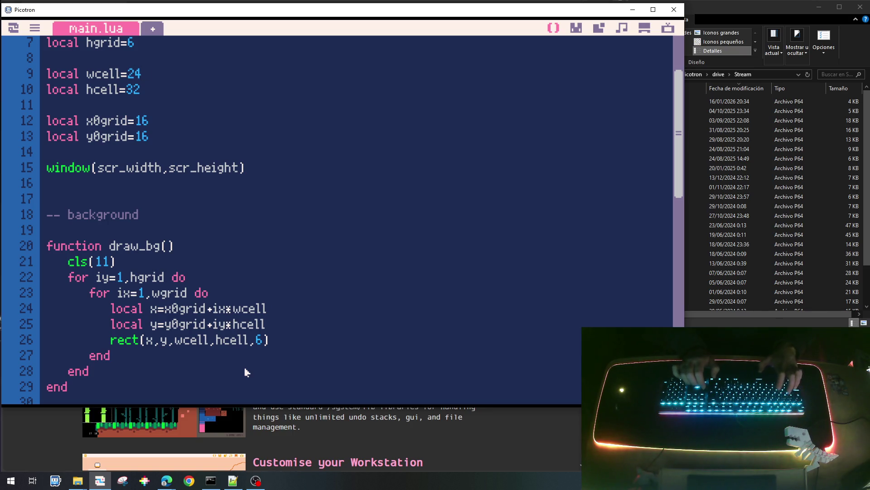
Save and run the cart to see the narrower grid, then return to the code.
key("ctrl+s")
key("ctrl+r")
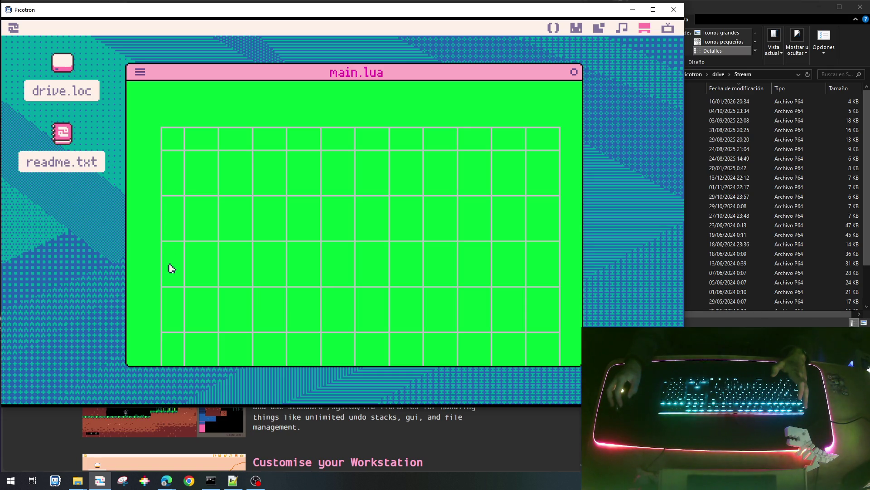
key("Escape")
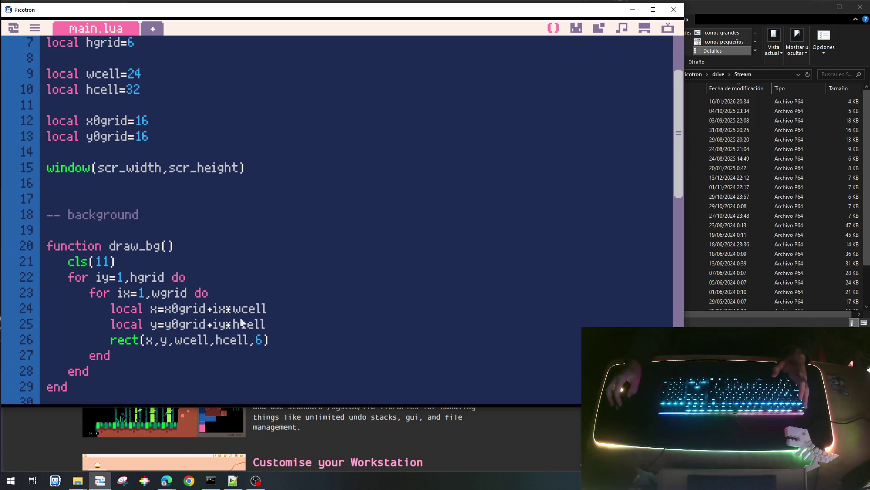
Make rect end at x+wcell-1, y+hcell-1 corner coordinates and test-run the grid.
key("Escape")
key("Escape")
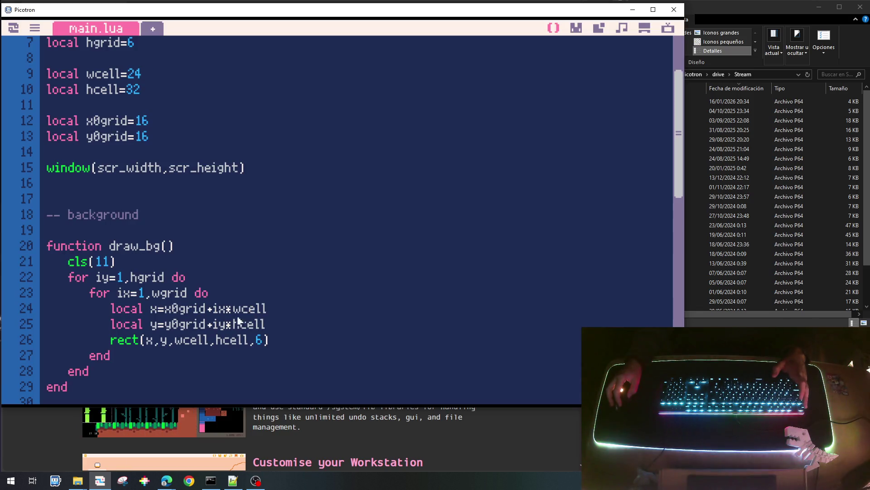
left_click(181, 344)
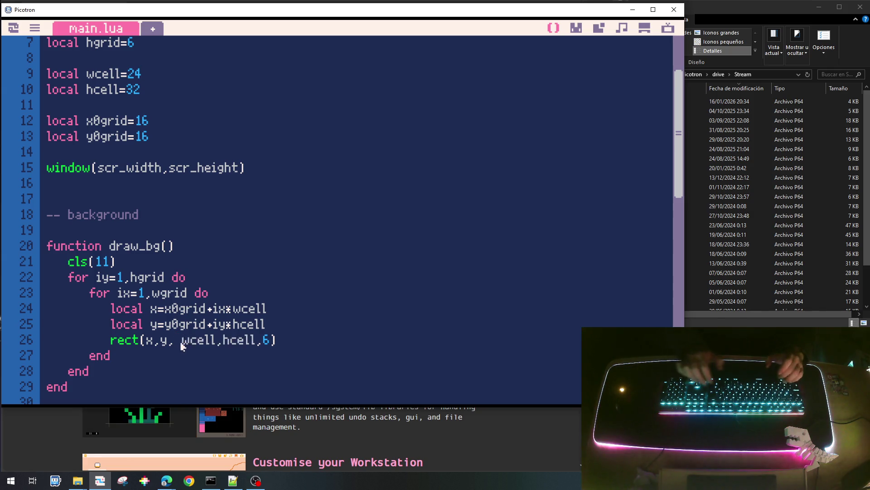
type("x+")
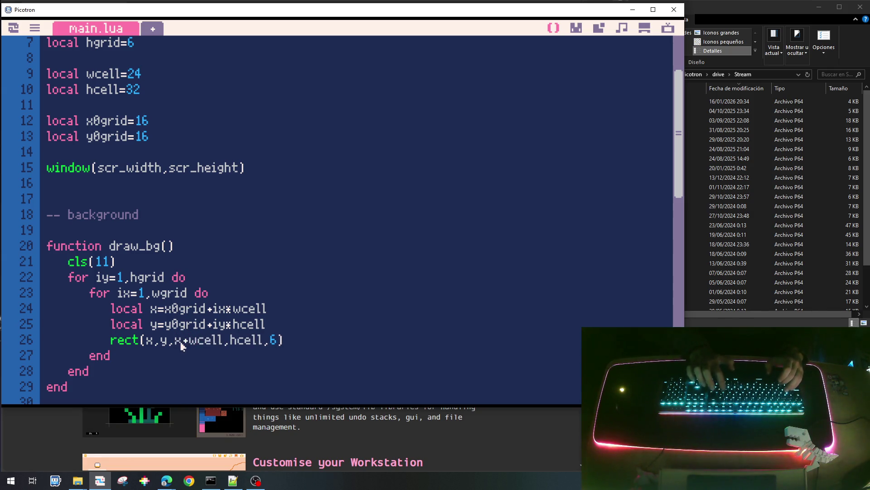
key("Right")
key("Right")
key("Right")
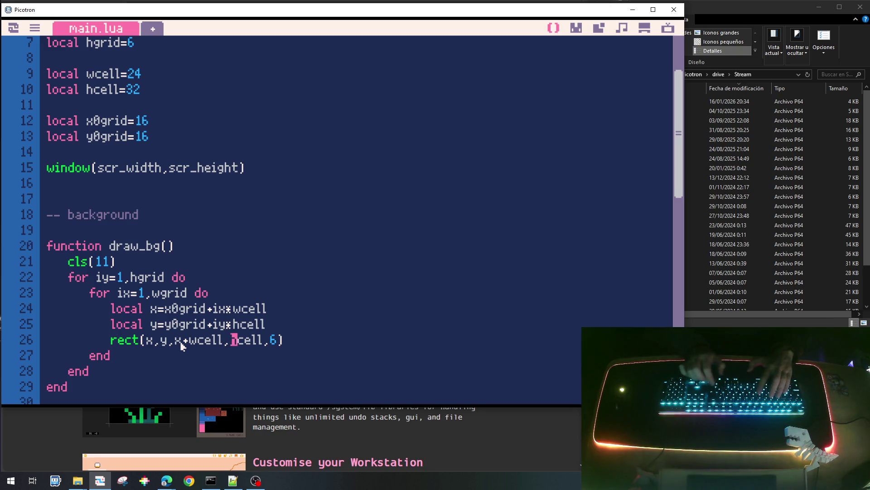
type("+")
key("Left")
key("Left")
key("Left")
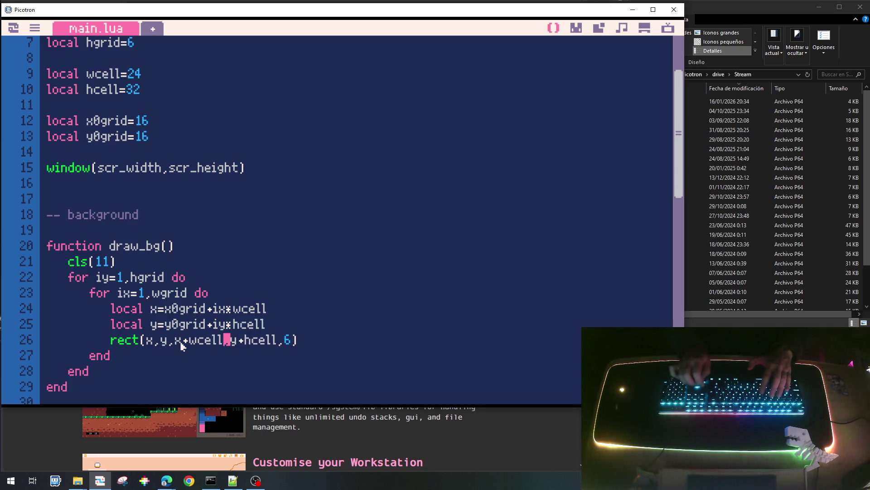
type("-1")
key("Right")
key("Right")
key("Right")
key("Right")
key("Right")
key("Right")
key("Right")
key("Right")
type("-1")
key("ctrl+r")
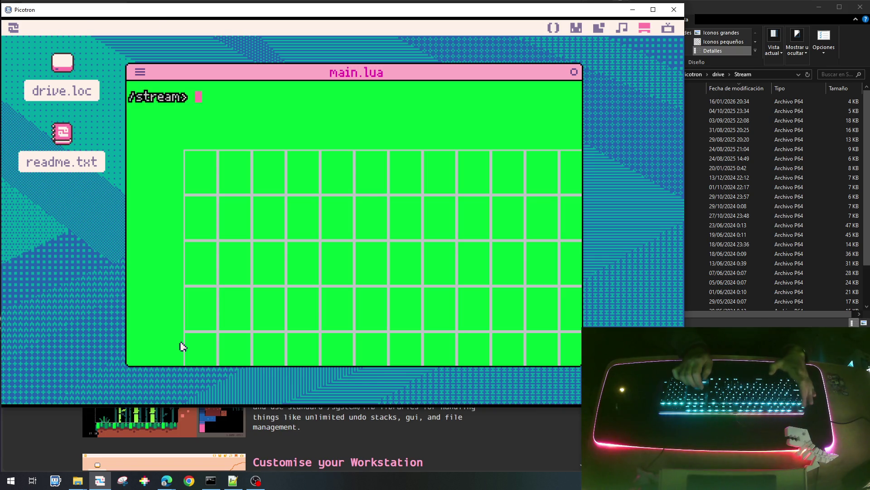
key("Escape")
Drop the -1 from both rect corner coordinates and run again.
key("BackSpace")
key("BackSpace")
key("Left")
key("Left")
key("Left")
key("Left")
key("Left")
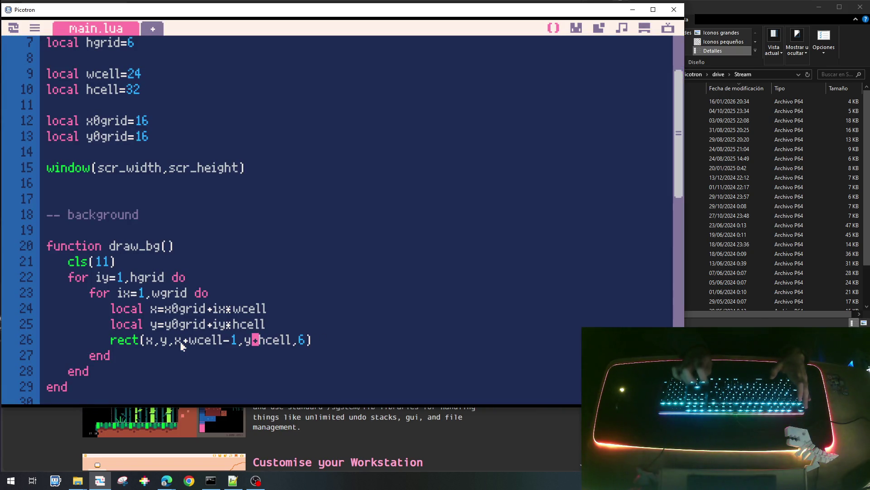
key("Left")
key("Left")
key("Left")
key("BackSpace")
key("BackSpace")
key("ctrl+r")
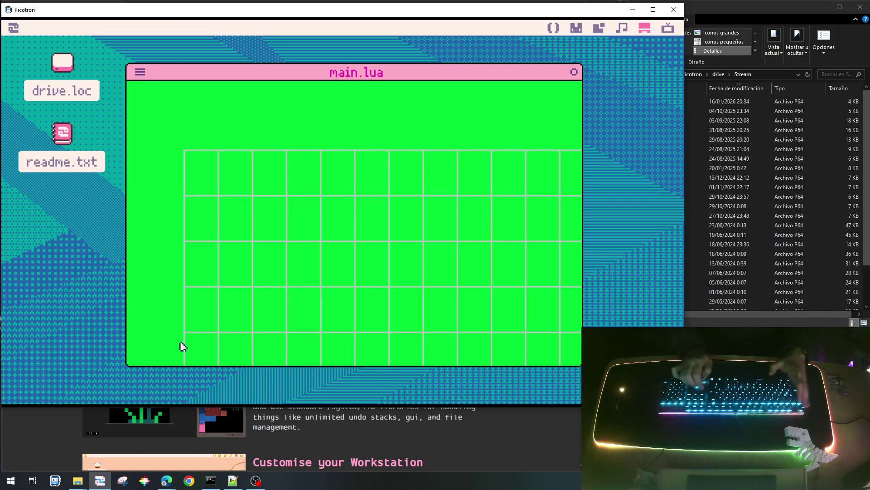
key("Escape")
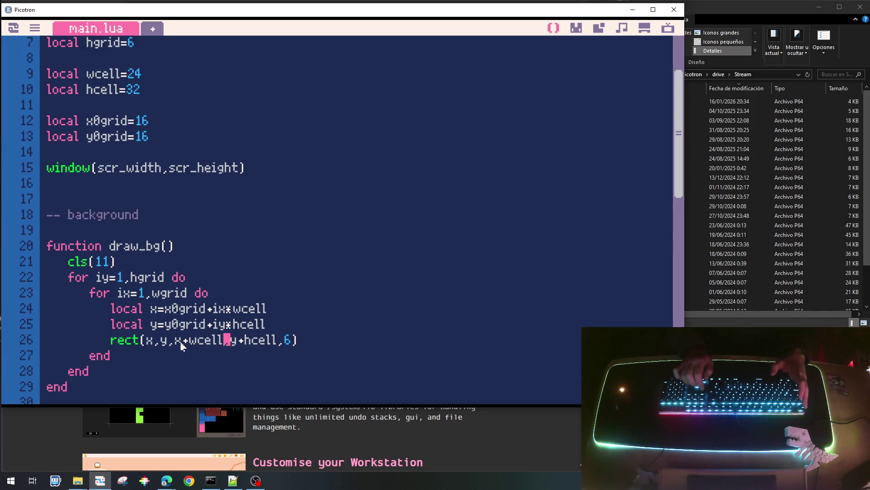
Use (ix-1) and (iy-1) cell offsets, remove outline colour 6, and run to see the black grid.
key("Up")
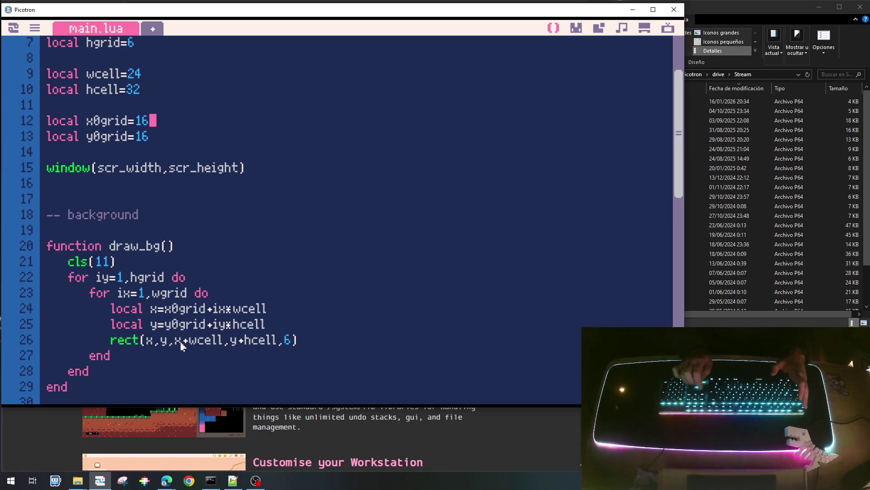
key("Down")
key("Down")
key("Down")
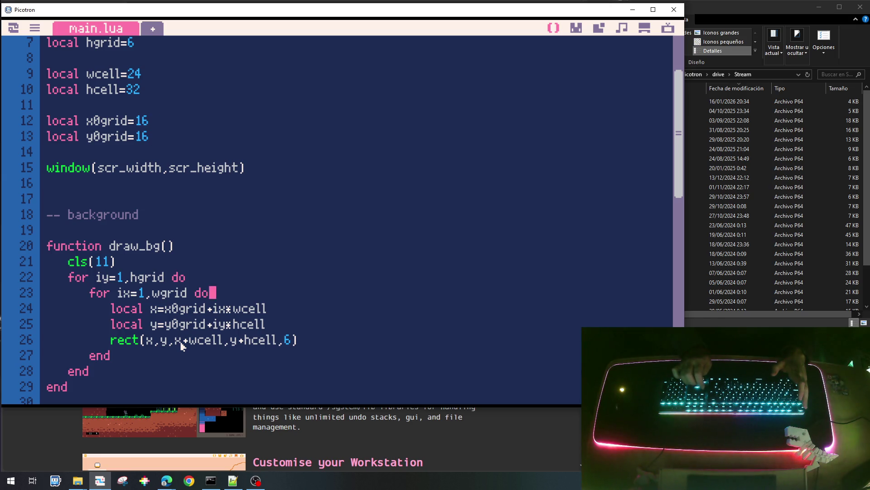
key("Down")
key("Left")
key("Left")
type("(")
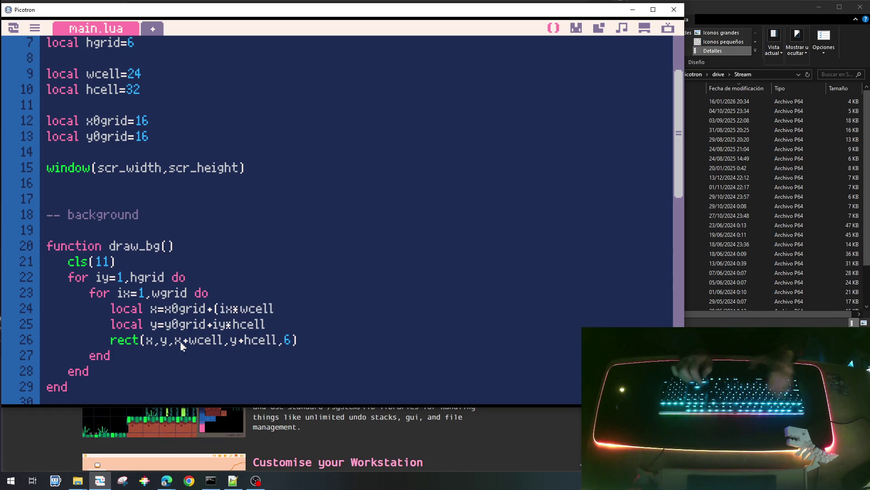
key("Right")
key("Right")
type("-1)")
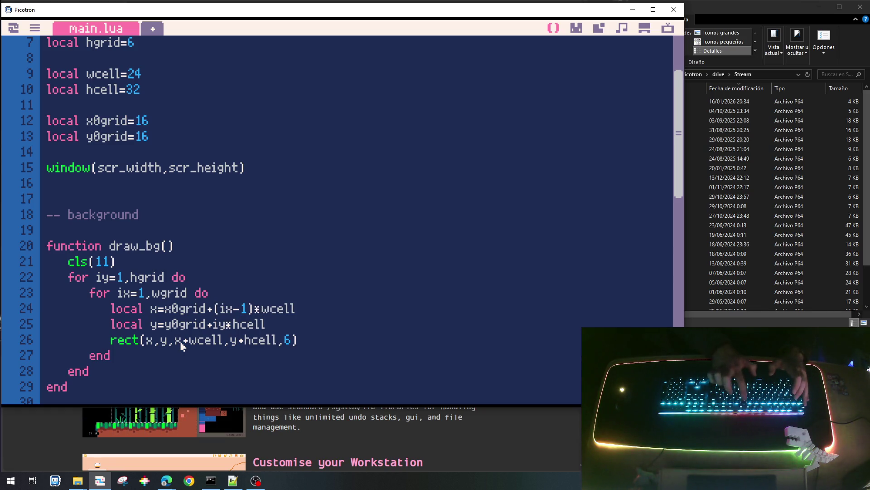
type("(")
key("Right")
key("Right")
type("-1)")
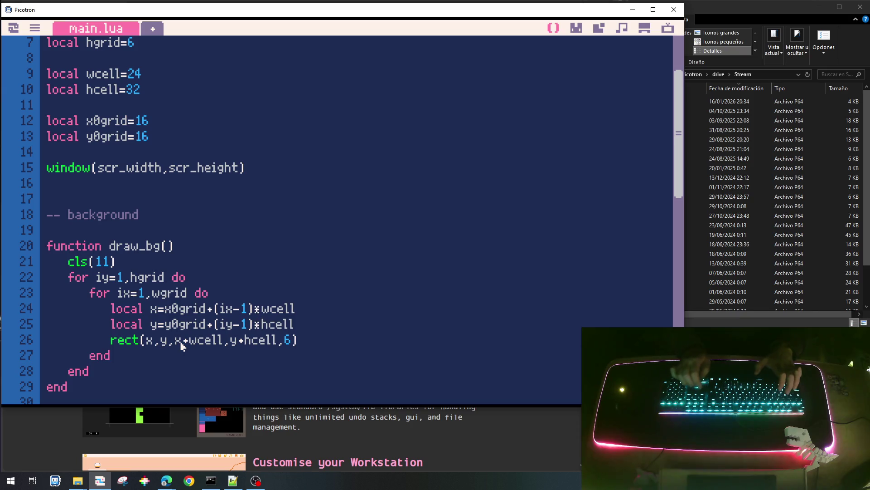
key("BackSpace")
type("0")
key("ctrl+r")
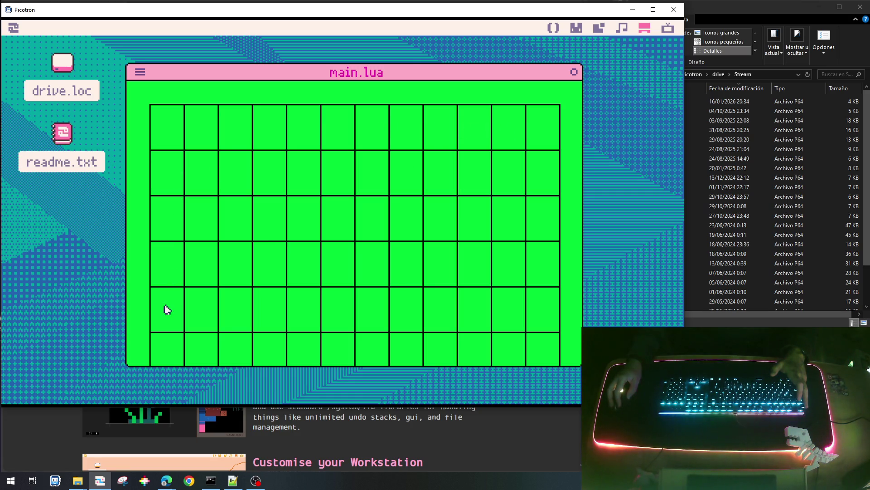
Set wgrid=10 and hgrid=5 and test-run the 10x5 grid.
key("Escape")
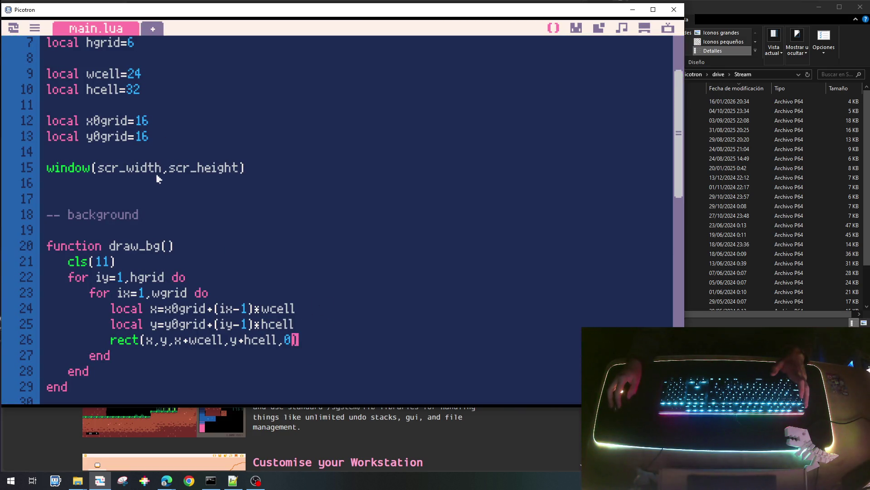
scroll(144, 139, "up", 2)
left_click(156, 124)
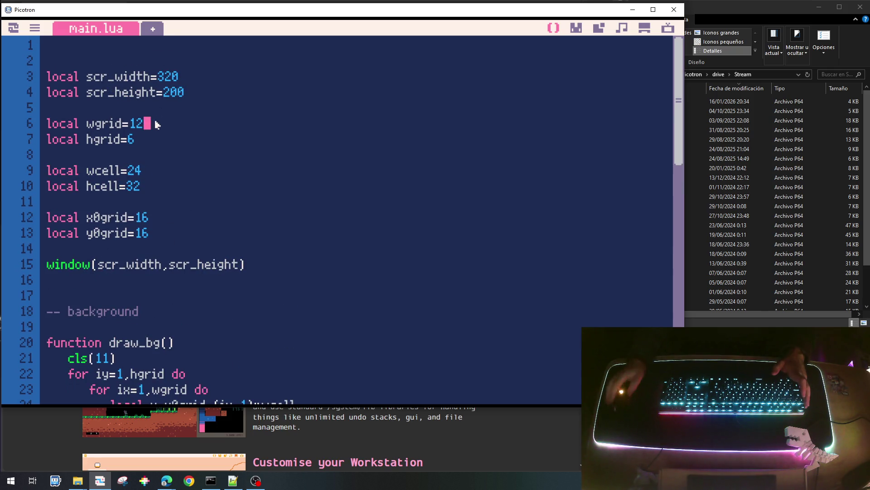
key("BackSpace")
type("0")
key("Down")
key("BackSpace")
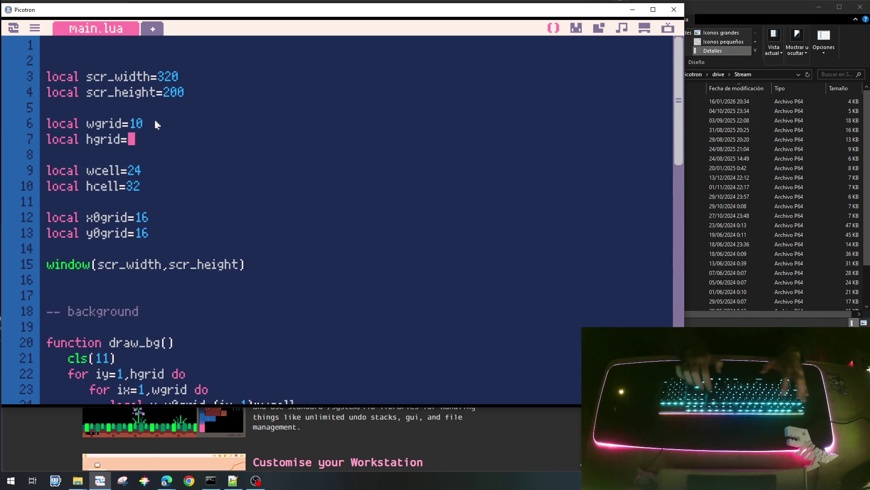
type("5")
key("ctrl+r")
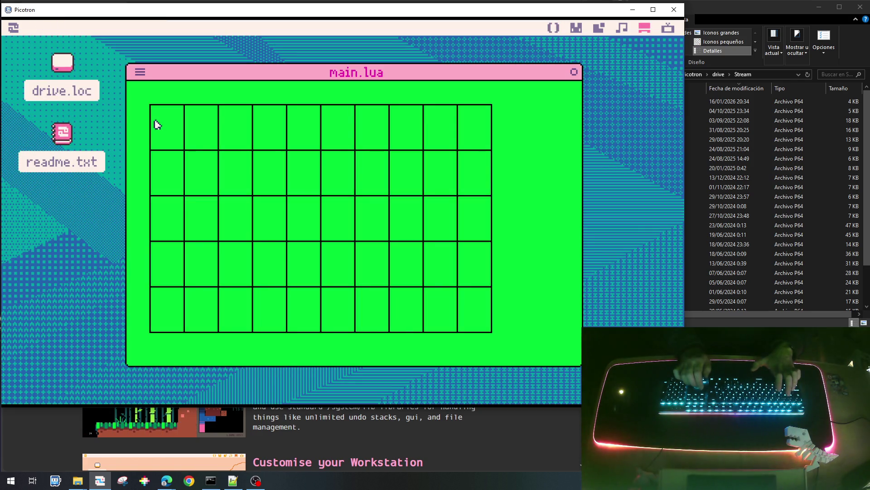
key("Escape")
Set x0grid=32 and y0grid=32 and test-run the shifted grid.
key("Down")
key("Down")
key("Down")
key("Down")
key("Down")
key("End")
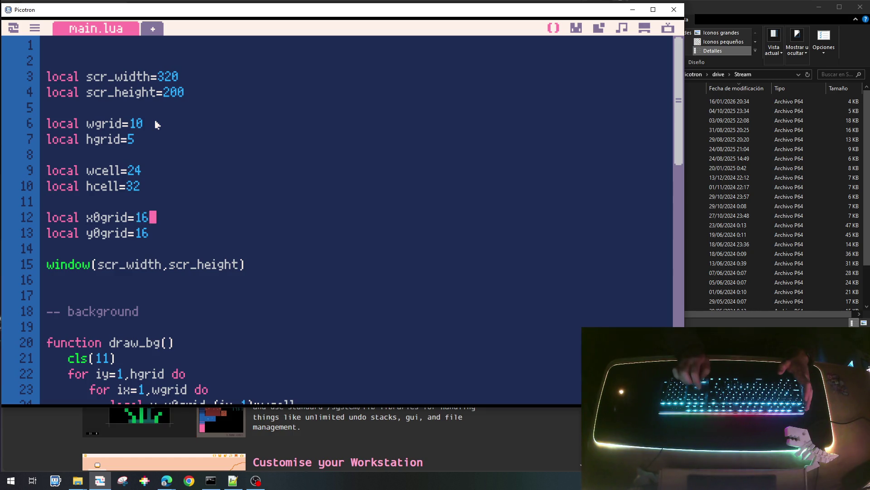
key("BackSpace")
key("BackSpace")
type("32")
key("Down")
key("BackSpace")
key("BackSpace")
type("32")
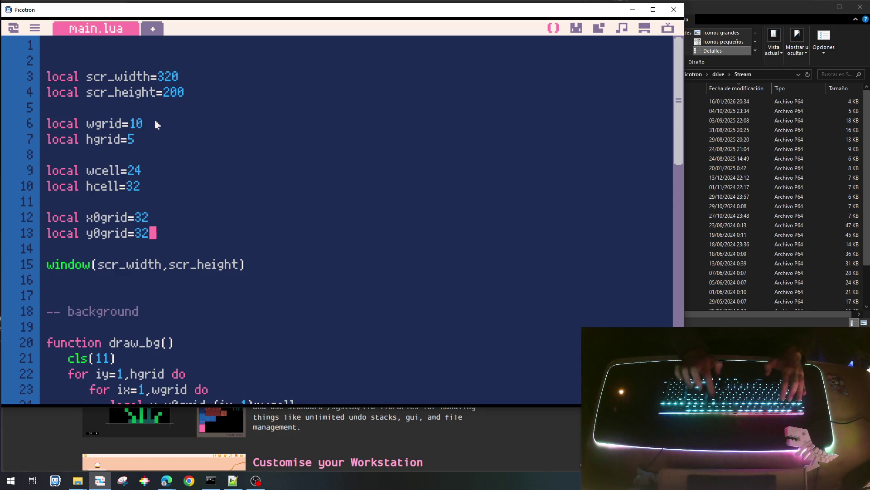
key("ctrl+r")
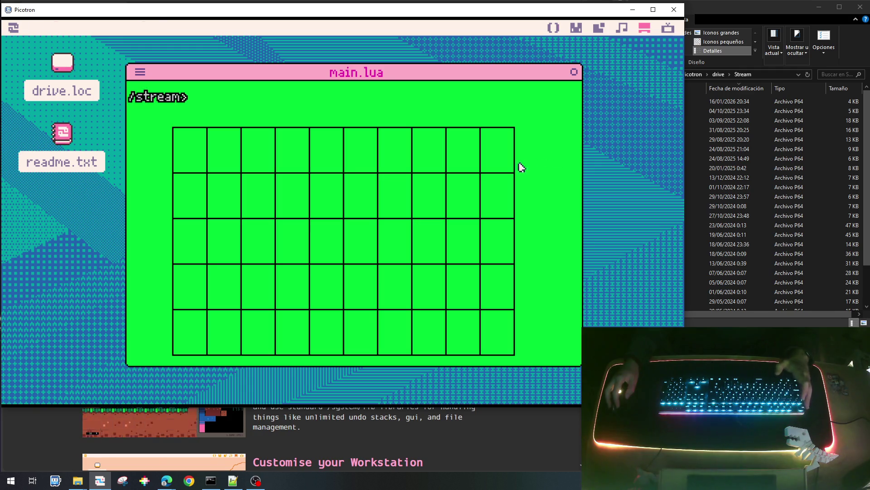
key("Escape")
Restore wgrid to 12 and run the cart with 12 columns.
left_click(181, 126)
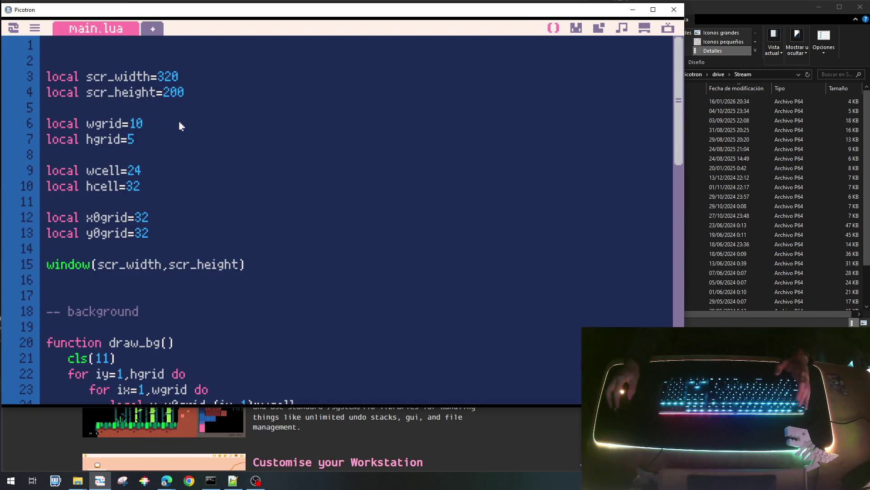
key("BackSpace")
type("2")
key("ctrl+r")
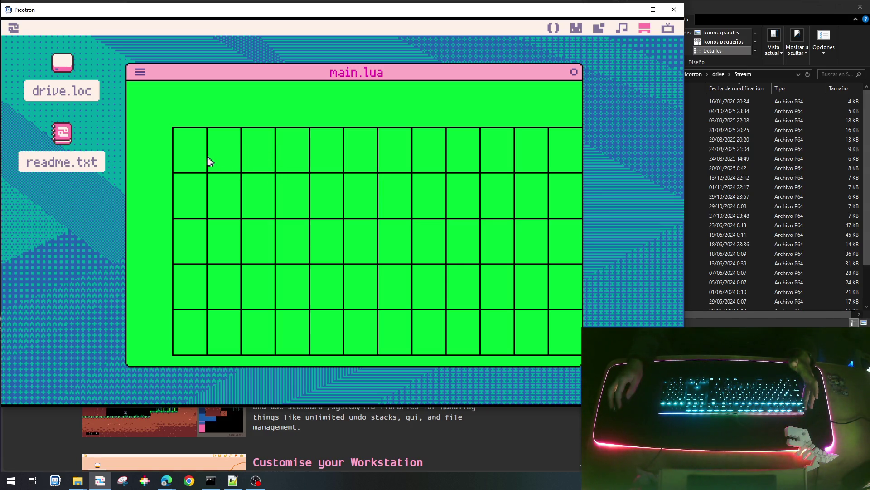
key("Escape")
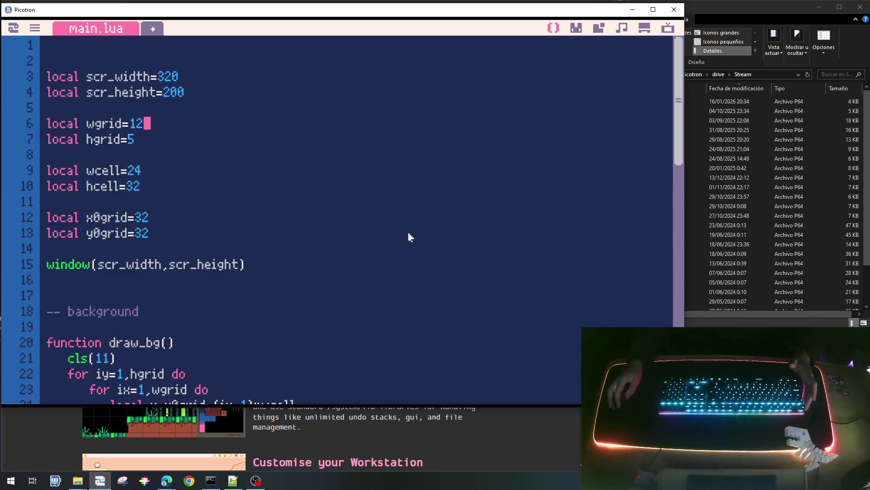
Move the window(scr_width,scr_height) call up to line 6 under the screen size.
left_click(98, 288)
key("Return")
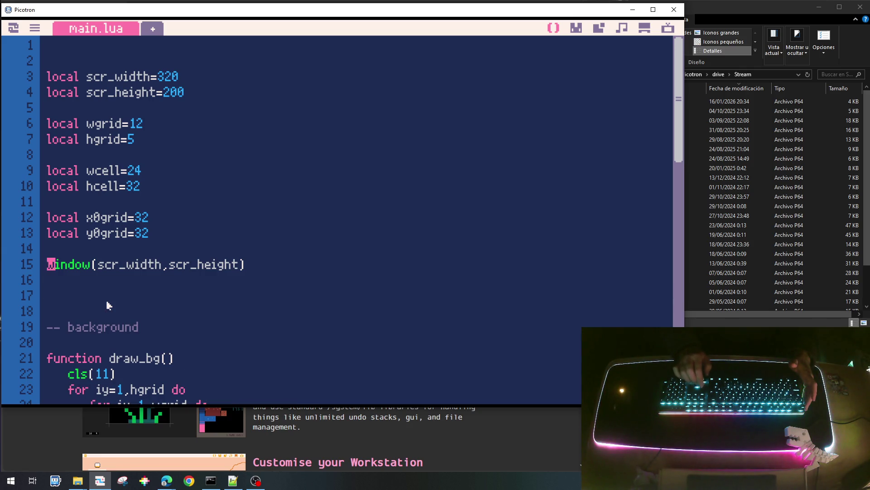
key("Return")
key("Return")
key("Return")
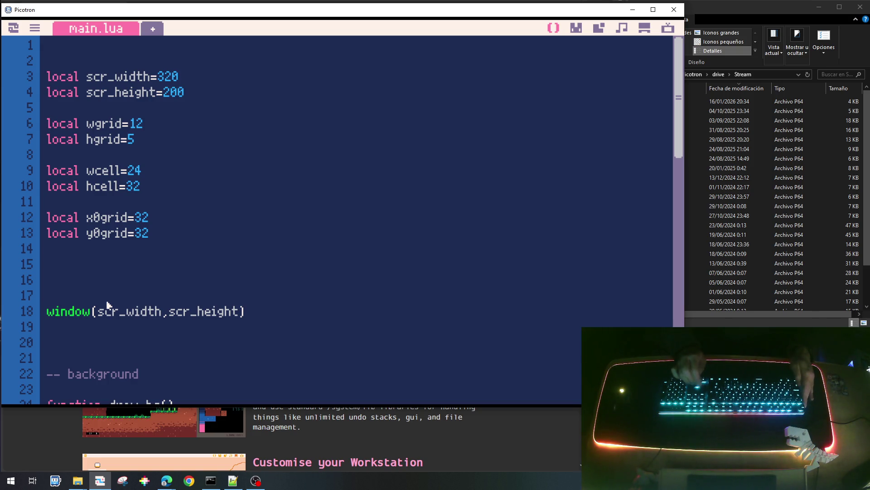
key("shift+Down")
key("ctrl+c")
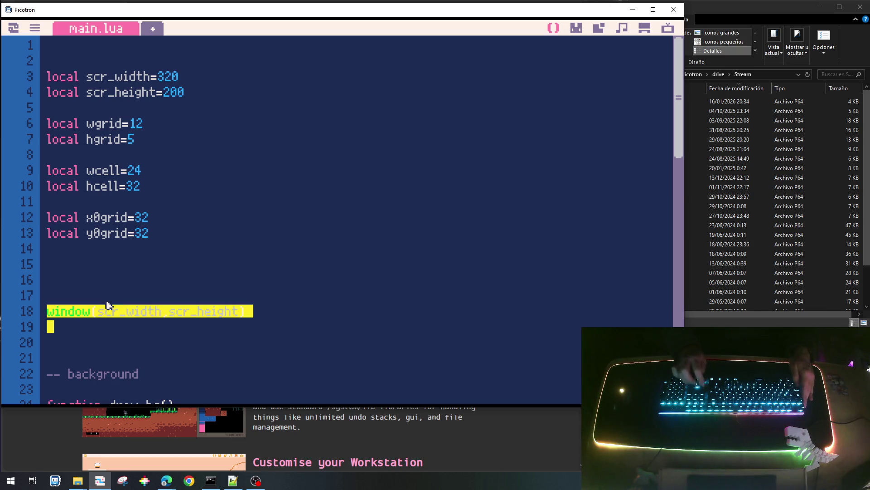
key("BackSpace")
key("BackSpace")
key("Up")
key("Up")
key("Up")
key("Up")
key("Up")
key("Up")
key("Up")
key("Up")
key("Up")
key("ctrl+v")
key("Return")
key("Return")
key("Return")
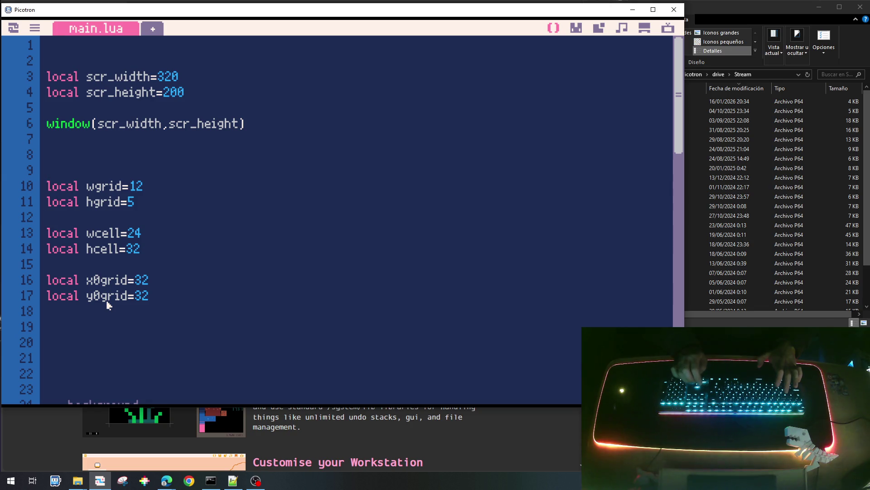
type("-- dimes")
Comment the grid dimensions and declare 'local g_tcell' for each cell's contents.
key("BackSpace")
type("nsiones de la zo")
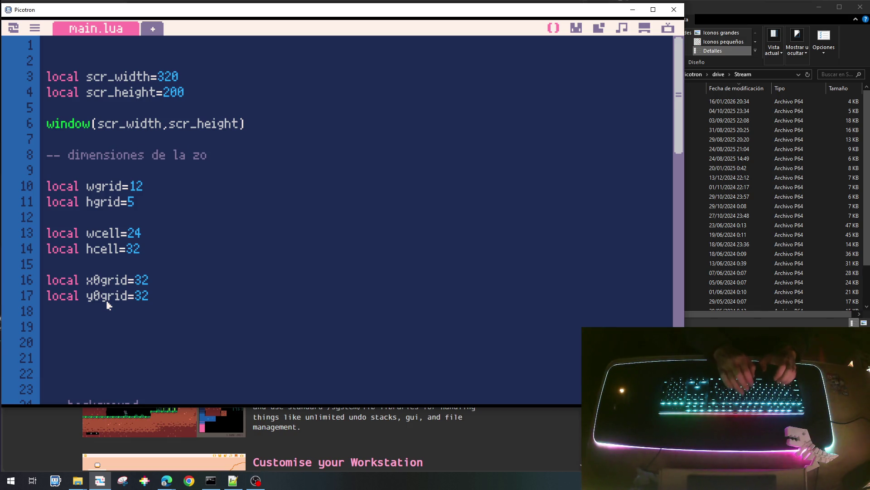
type(" jue")
key("BackSpace")
key("BackSpace")
key("BackSpace")
type("jueg")
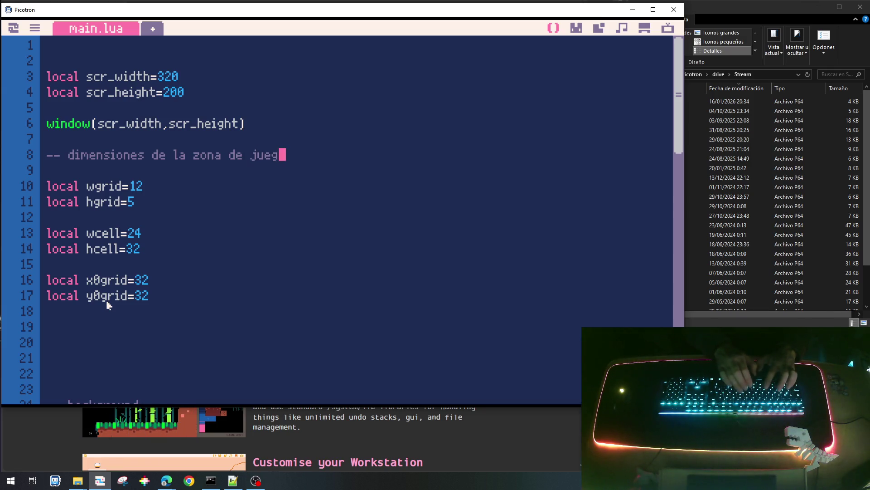
key("Down")
key("Down")
key("Down")
key("Up")
type("-- e")
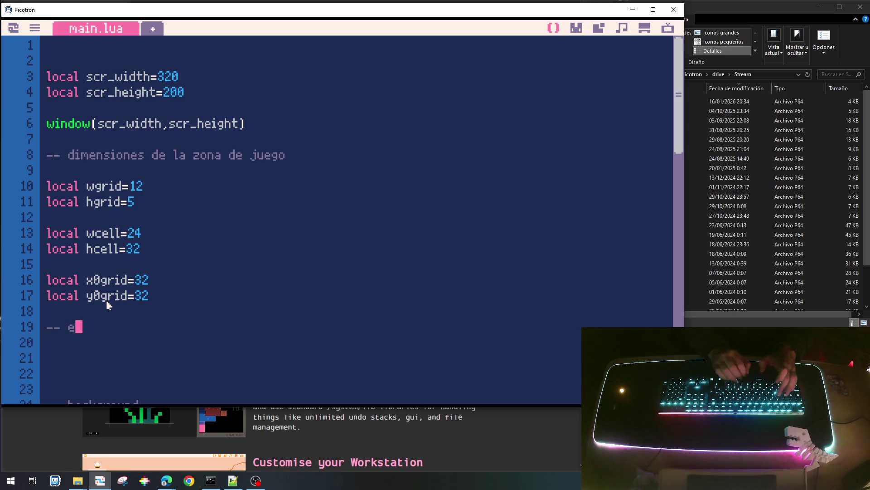
type("lemento q")
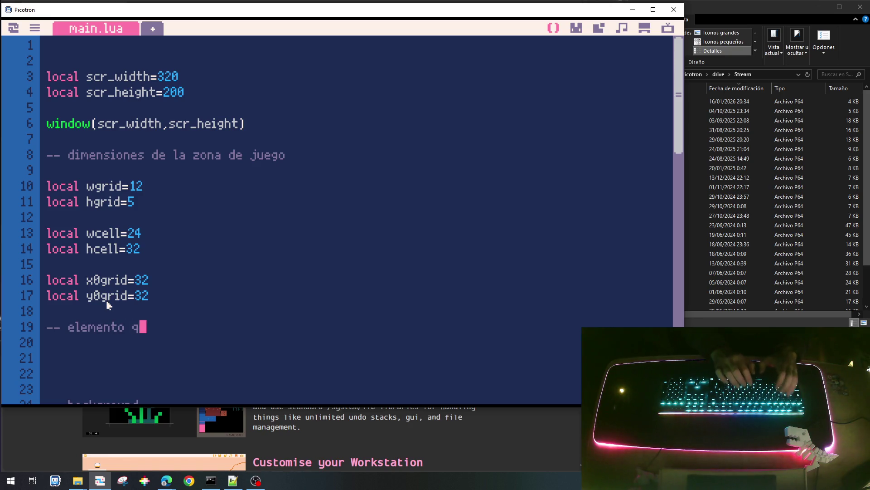
type("ue hay en ")
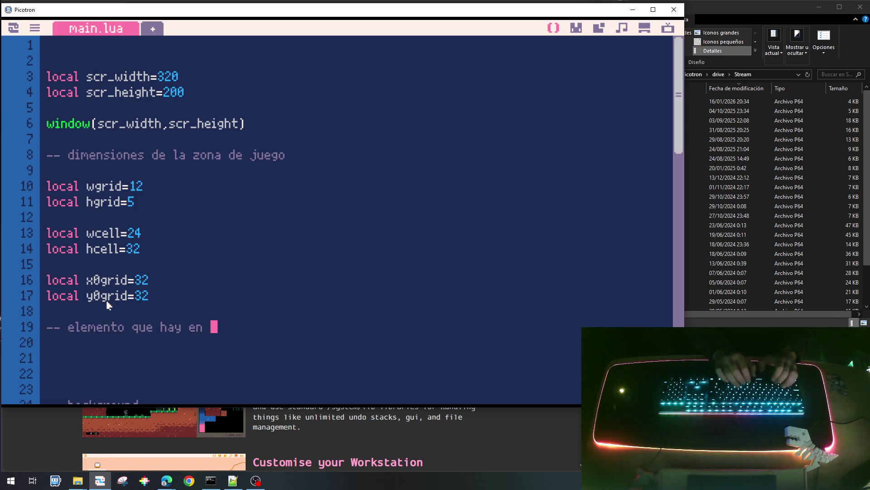
type("cada d")
key("BackSpace")
type("celda")
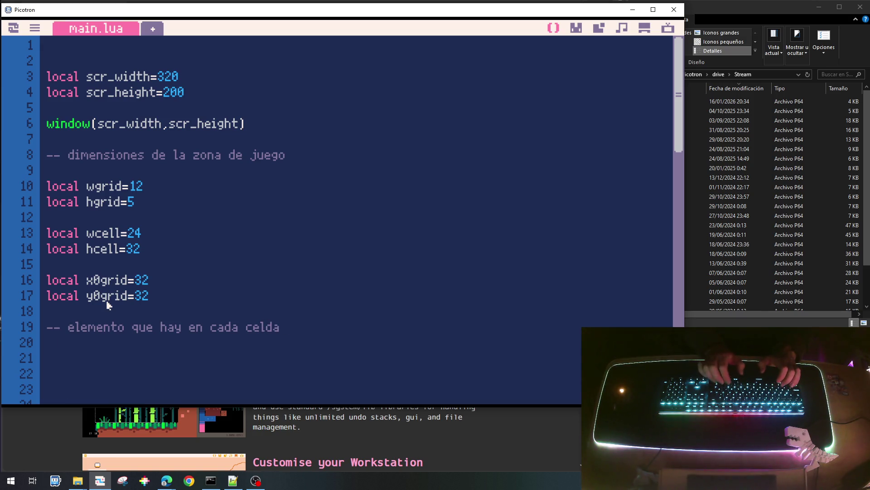
key("Return")
type("local tce")
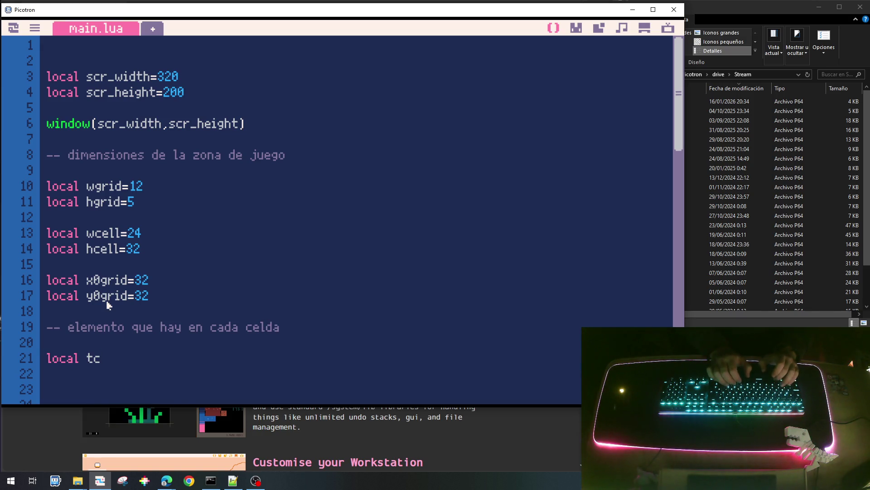
type("ll")
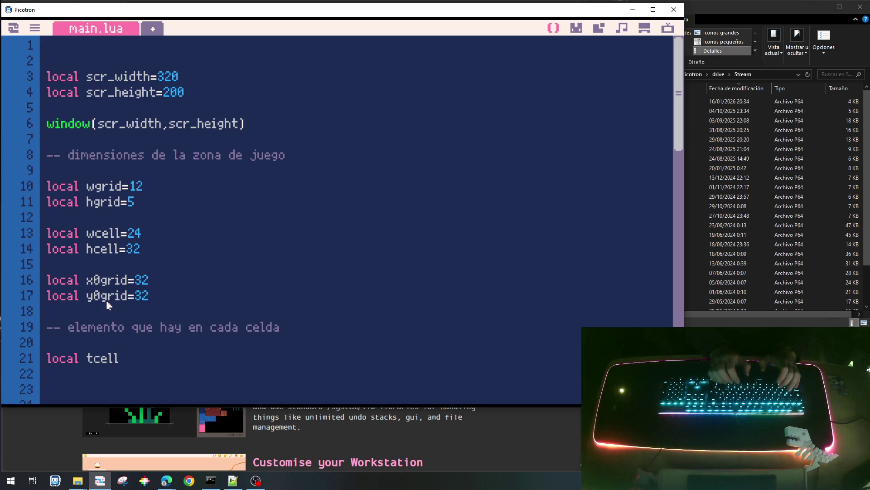
scroll(106, 305, "down", 1)
scroll(107, 305, "down", 1)
scroll(107, 306, "down", 10)
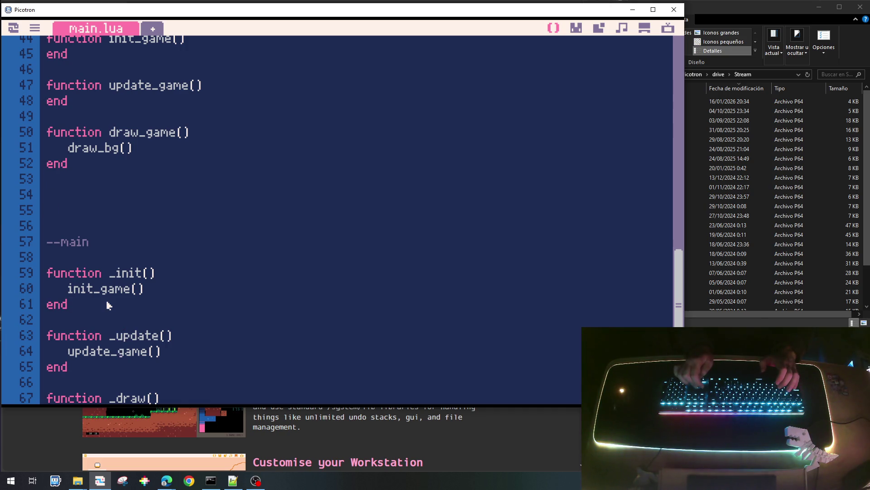
scroll(107, 305, "up", 2)
scroll(107, 305, "up", 2)
scroll(107, 305, "up", 1)
scroll(107, 305, "up", 9)
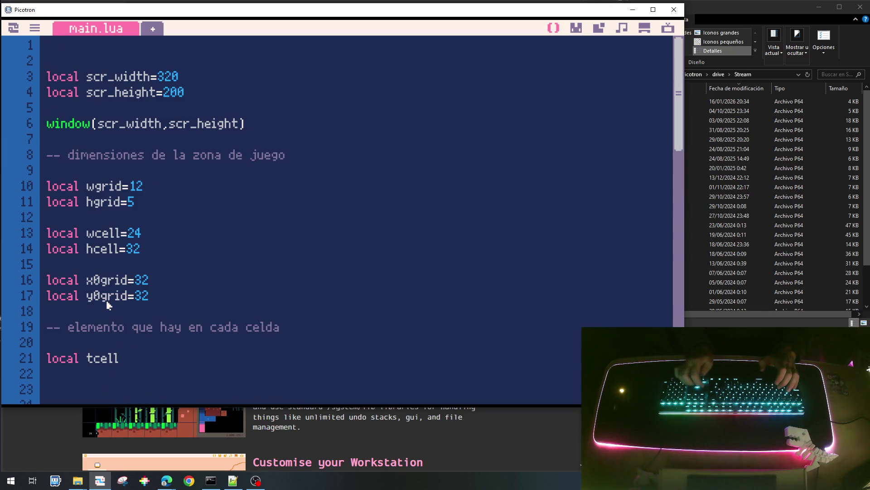
scroll(107, 305, "down", 1)
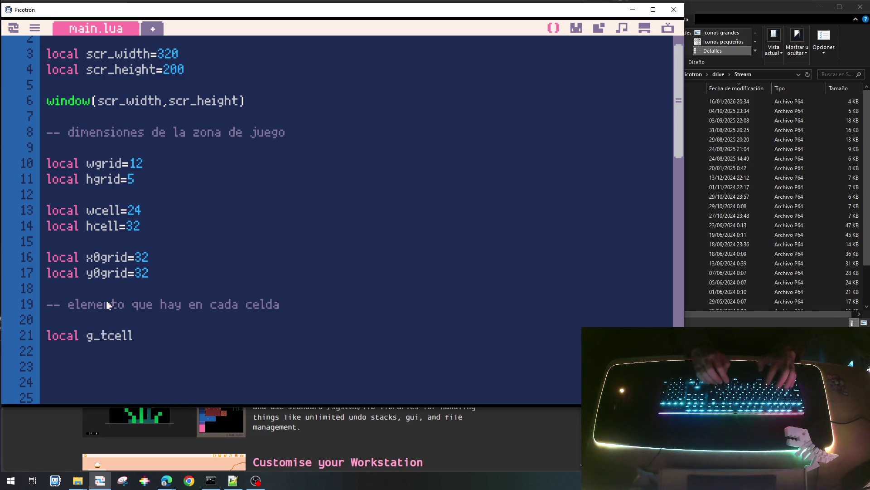
scroll(139, 247, "down", 4)
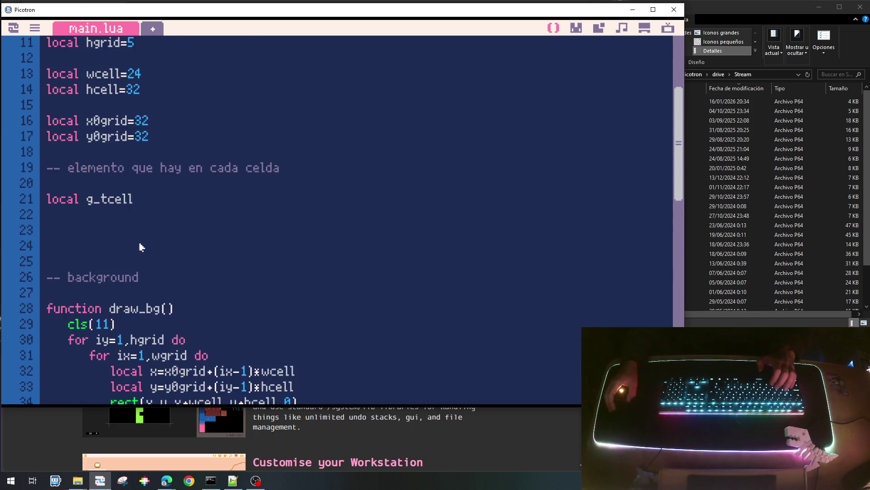
scroll(95, 132, "up", 3)
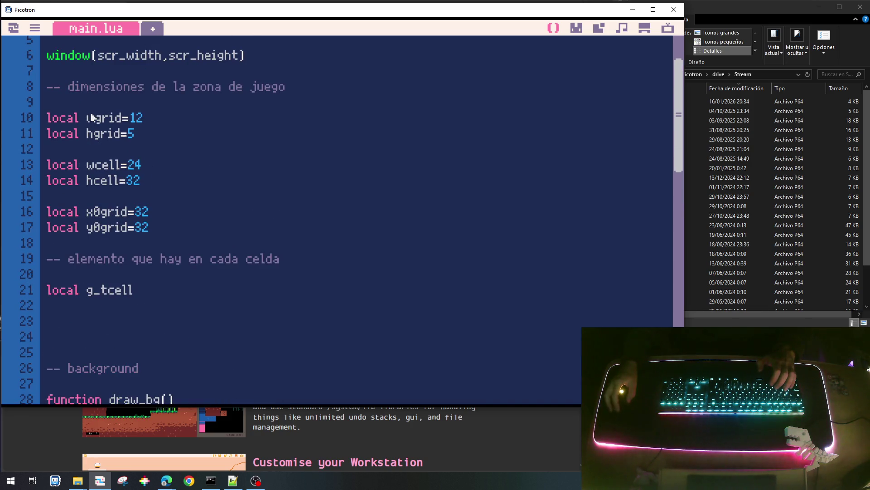
type("g_")
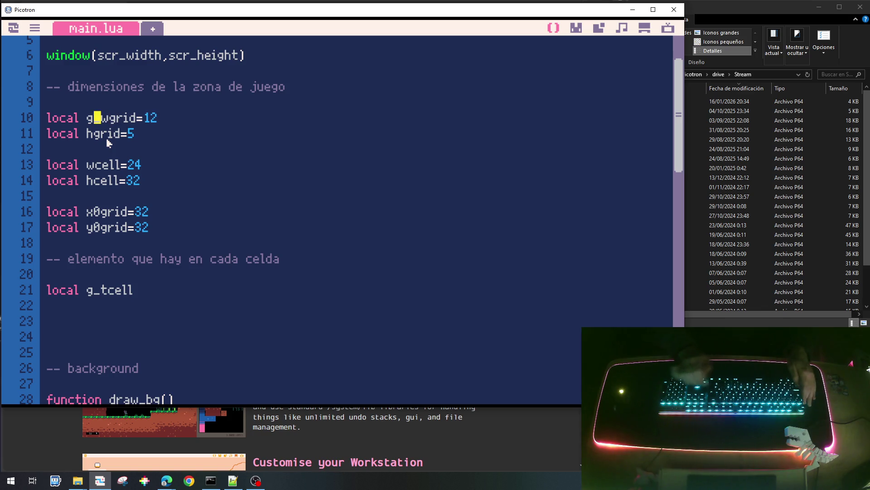
Prefix the wgrid, hgrid, wcell, hcell, x0grid, y0grid declarations with g_.
key("Down")
key("Down")
key("Up")
type("g_")
key("Down")
key("Down")
key("Down")
type("g_")
key("Down")
type("g_")
key("Down")
key("Down")
key("Left")
key("Left")
type("g_")
key("Down")
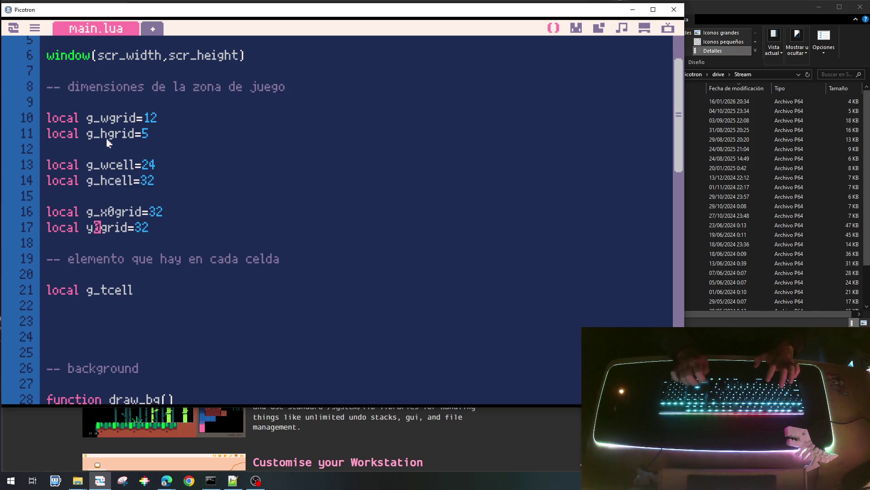
key("Left")
type("g_")
scroll(149, 177, "down", 1)
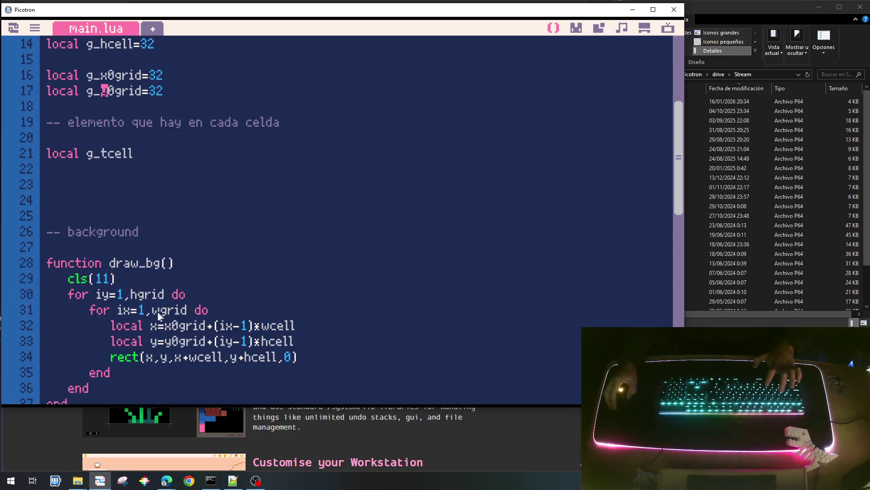
Prefix every grid and cell size reference inside draw_bg with g_.
left_click(135, 296)
type("g_")
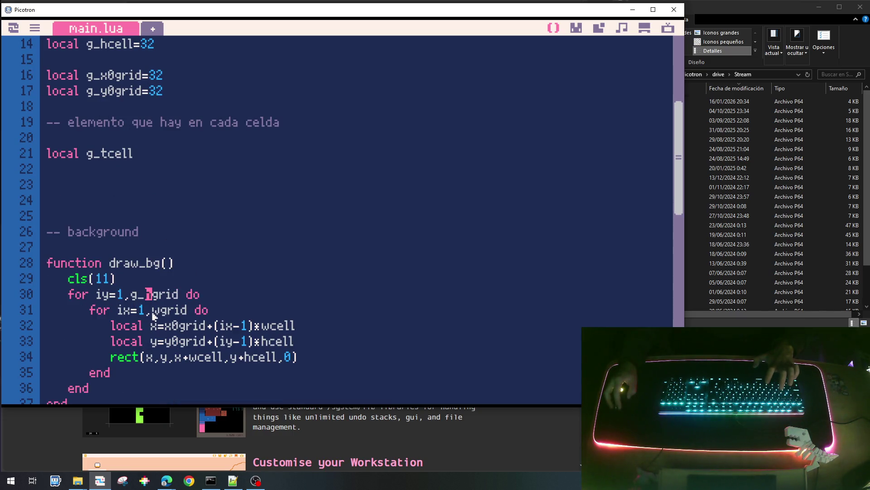
left_click(155, 311)
type("g_")
left_click(164, 327)
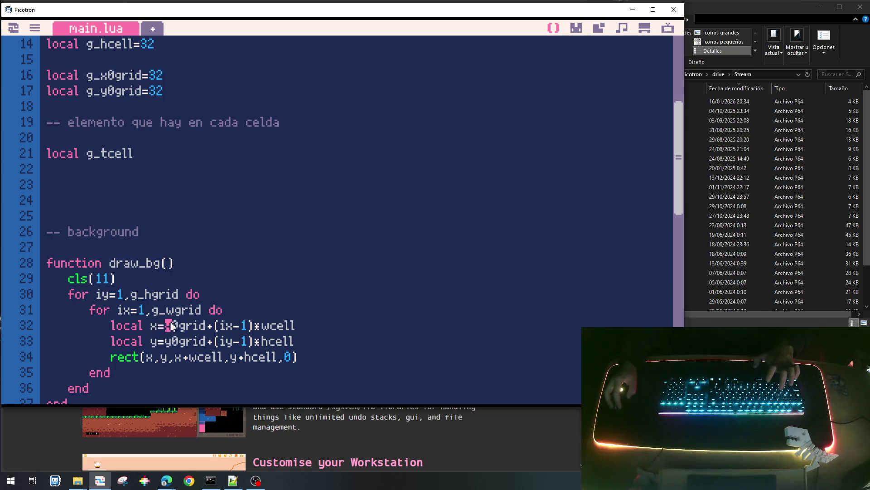
type("g_")
left_click(166, 342)
type("g_")
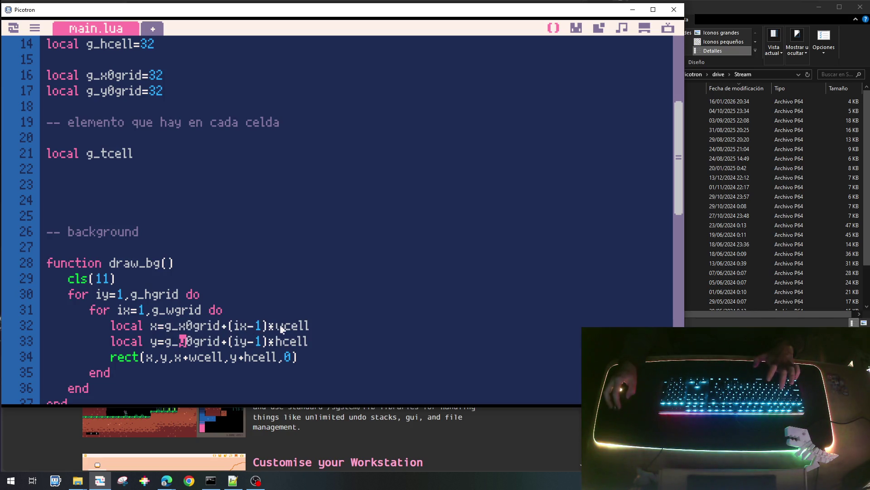
left_click(276, 326)
type("g_")
left_click(276, 341)
type("g_")
left_click(250, 357)
type("g_")
left_click(194, 357)
type("g_")
Save the cart, run it to check the grid, and return to the code.
key("ctrl+s")
key("ctrl+r")
key("Escape")
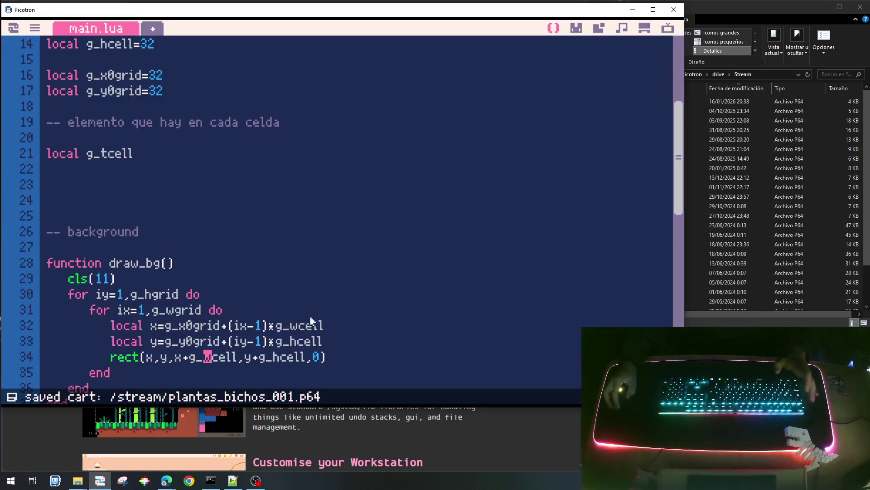
scroll(303, 272, "down", 2)
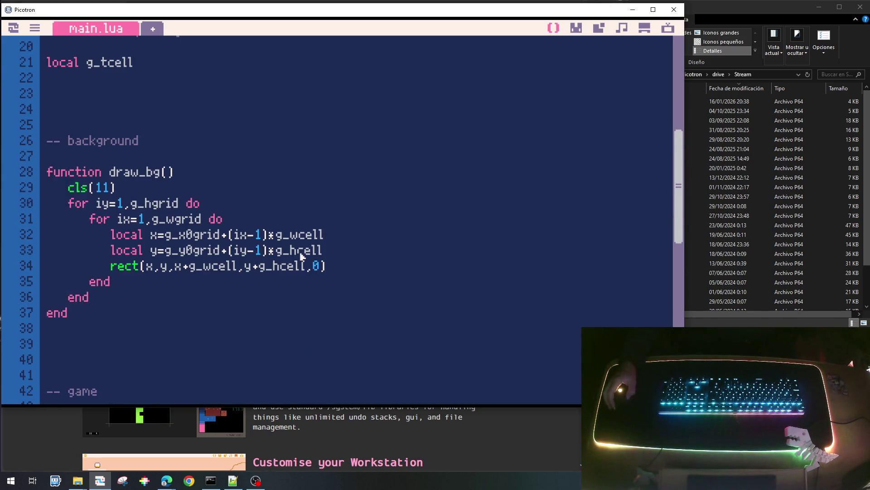
Look up the dark teal colour number in the sprite editor, use it as the background colour and test-run.
left_click(576, 28)
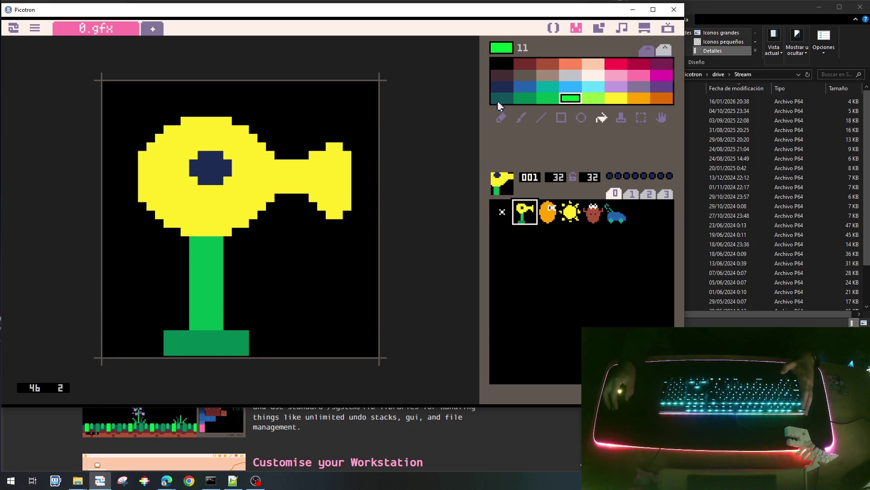
left_click(501, 101)
left_click(554, 28)
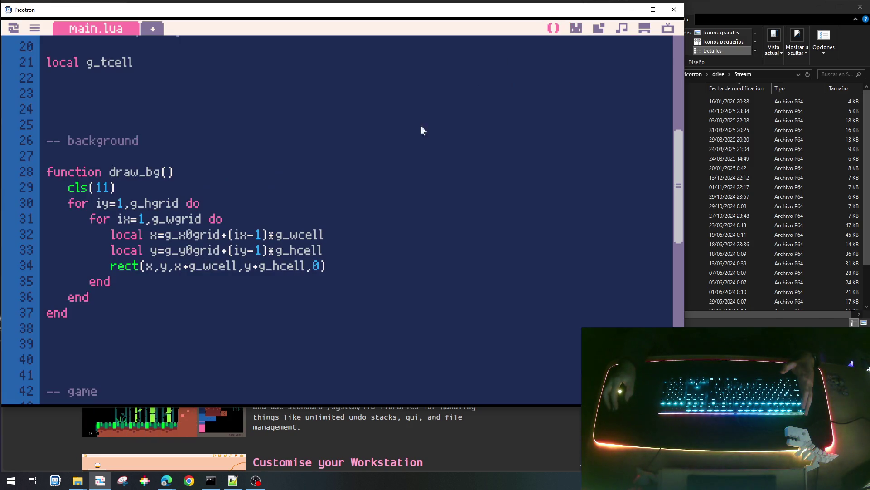
key("BackSpace")
type("9")
key("ctrl+r")
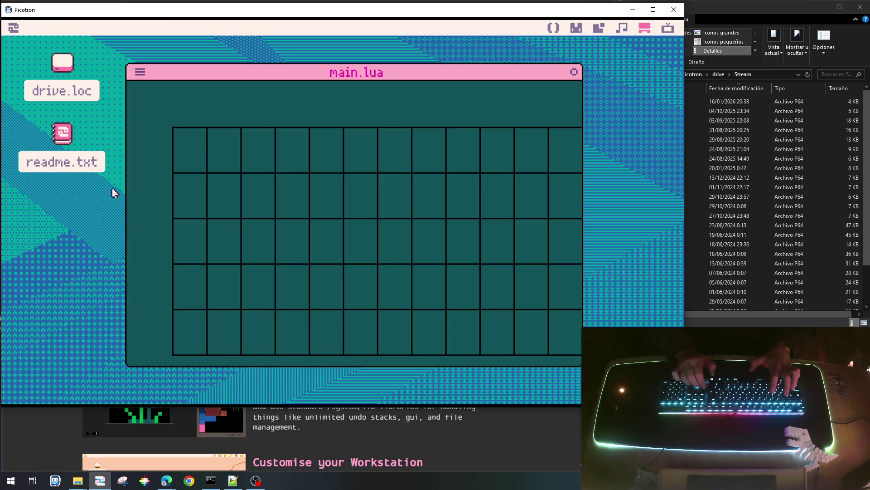
key("Escape")
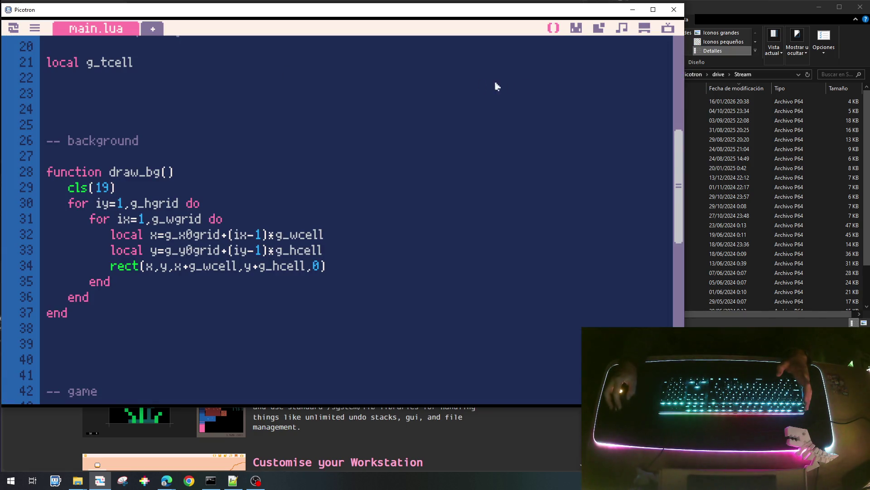
Switch the background to the green colour number, save and run the cart, then return to init_game in the code.
left_click(576, 28)
left_click(524, 97)
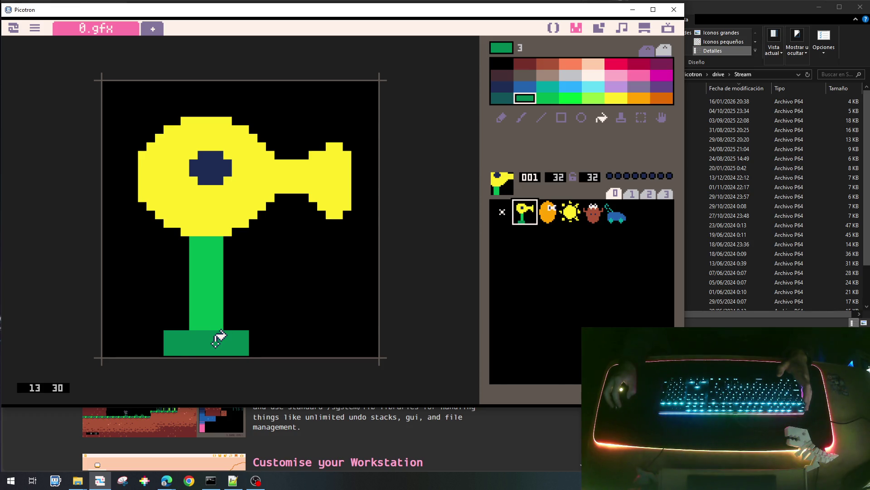
left_click(554, 29)
key("BackSpace")
key("BackSpace")
type("3")
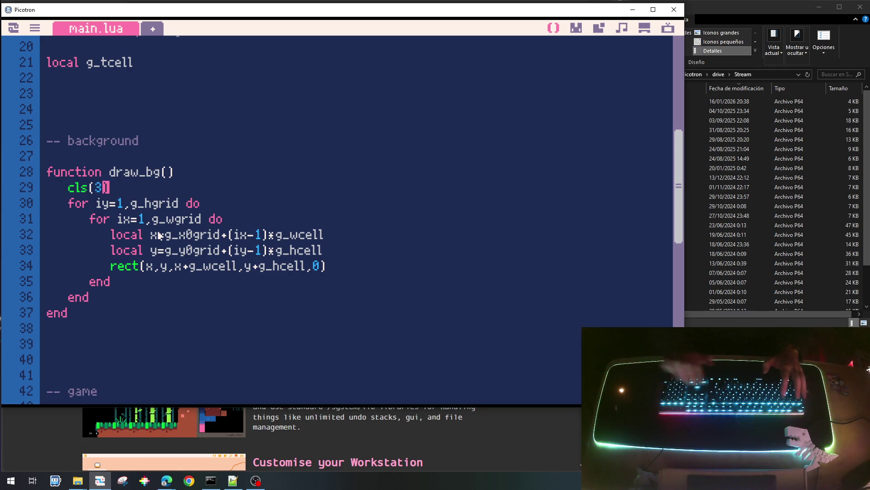
key("ctrl+s")
key("ctrl+r")
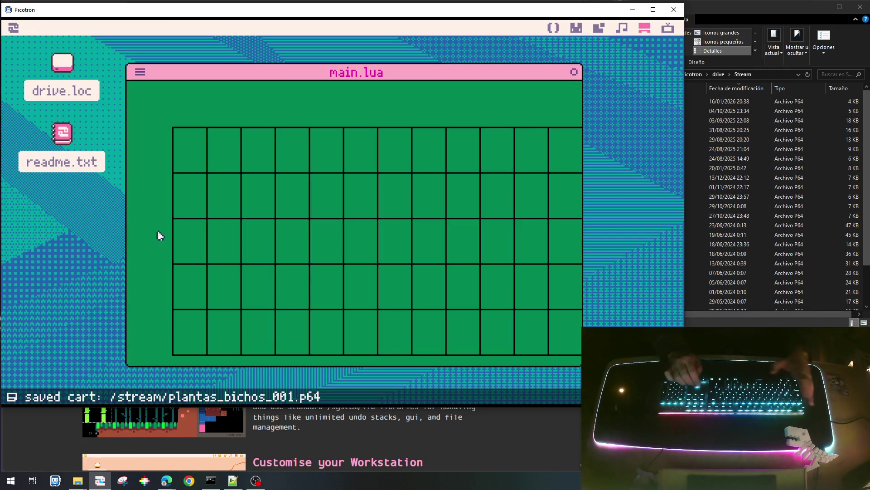
key("Escape")
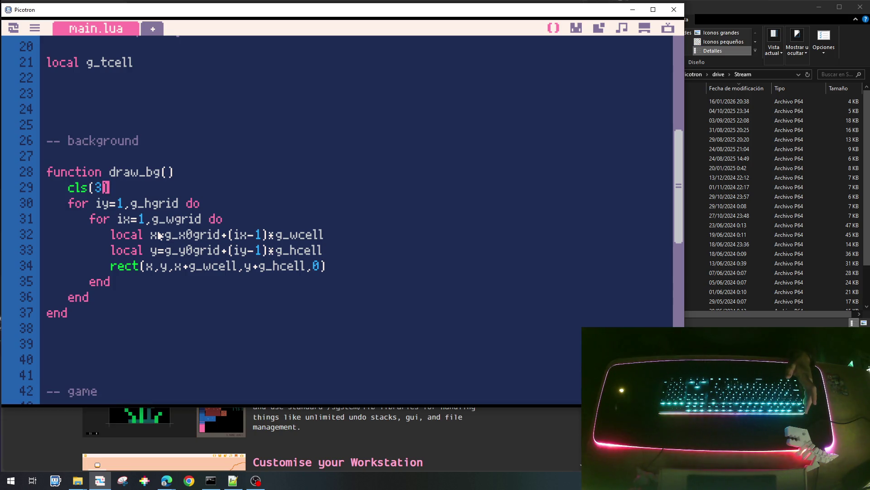
scroll(146, 197, "up", 3)
scroll(146, 204, "down", 4)
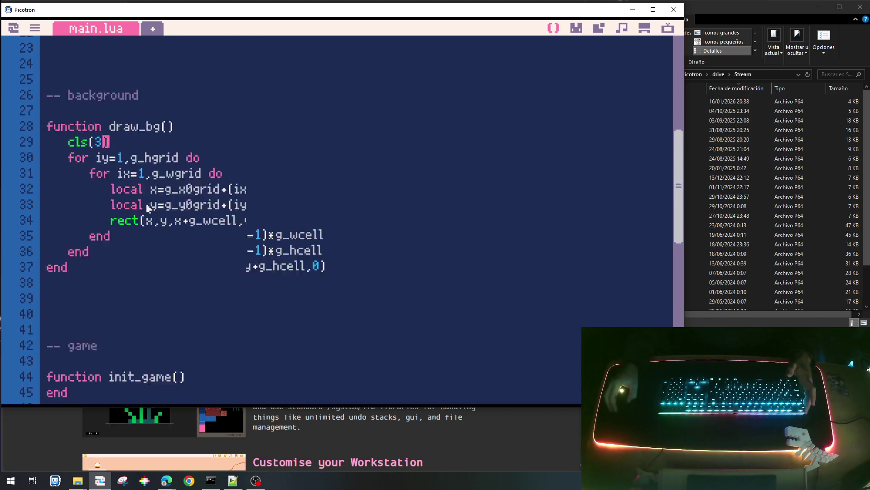
scroll(143, 225, "down", 2)
left_click(214, 286)
key("Return")
Add an indented g_tcell={} line inside init_game() with a single blank line under the header.
key("Tab")
type("g_tcel")
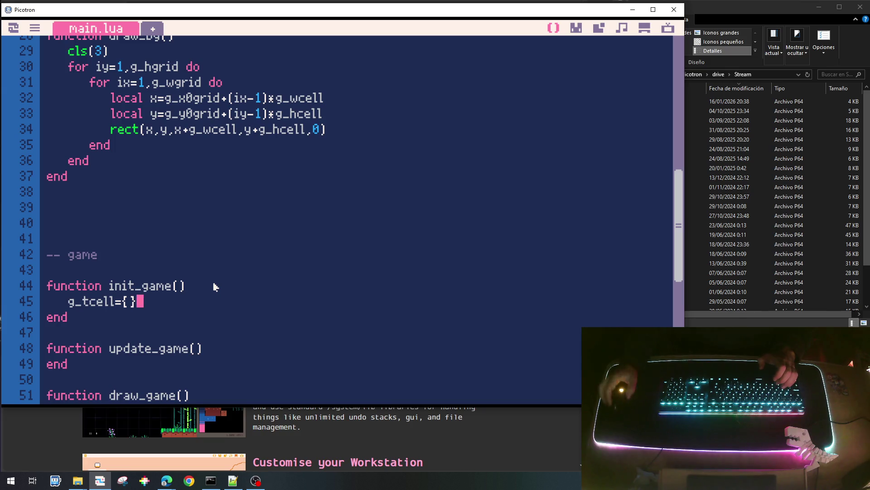
scroll(194, 198, "up", 2)
scroll(195, 201, "down", 2)
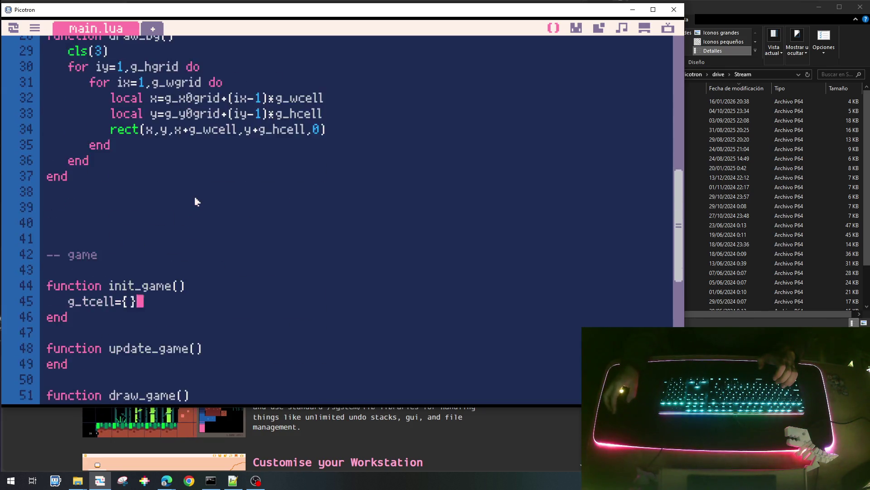
scroll(195, 201, "down", 2)
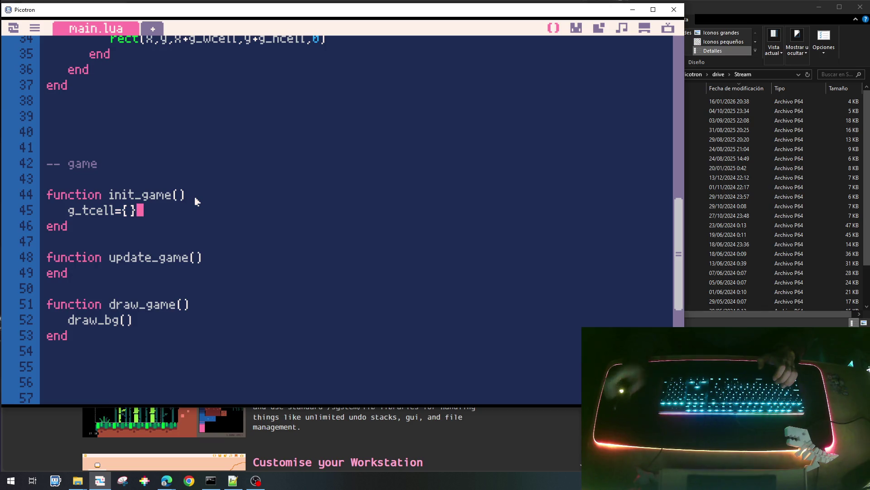
key("Up")
key("End")
key("Return")
key("Return")
key("BackSpace")
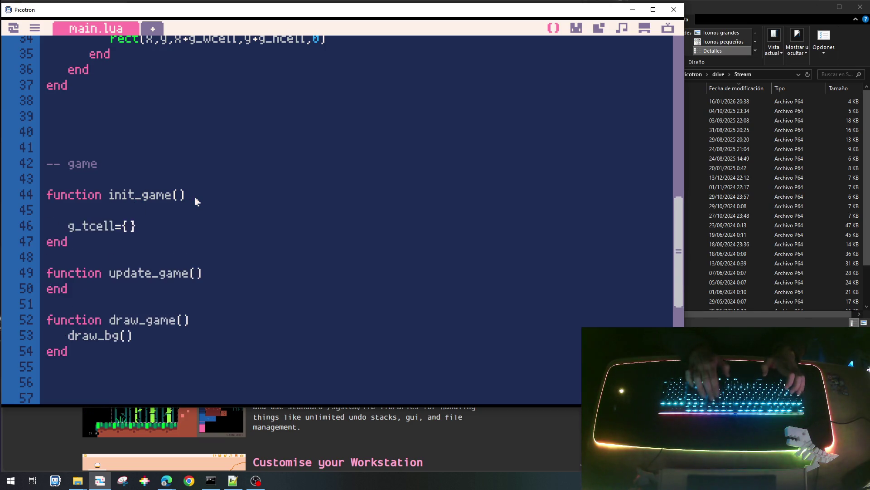
key("BackSpace")
key("Return")
type("init_")
Write the init_tcell() call in init_game() and remove the g_tcell={} line.
key("BackSpace")
key("BackSpace")
key("BackSpace")
type("cell()")
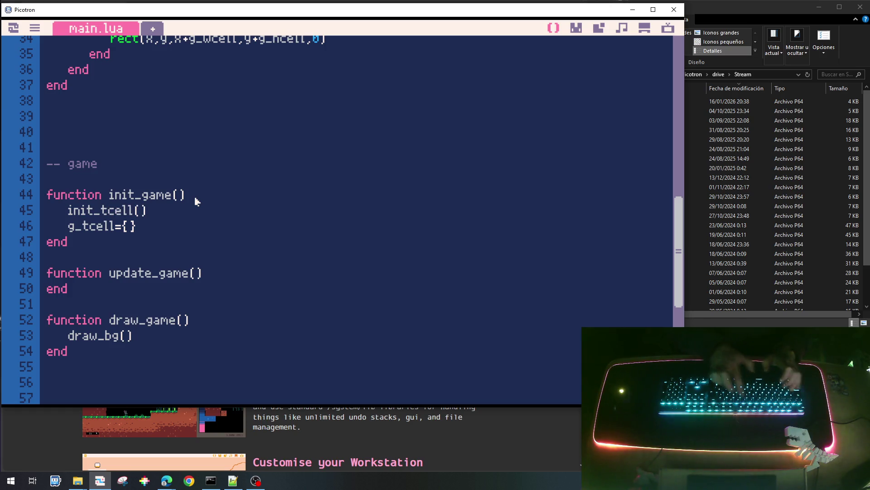
key("Down")
key("shift+Home")
key("BackSpace")
key("BackSpace")
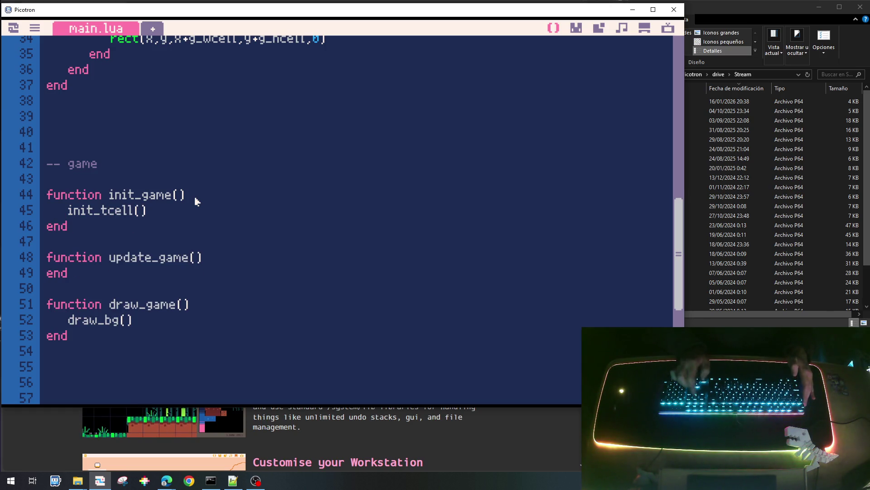
scroll(194, 200, "up", 5)
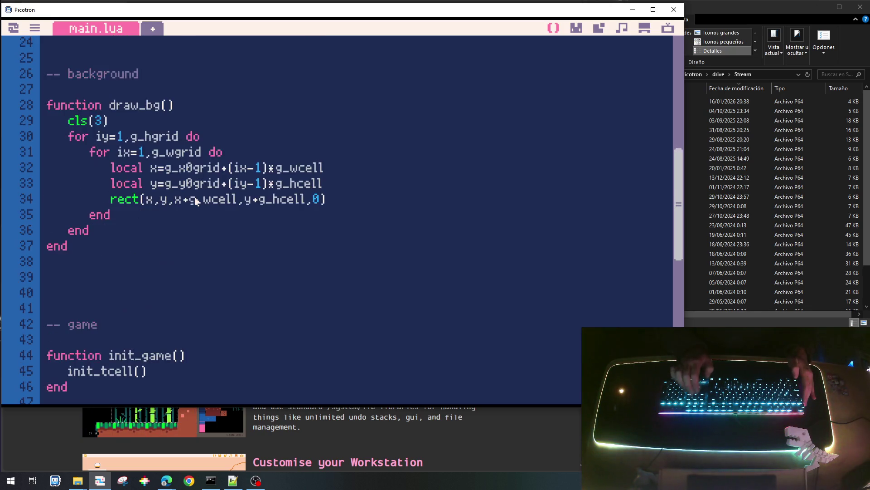
scroll(196, 200, "up", 1)
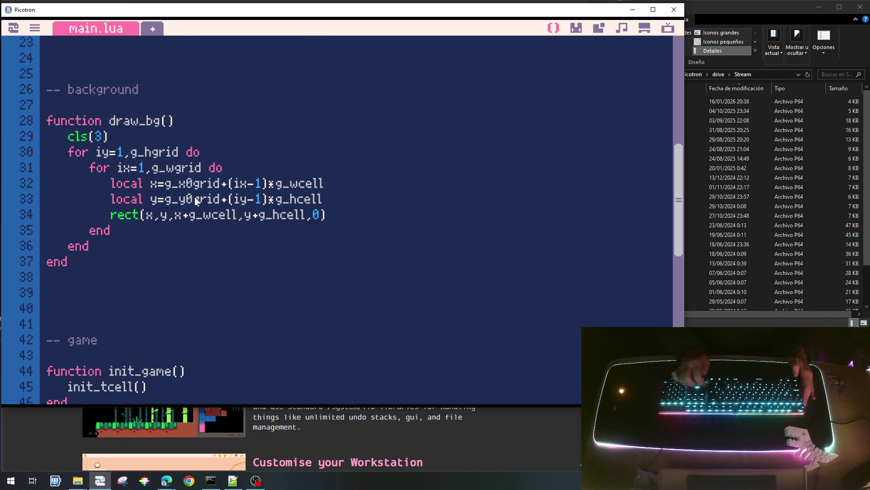
Add a '-- tcell' section after draw_bg holding an empty function init_tcell() with its end.
key("Return")
key("Return")
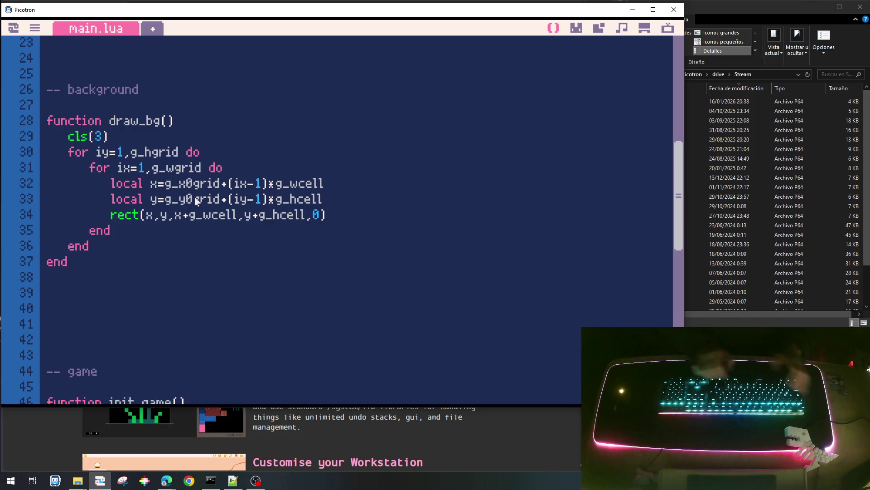
type("--tce")
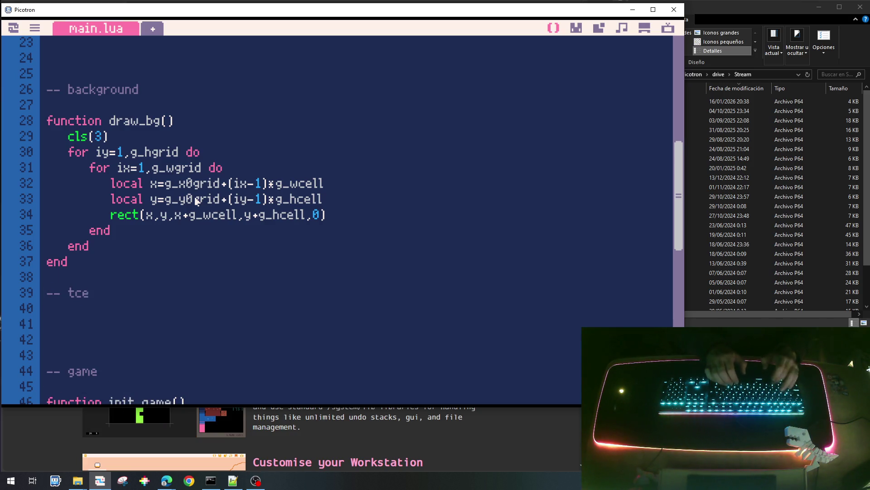
key("Left")
key("Left")
key("Left")
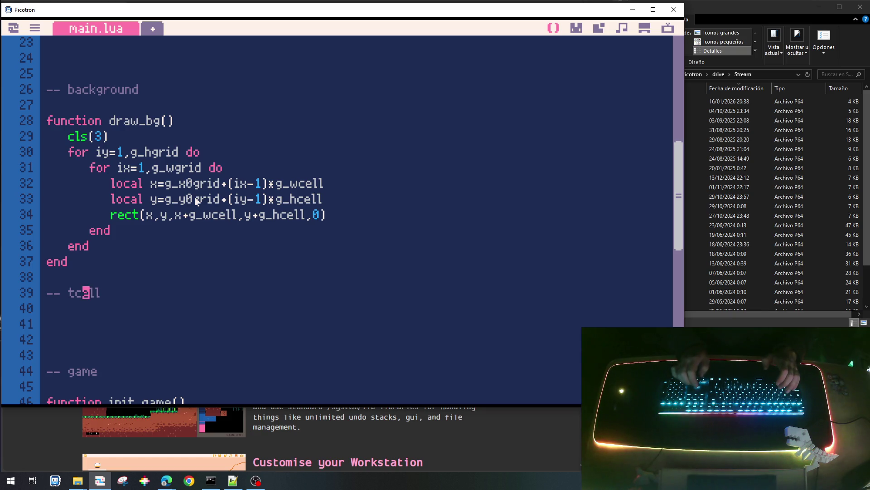
type("fu")
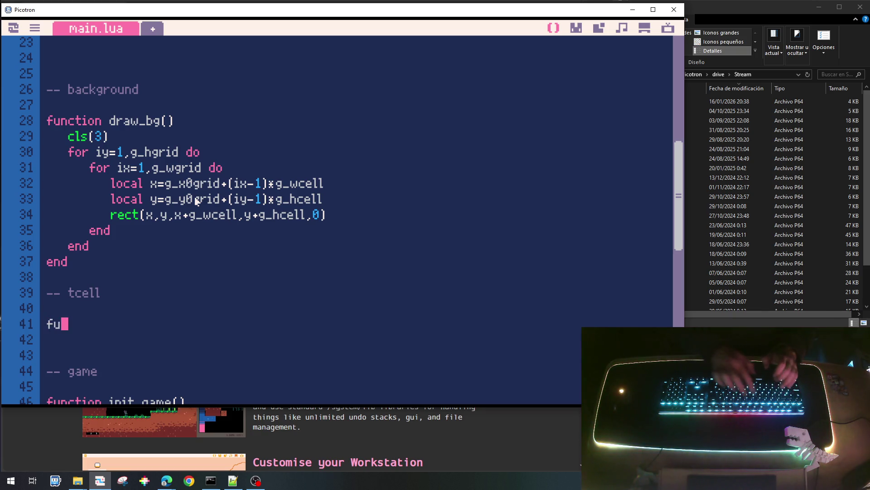
type("nt")
key("BackSpace")
type("c")
key("BackSpace")
key("BackSpace")
type("nction")
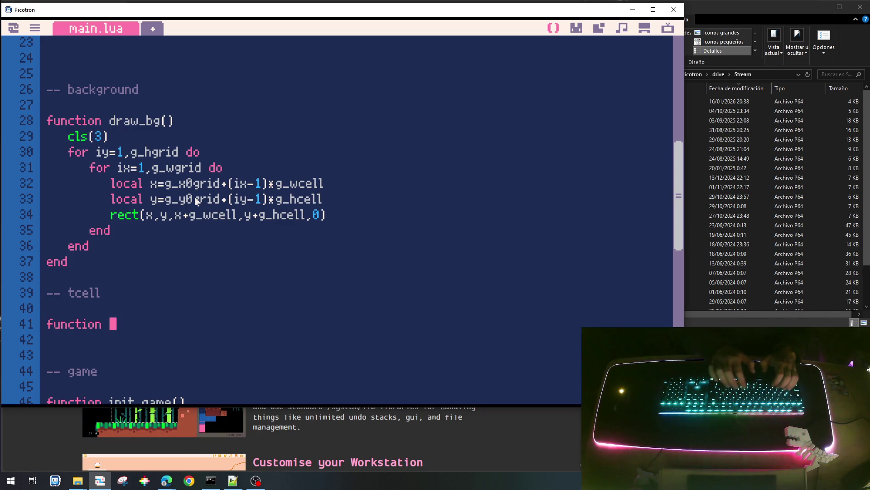
type(" _int_tcell(")
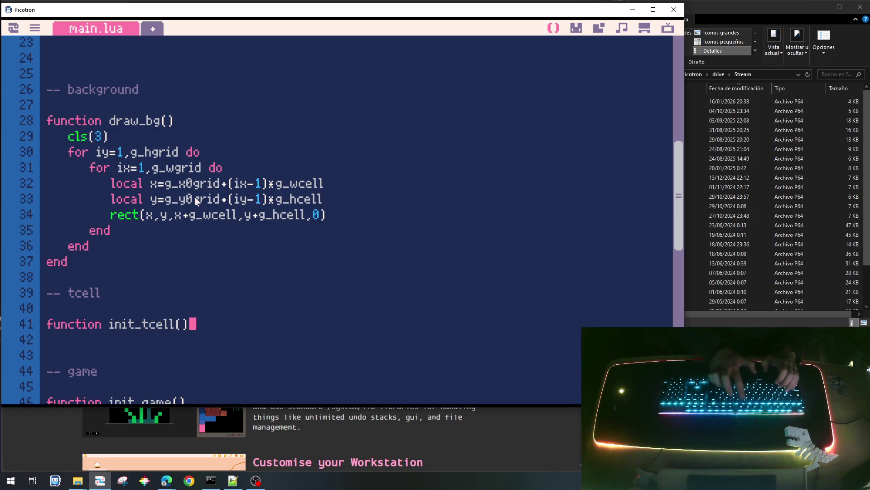
key("Return")
key("Return")
Move up to the grid variable declarations at the top of main.lua.
key("Up")
key("Up")
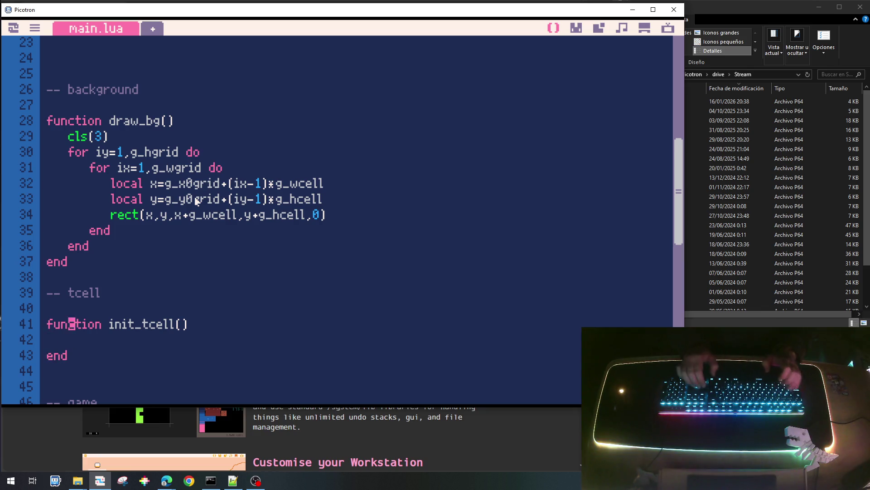
key("Up")
key("Up")
key("Up")
key("Up")
key("Up")
key("Up")
key("Down")
key("Down")
key("Down")
key("Down")
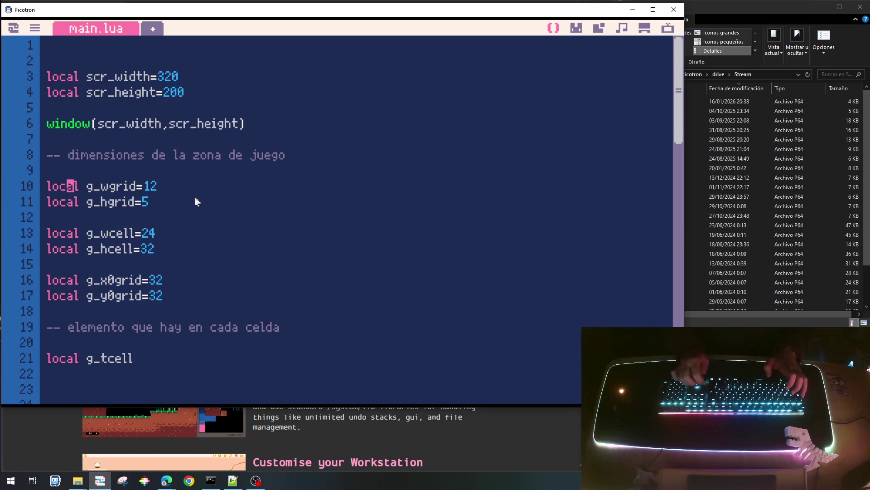
key("Down")
key("Down")
key("Down")
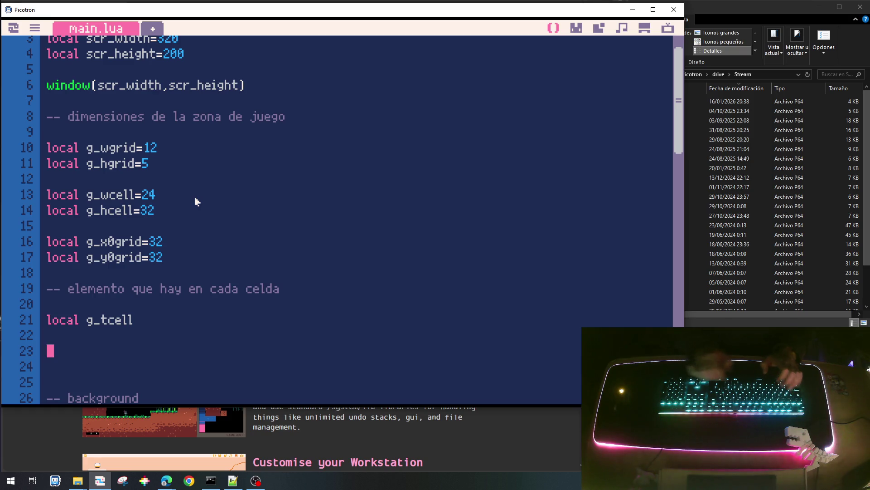
Declare CELL_TYPE_EMPTY=0 below g_tcell and duplicate the line.
key("BackSpace")
key("BackSpace")
type("cal ")
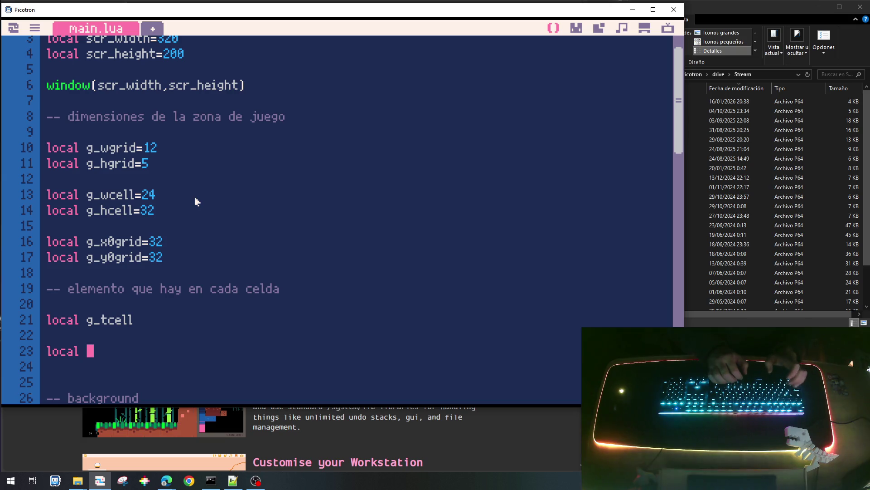
type("CELL_TYPE_EM")
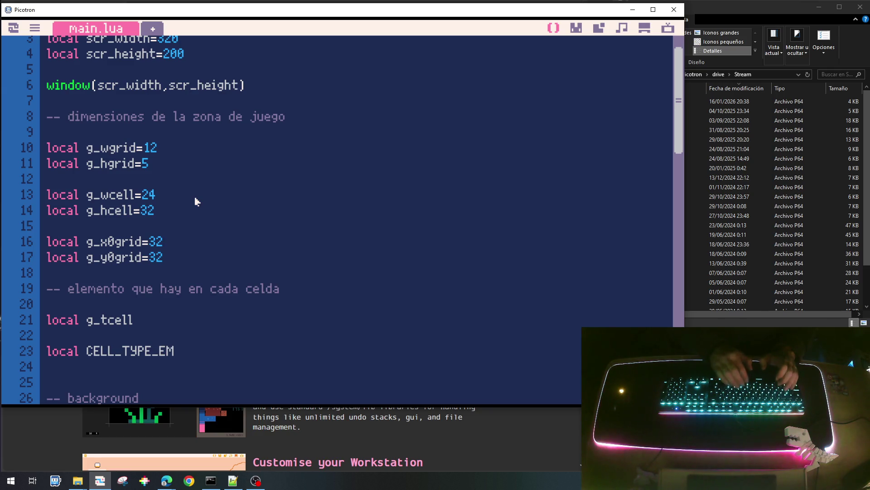
type("PTY=")
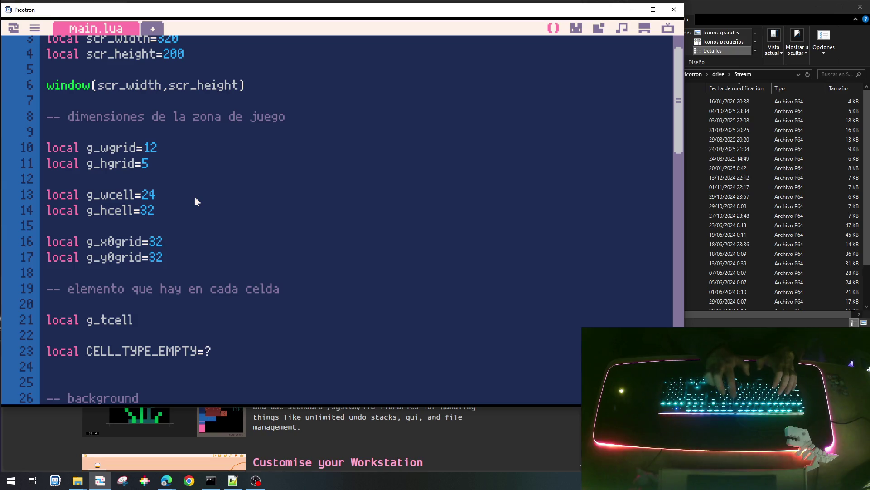
type("0")
key("shift+Home")
key("ctrl+c")
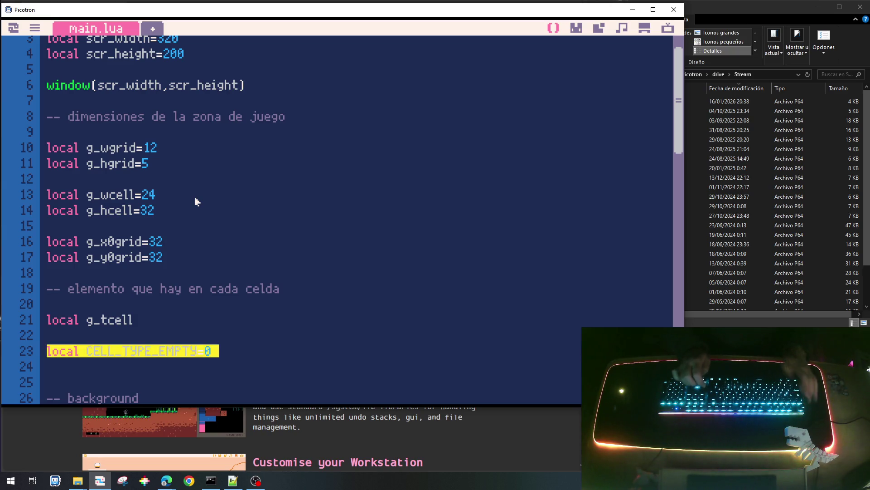
key("Down")
key("ctrl+v")
key("Return")
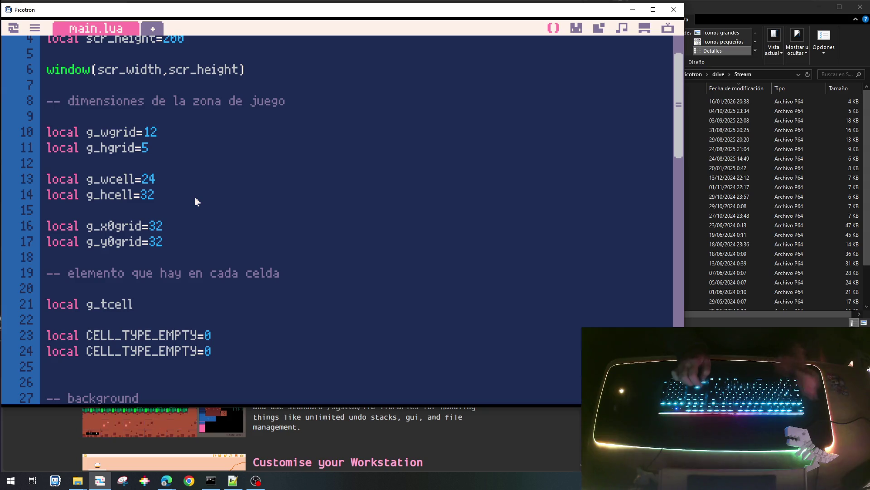
Turn the duplicate into CELL_TYPE_PLANT0=1 and paste three more copies of it.
key("shift+Right")
key("shift+Right")
key("shift+Right")
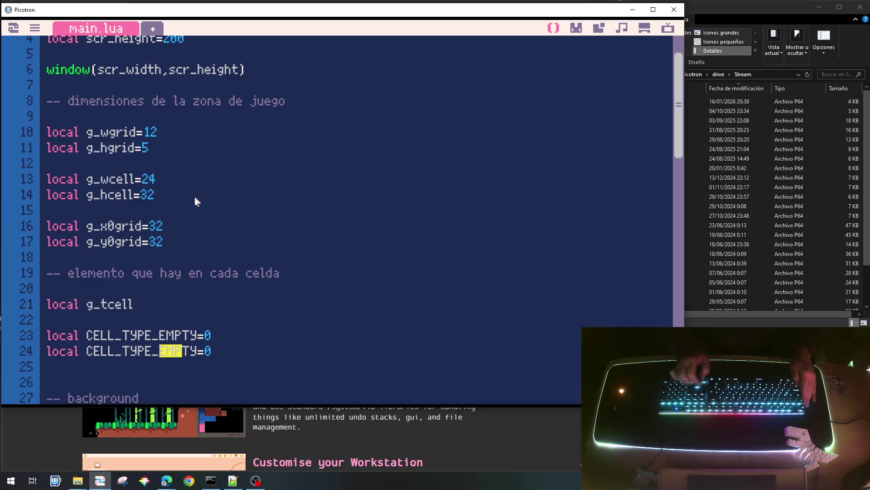
type("PLANT")
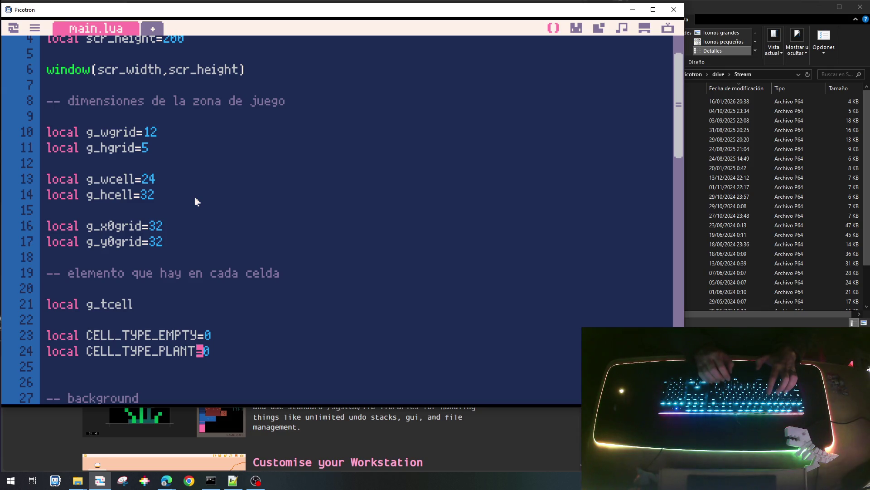
type("_")
key("BackSpace")
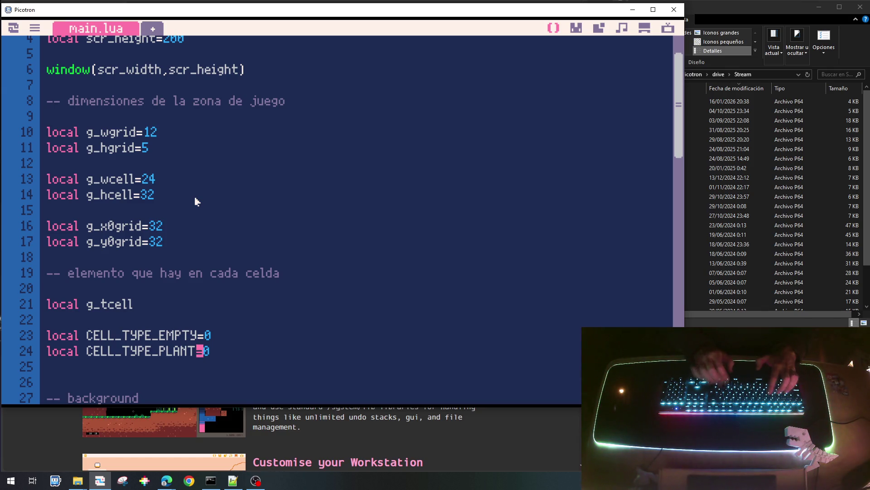
type("0")
key("End")
key("BackSpace")
type("1")
key("shift+Home")
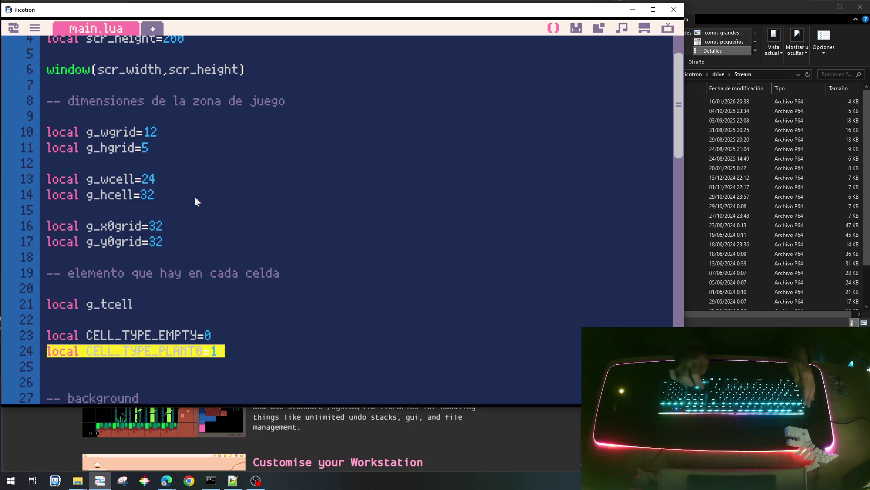
key("Down")
key("ctrl+v")
key("ctrl+v")
key("ctrl+v")
key("Up")
key("Up")
key("Up")
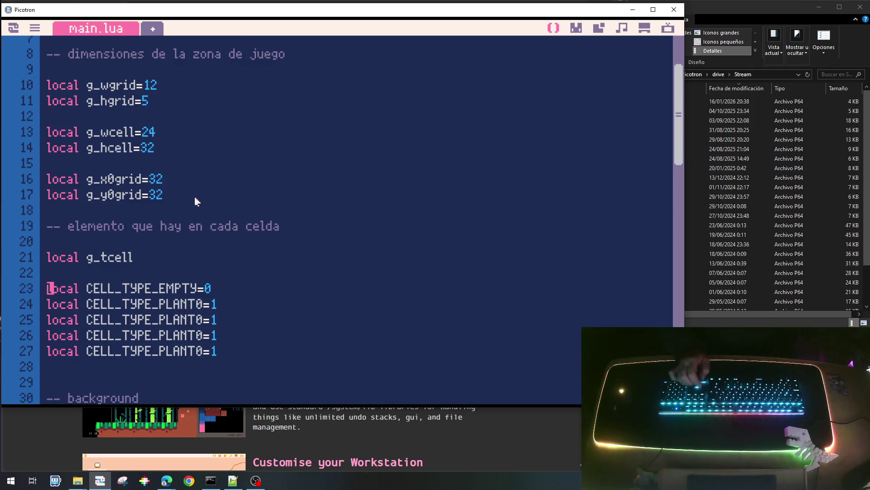
Rename the copies to CELL_TYPE_PLANT1, PLANT2, PLANT3 with values 2, 3 and 4.
key("Down")
key("Delete")
type("1")
key("Down")
key("BackSpace")
type("2")
key("Down")
key("BackSpace")
type("3")
key("Up")
key("Up")
key("End")
key("Down")
key("BackSpace")
type("3")
key("Down")
key("BackSpace")
type("4")
key("Home")
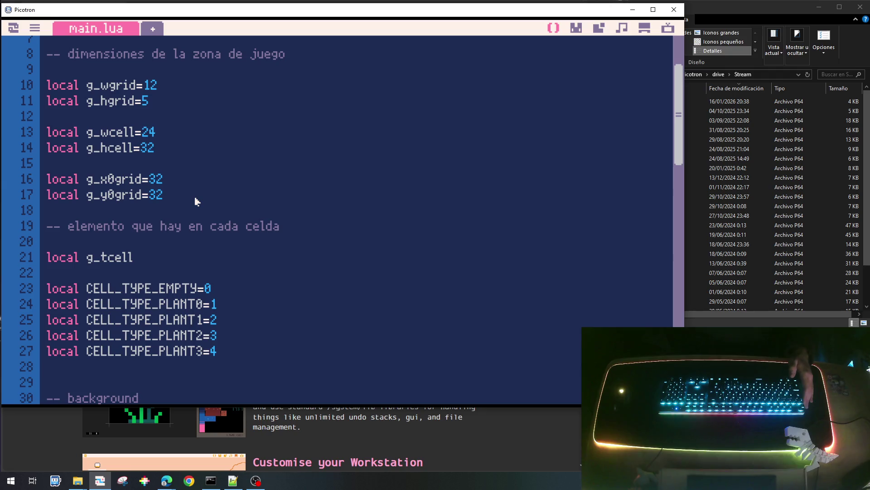
scroll(190, 231, "down", 3)
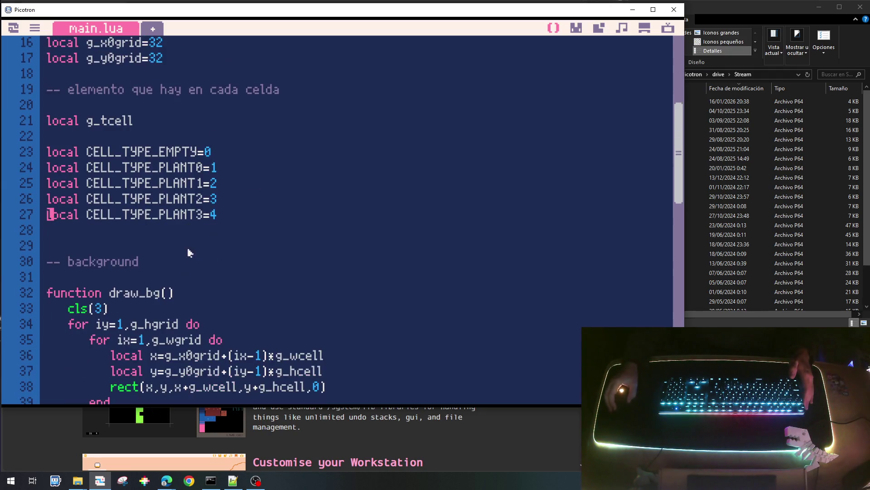
Write the indented g_tcell[icell]=CELL_TYPE_EMPTY assignment in init_tcell's body.
double_click(155, 155)
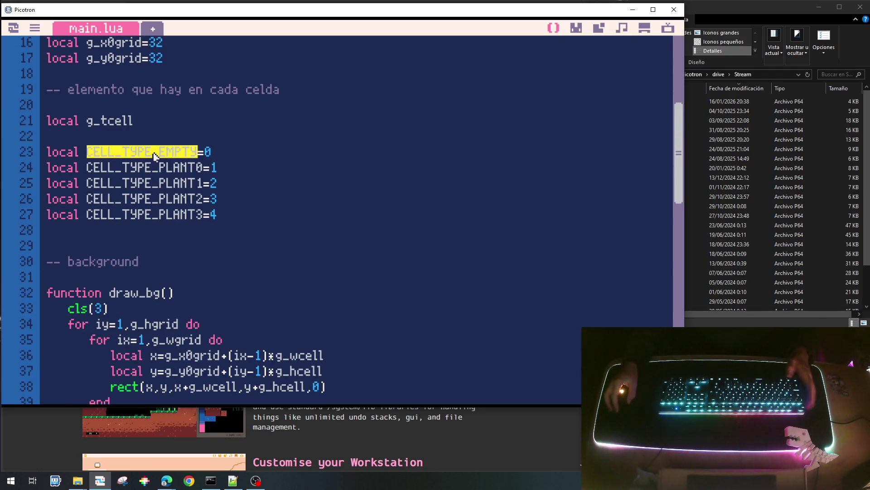
scroll(155, 199, "down", 6)
scroll(134, 294, "down", 1)
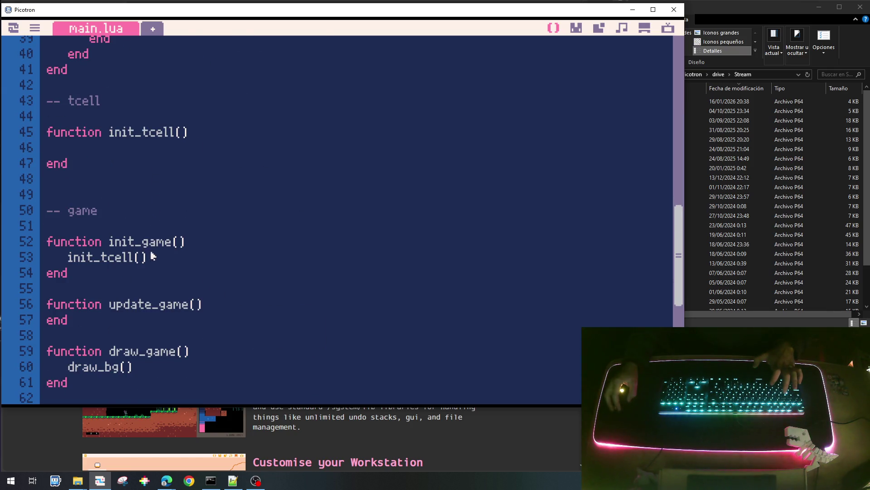
left_click(126, 144)
key("Tab")
type("f")
key("BackSpace")
key("Tab")
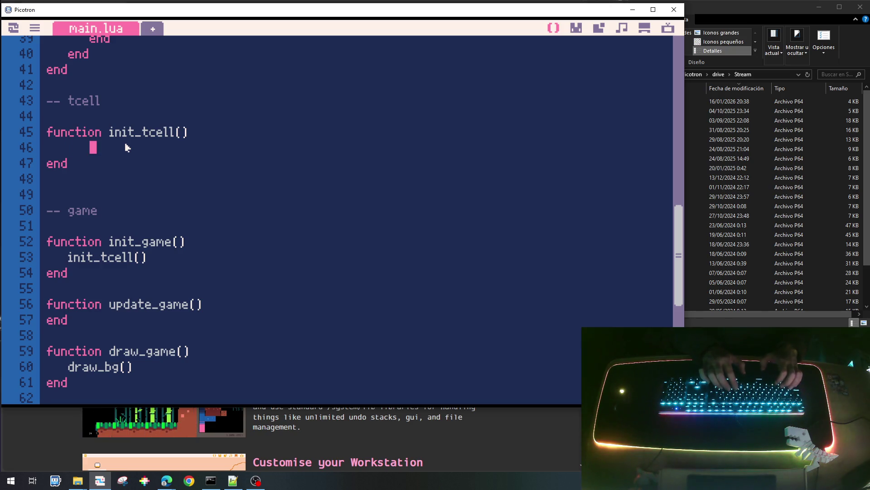
type("TCELLS")
key("BackSpace")
key("BackSpace")
key("BackSpace")
key("BackSpace")
key("BackSpace")
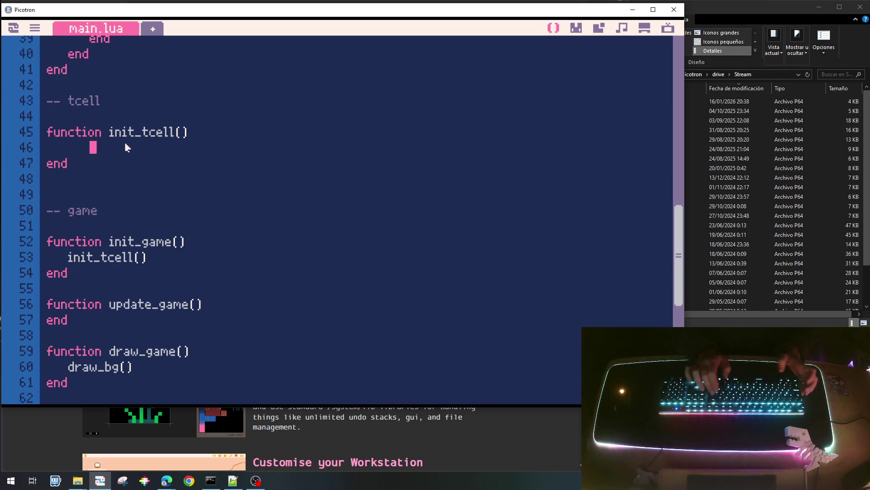
type("t")
key("BackSpace")
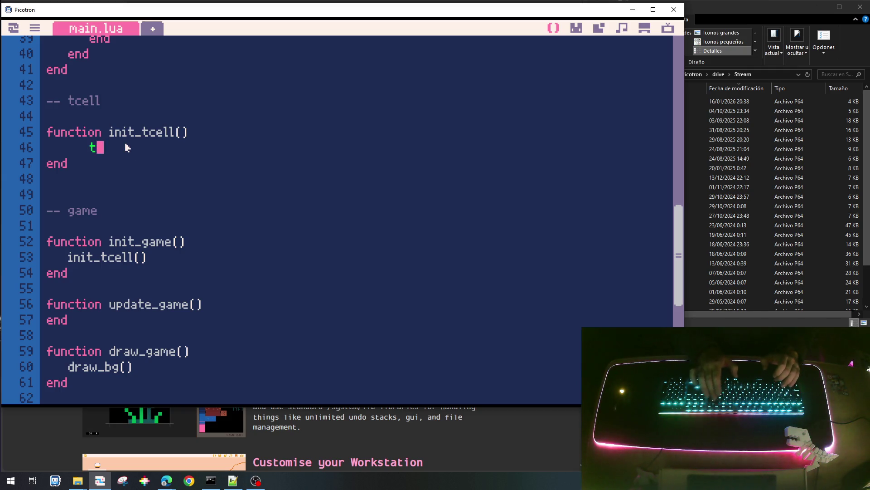
type("cell")
key("Left")
key("Left")
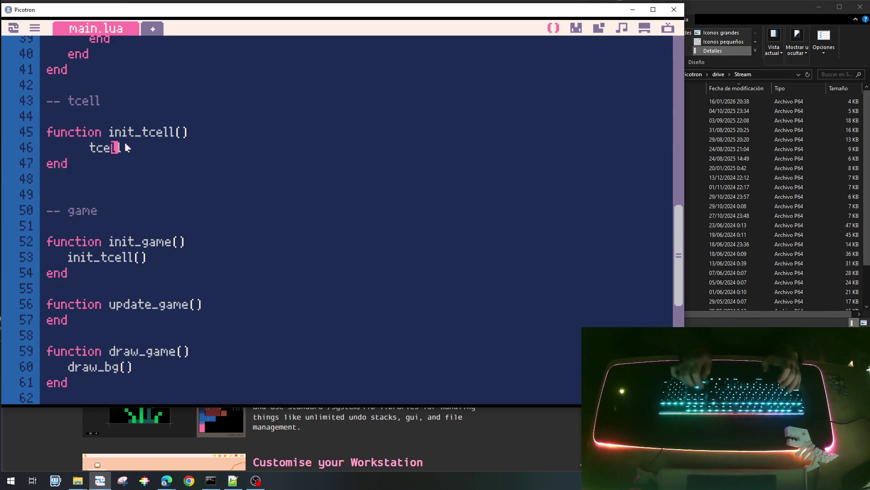
key("Left")
key("Left")
key("Left")
key("End")
type("[icell]=CELL_TYPE_EMPTYCELL_TYPE_EMPTY")
key("BackSpace")
key("BackSpace")
key("BackSpace")
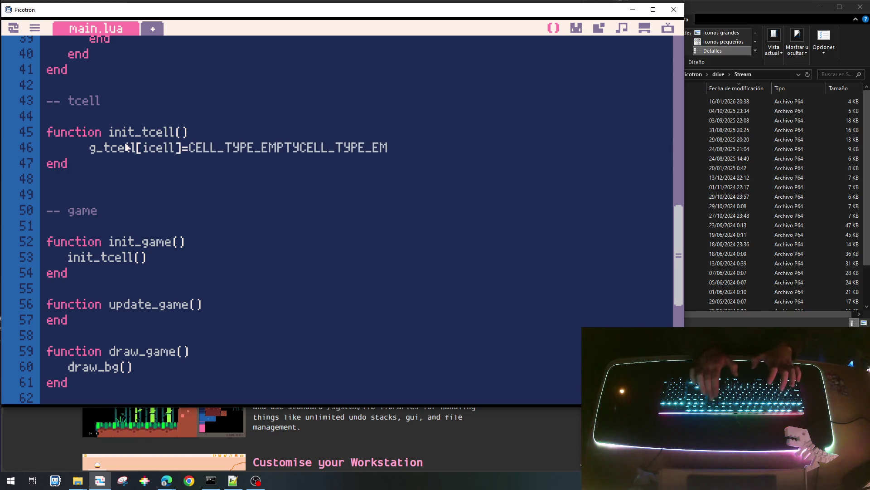
key("BackSpace")
key("BackSpace")
key("BackSpace")
key("BackSpace")
key("BackSpace")
key("BackSpace")
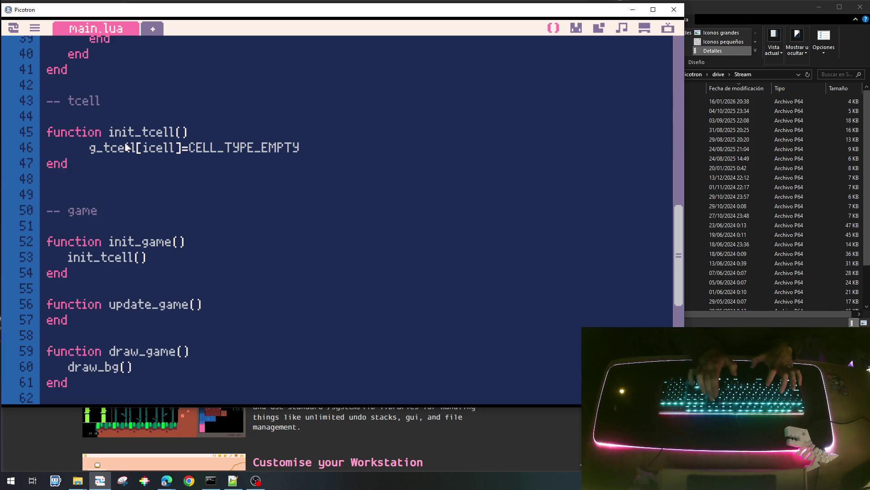
Add a for iy=1,g_hgrid do loop line above the assignment.
key("Up")
key("Return")
type("f")
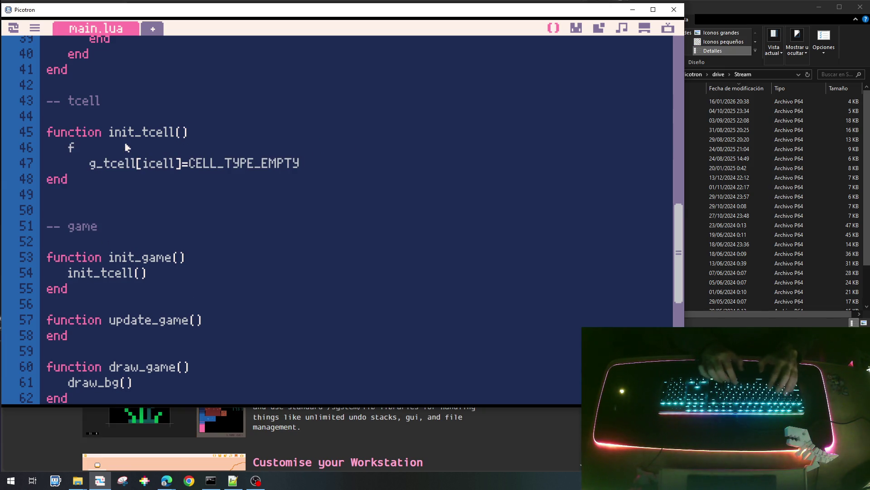
type("or iy=1")
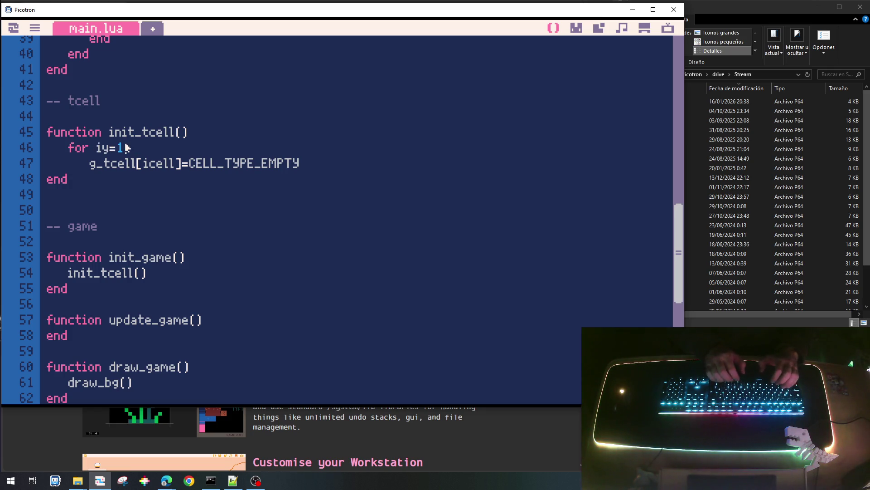
type(",g_")
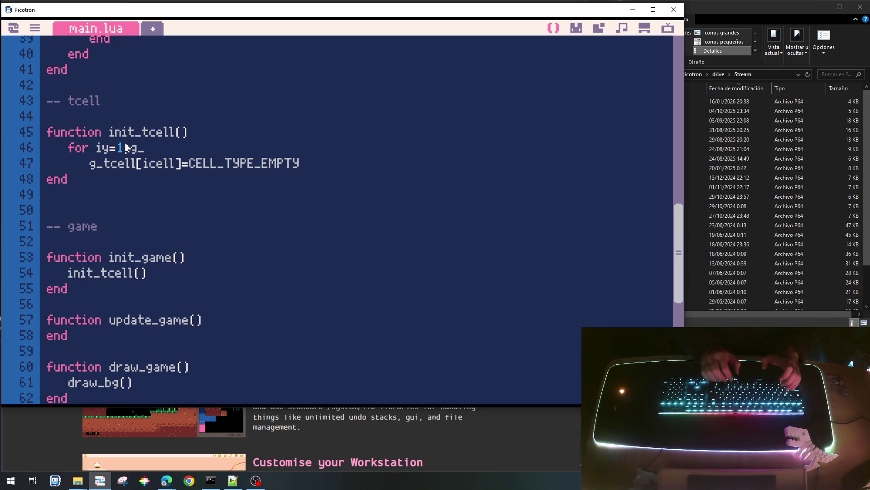
type("w")
key("BackSpace")
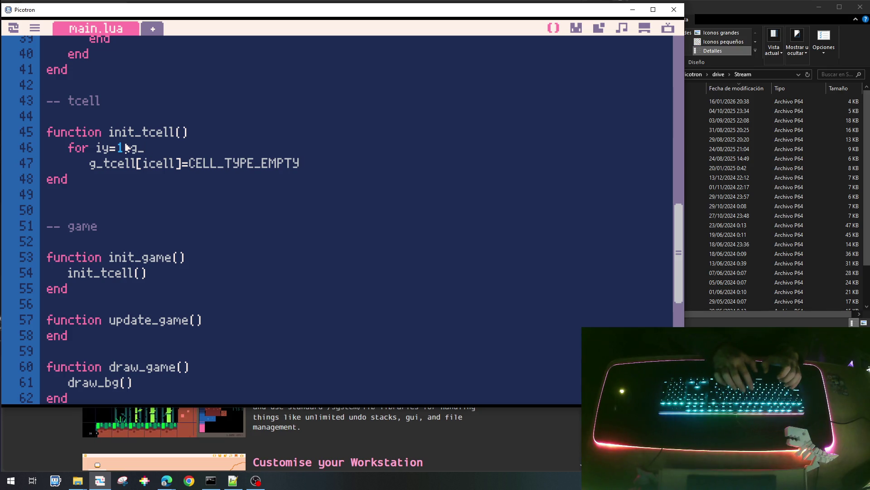
type("h")
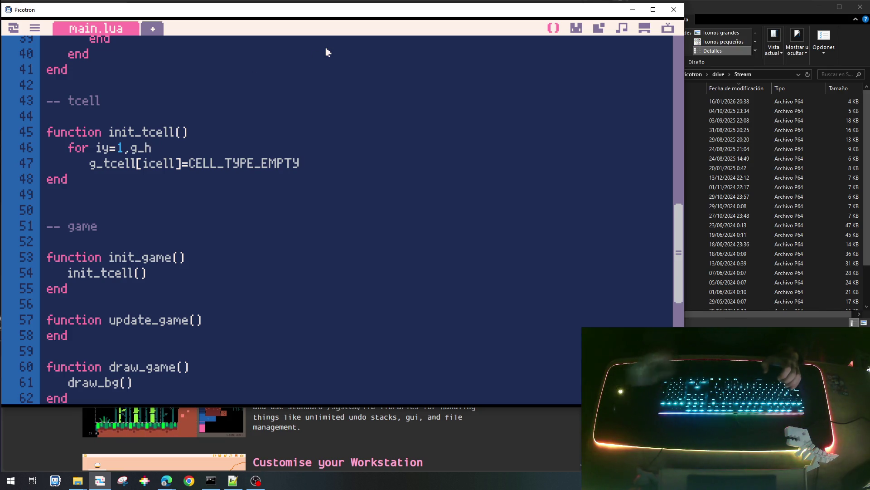
type("grid")
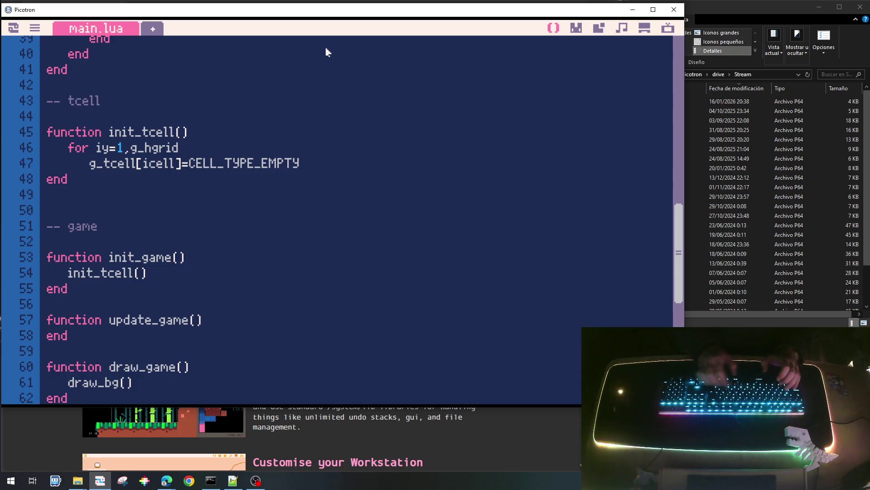
type("o")
Duplicate the loop into an indented inner for ix=1,g_wgrid do loop around the assignment.
key("shift+Home")
key("shift+Down")
key("ctrl+c")
key("Down")
key("ctrl+v")
key("Up")
key("Tab")
key("Down")
key("shift+Home")
key("Tab")
key("Up")
key("ctrl+Right")
key("BackSpace")
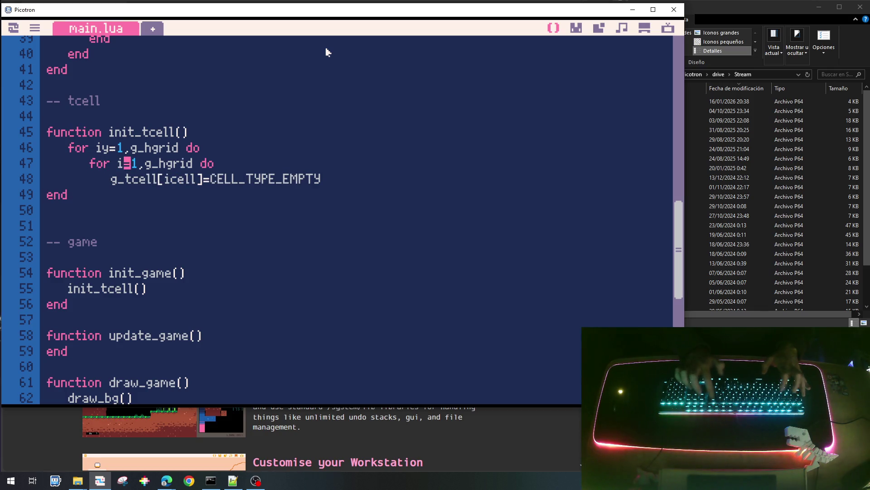
type("x")
key("Right")
key("Right")
key("Right")
key("Delete")
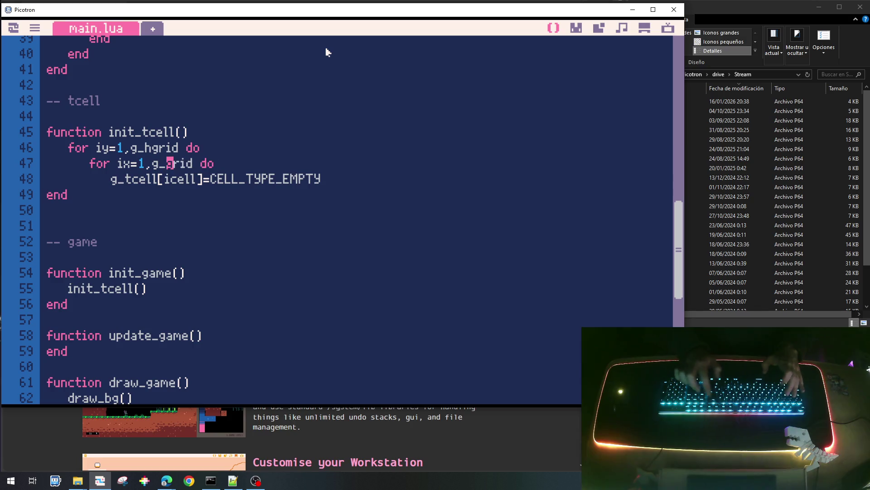
type("w")
key("Up")
key("Up")
Add local icell=1 at the top, icell+=1 after the assignment, and the closing end lines.
key("End")
key("Return")
type("local icell=1")
key("Down")
key("Down")
key("Down")
key("End")
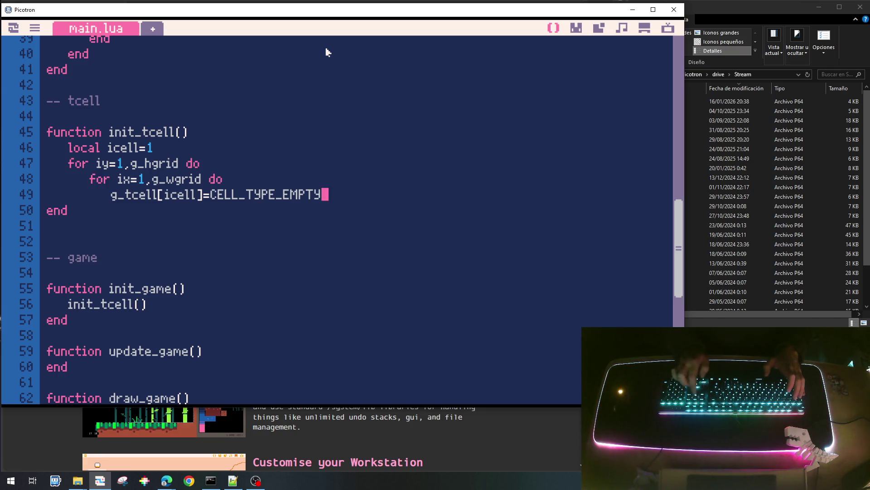
key("Return")
type("icell+=")
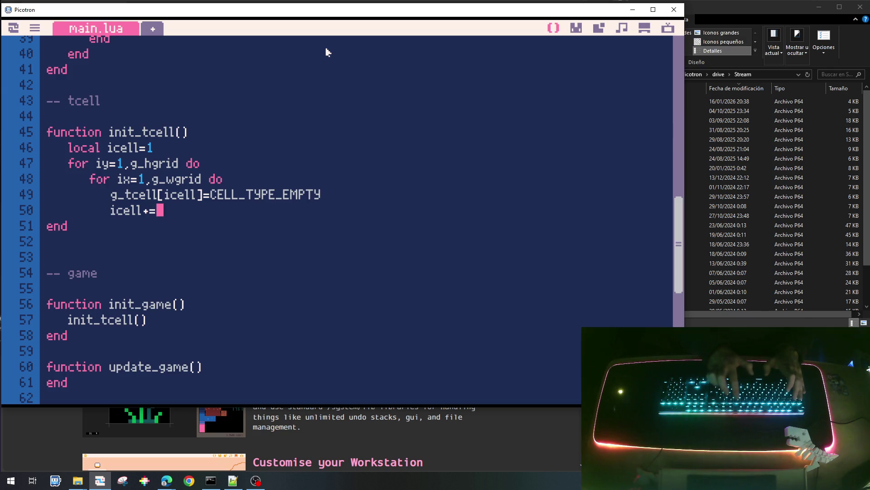
type("1")
key("Return")
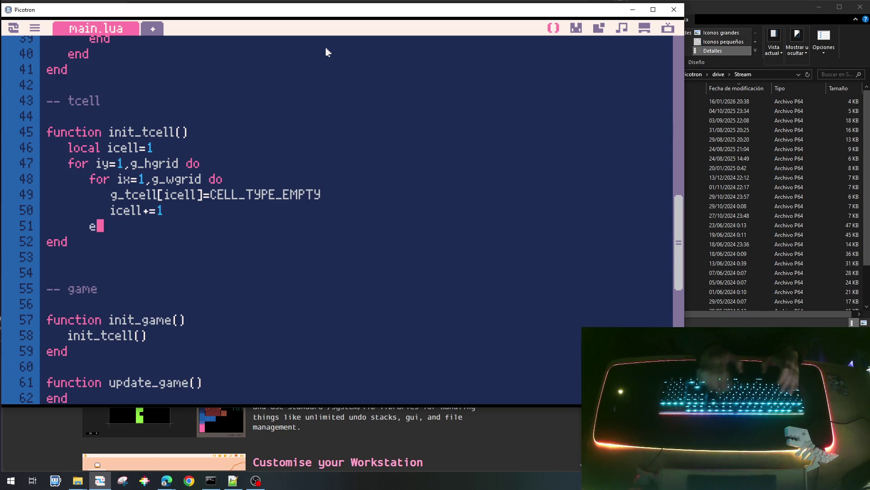
type("nd")
key("Return")
type("d")
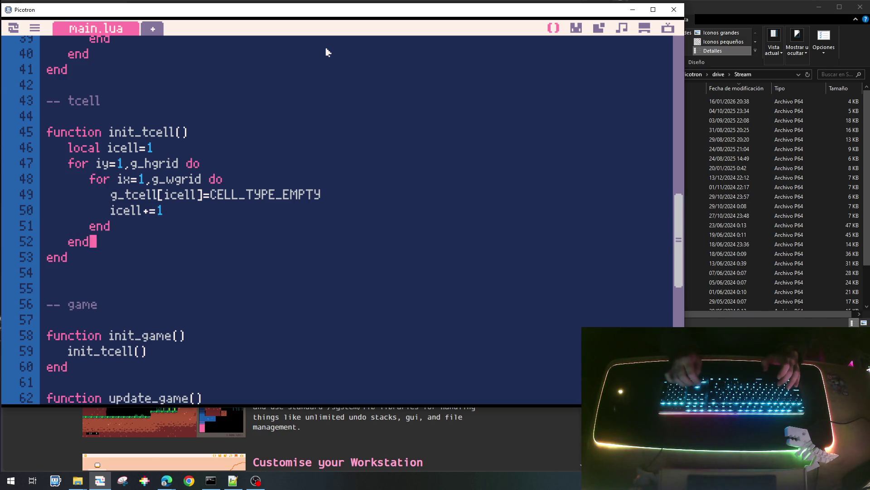
key("Return")
key("Return")
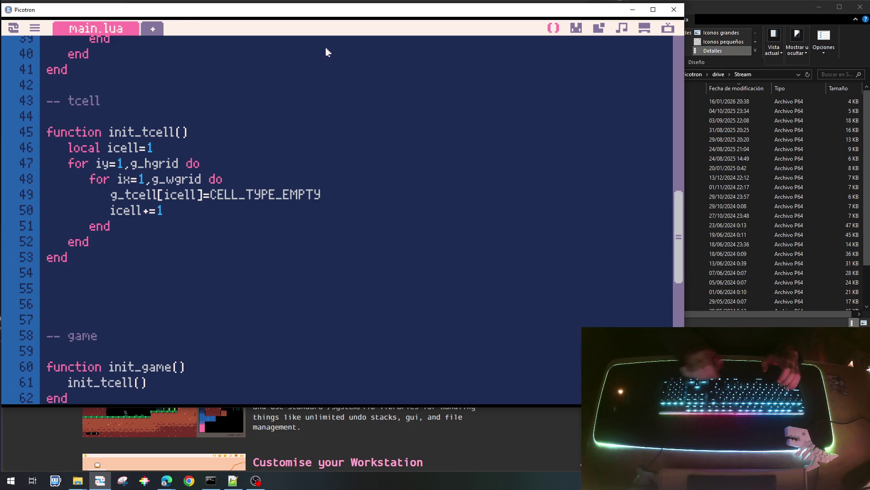
type("function draw_cell")
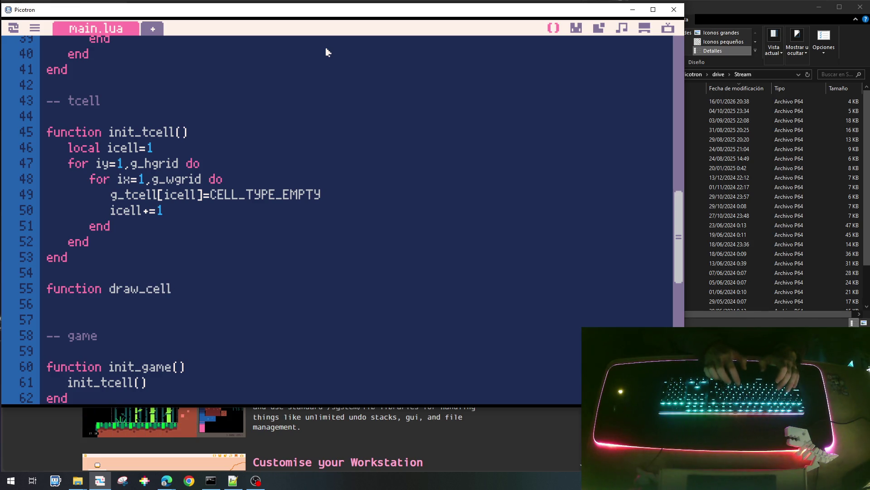
Rename draw_cell to draw_tcell() and close update_tcell() and draw_tcell() with end lines and blank spacing.
key("Left")
key("Left")
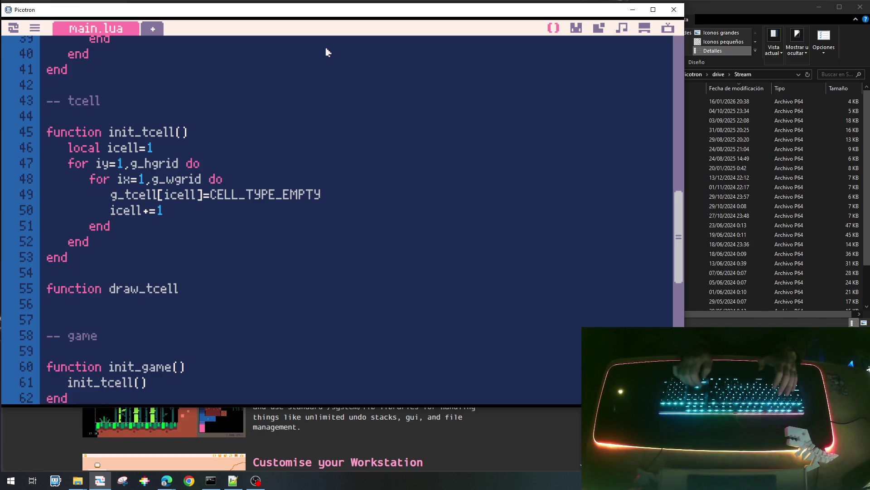
key("Return")
key("Return")
key("Up")
type("f")
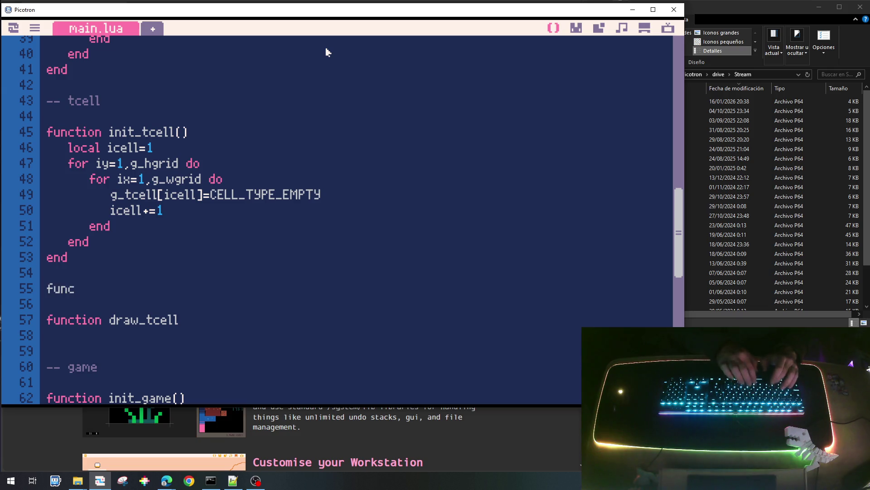
type("ate")
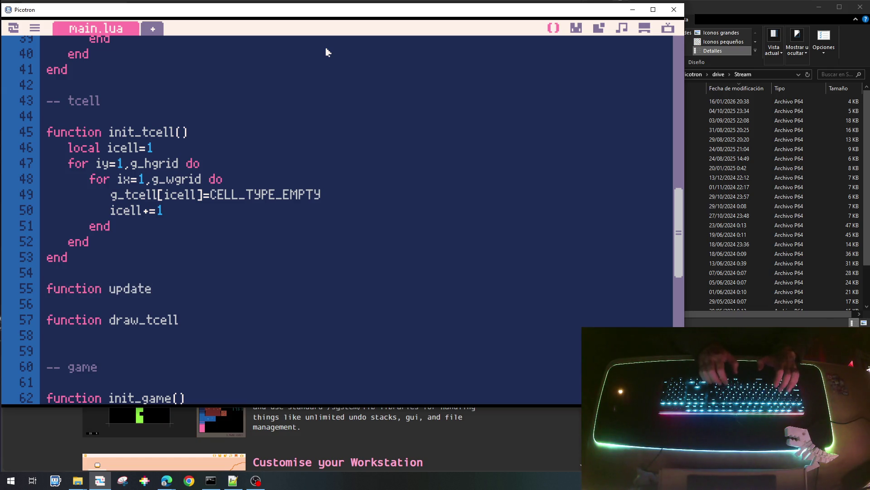
type("_tce")
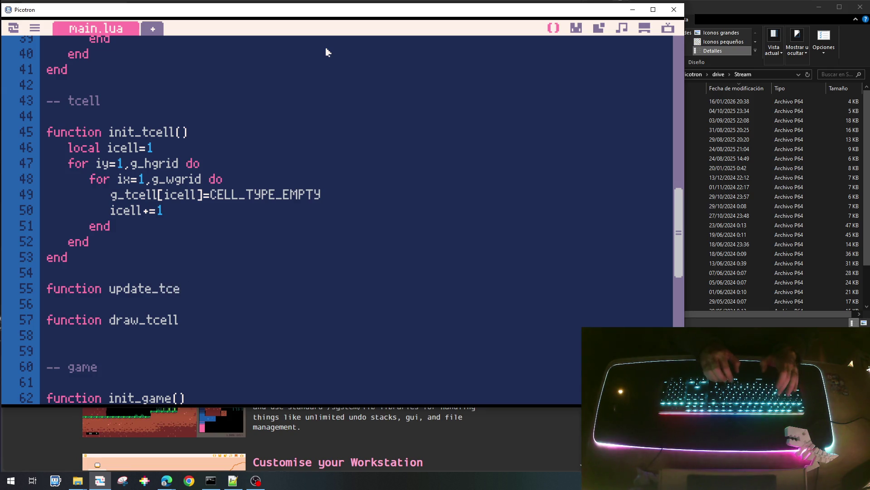
type("()")
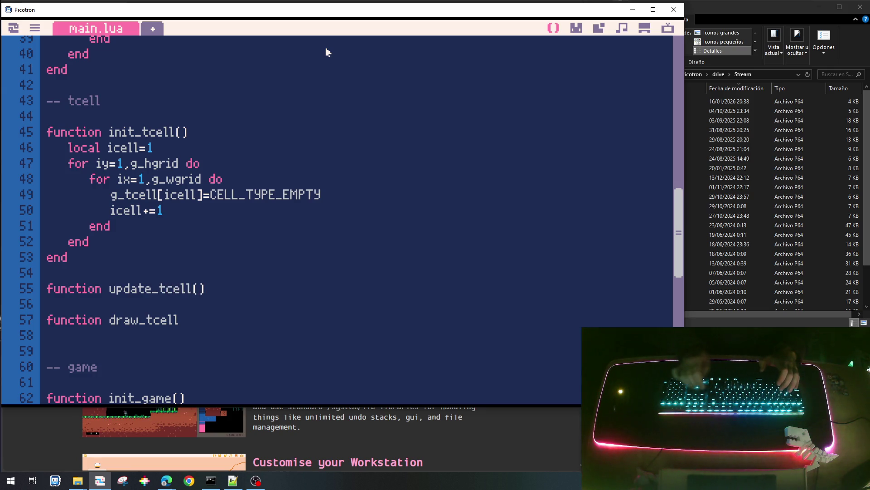
type("()")
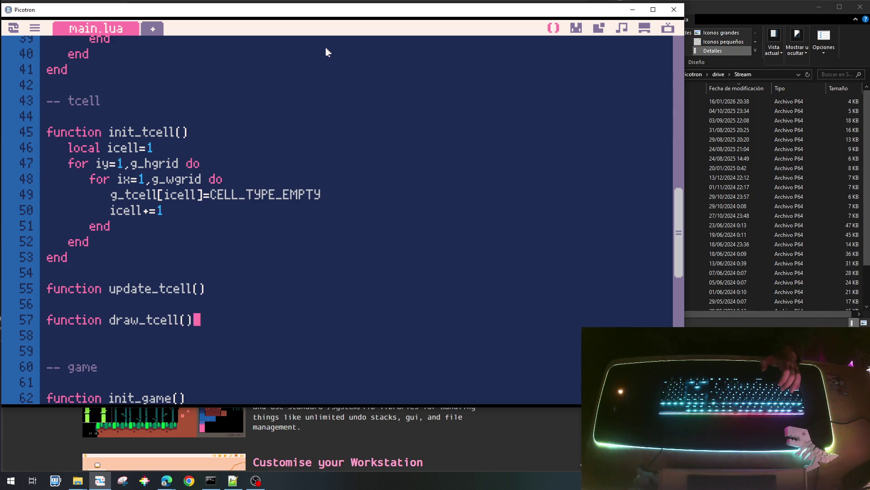
key("Up")
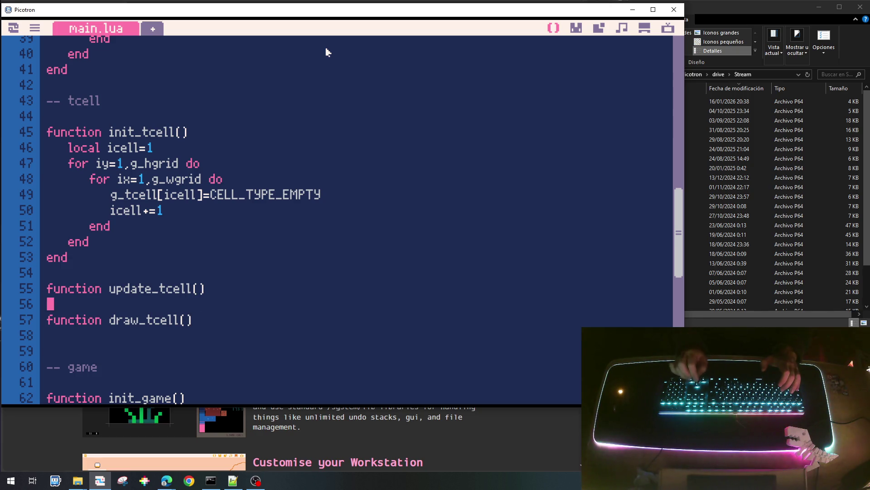
type("end")
key("Return")
key("Return")
key("Down")
key("Down")
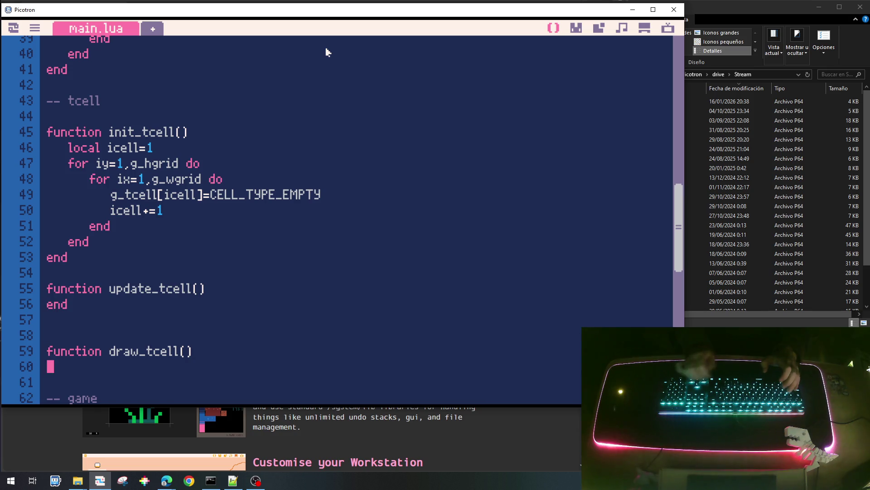
type("end")
key("Up")
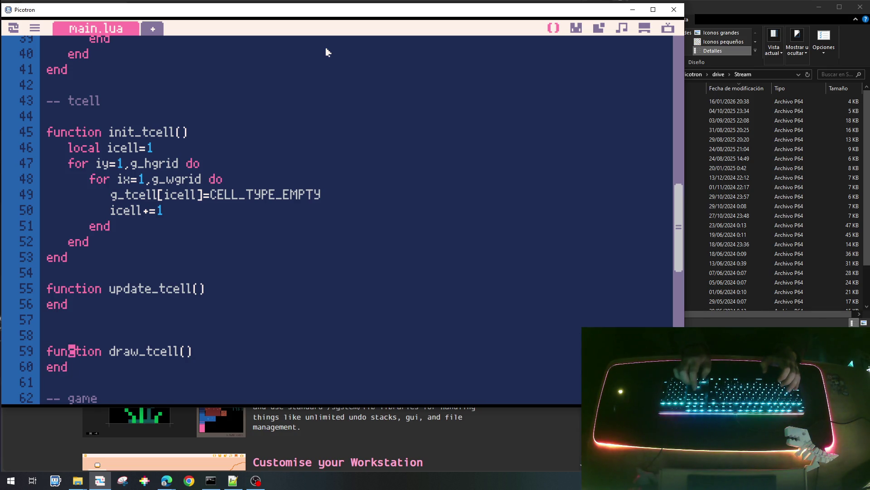
key("Up")
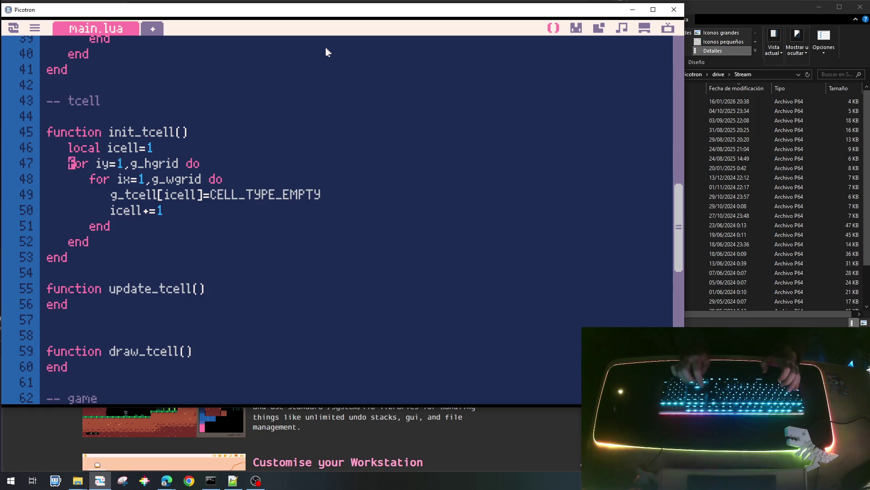
key("Right")
key("Right")
key("Right")
key("Right")
key("Right")
key("Right")
key("Right")
key("Right")
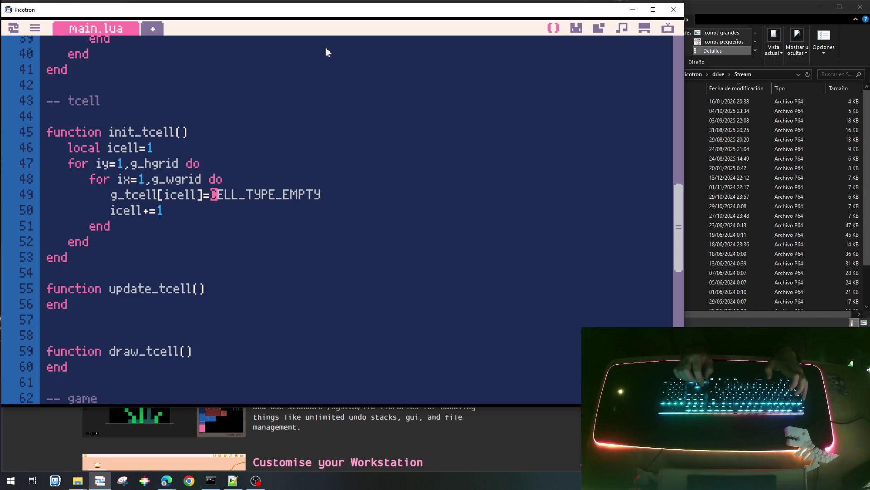
type("{")
Wrap the g_tcell value in a table {typ=CELL_TYPE_EMPTY} on its own indented lines.
key("Return")
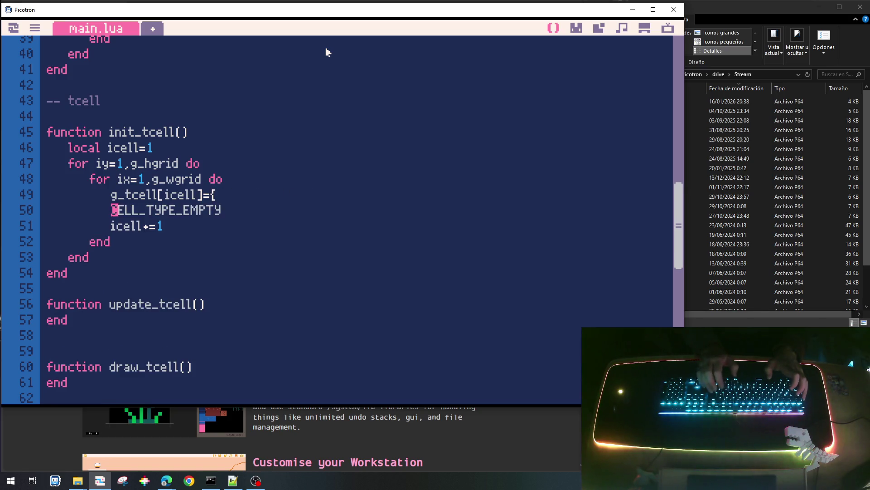
key("Tab")
type("type=")
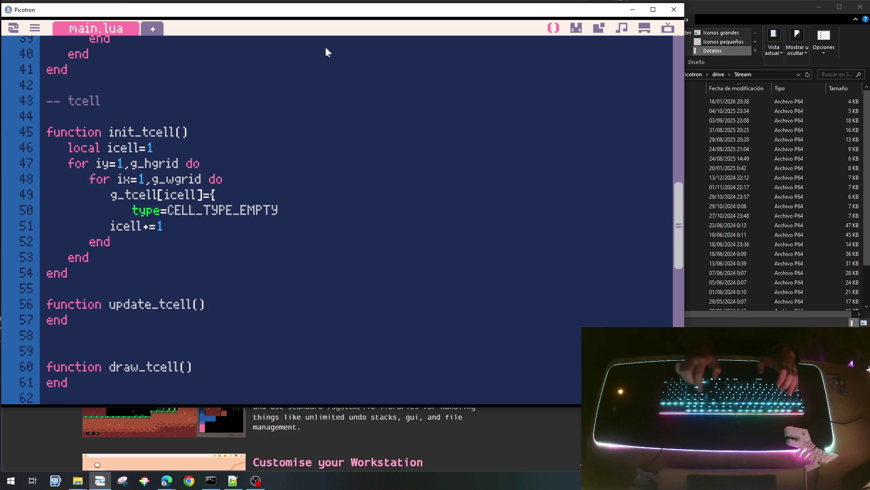
key("Left")
key("BackSpace")
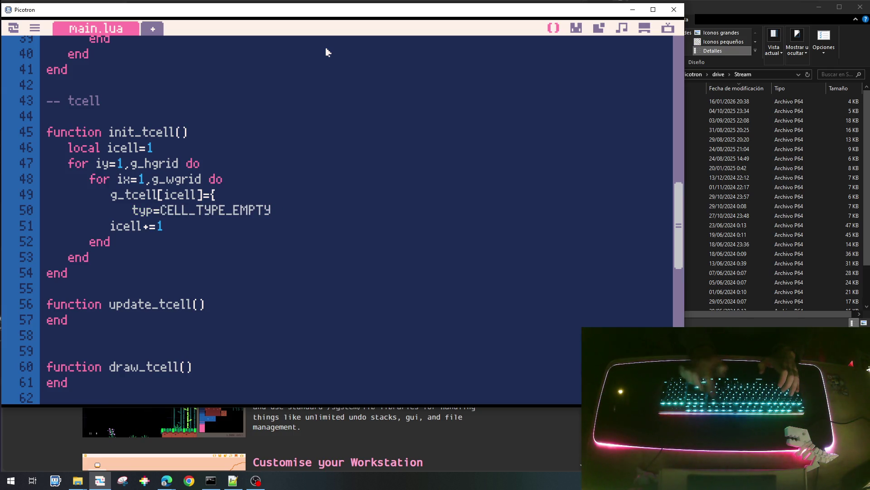
key("End")
type(",")
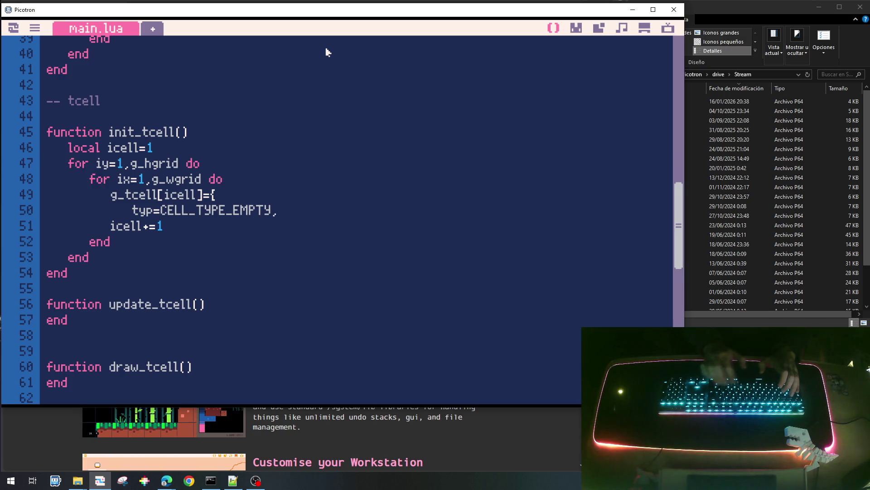
key("Return")
key("BackSpace")
type("}")
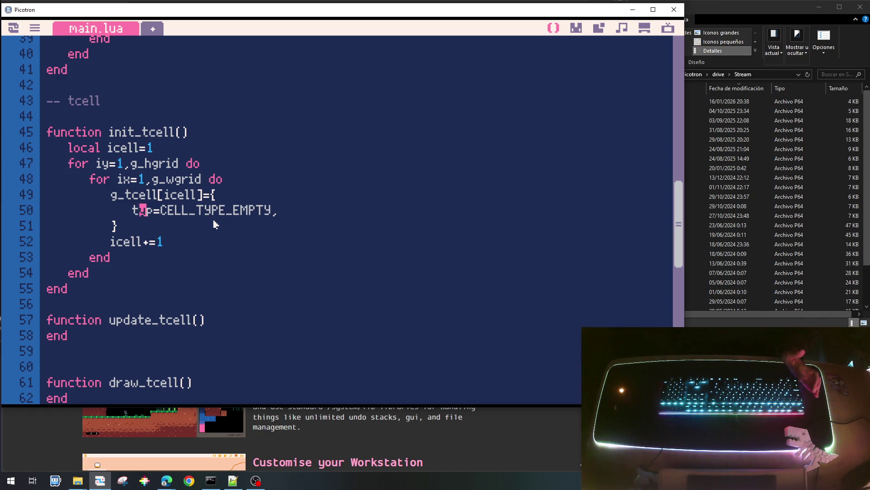
Select and copy init_tcell's four loop setup lines from local icell through the g_tcell line.
left_click(216, 322)
key("Up")
key("Up")
key("Up")
key("Up")
key("Up")
key("Up")
key("Home")
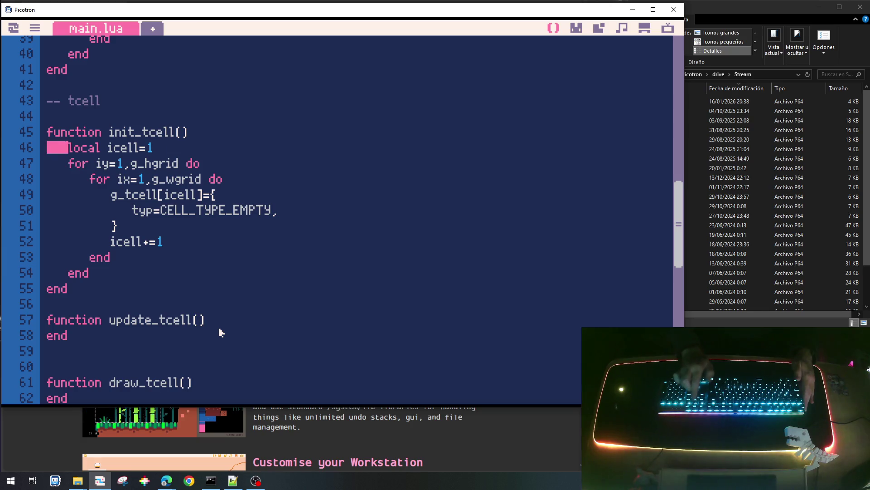
key("shift+Down")
key("shift+Down")
key("shift+Down")
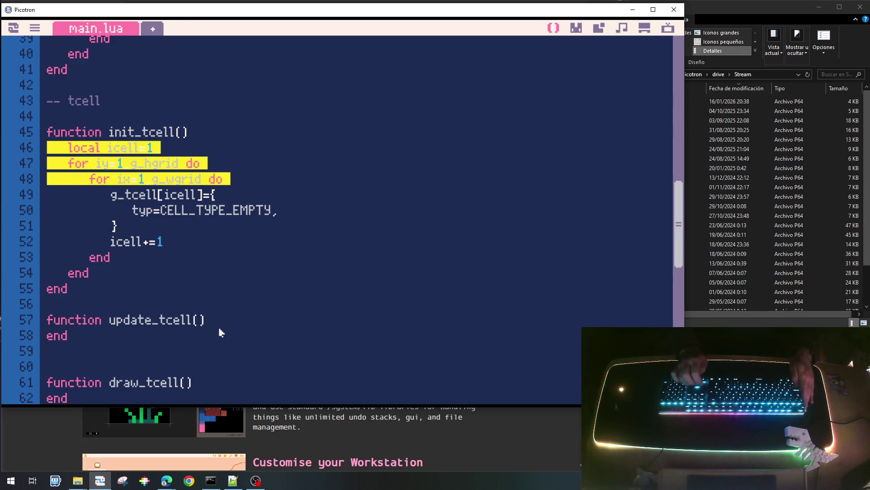
key("shift+Down")
key("ctrl+c")
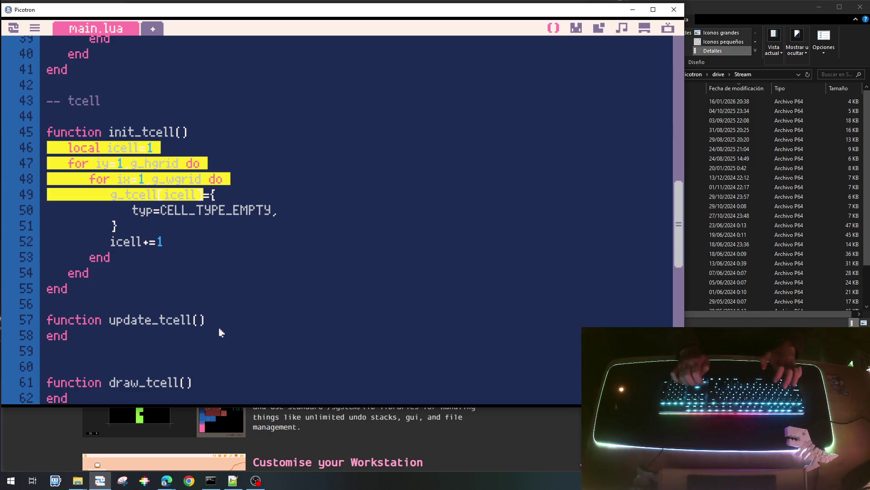
key("Down")
key("Down")
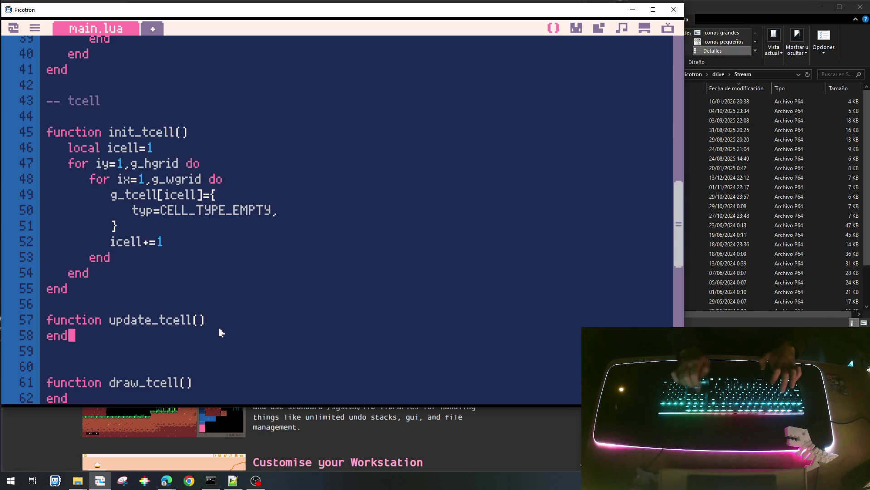
Paste the copied loop lines into update_tcell's body.
key("Home")
key("Return")
key("Up")
key("ctrl+v")
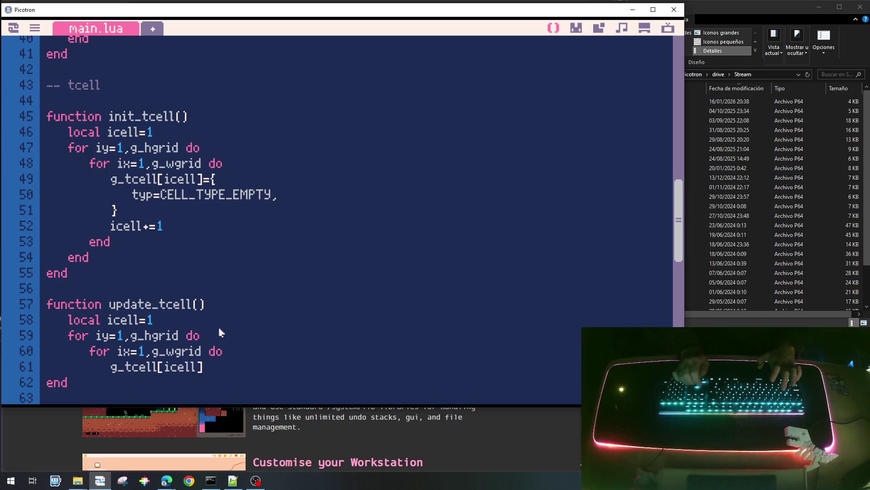
Change the pasted assignment to local cell=g_tcell[icell].
key("Home")
key("Right")
key("Right")
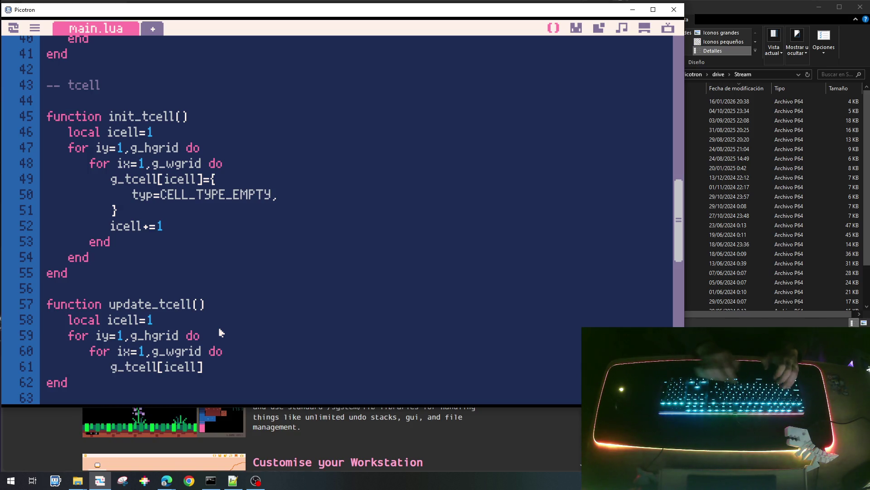
type("lcoal")
key("BackSpace")
key("BackSpace")
key("BackSpace")
key("BackSpace")
key("BackSpace")
type("oc")
key("BackSpace")
key("BackSpace")
type("ocal cell)=")
key("BackSpace")
key("BackSpace")
type("=")
Close the loops with end lines and leave a blank line after the cell assignment.
key("End")
key("Return")
type("end")
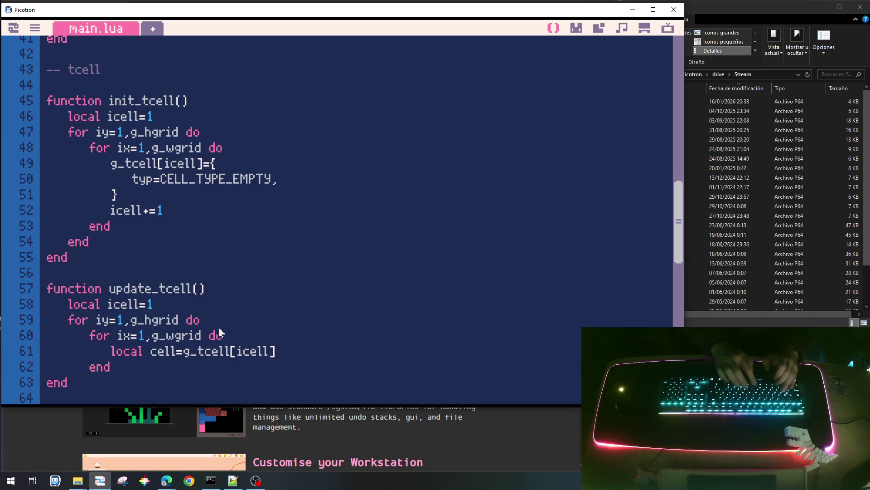
key("Return")
key("BackSpace")
type("end")
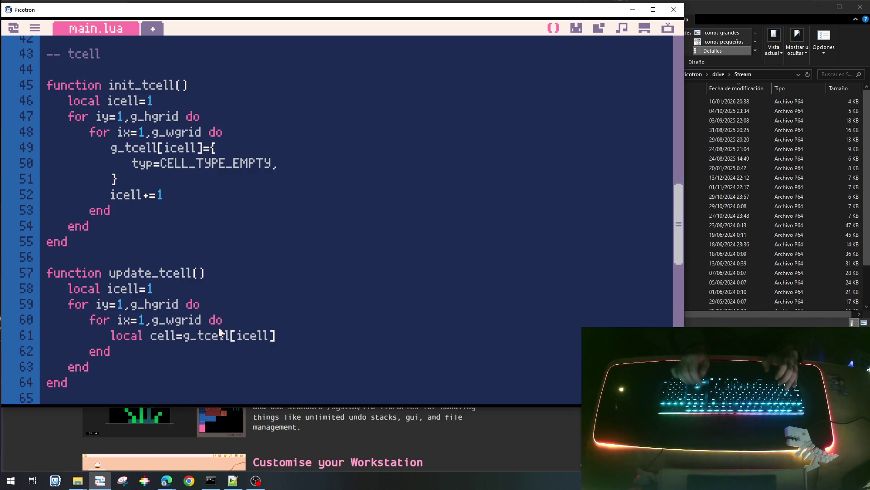
key("End")
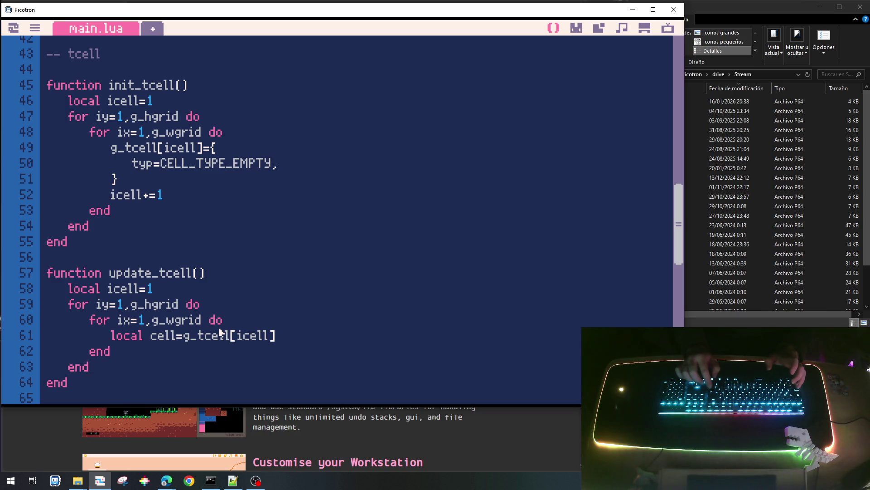
key("Return")
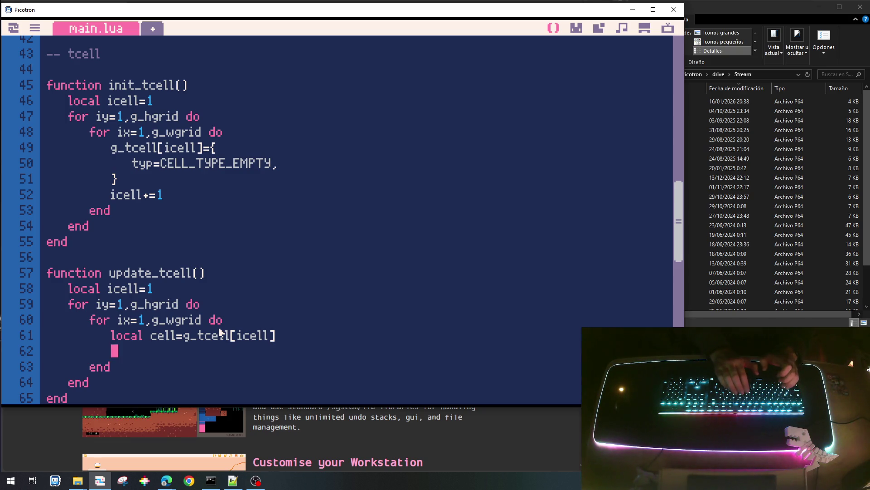
type("if ")
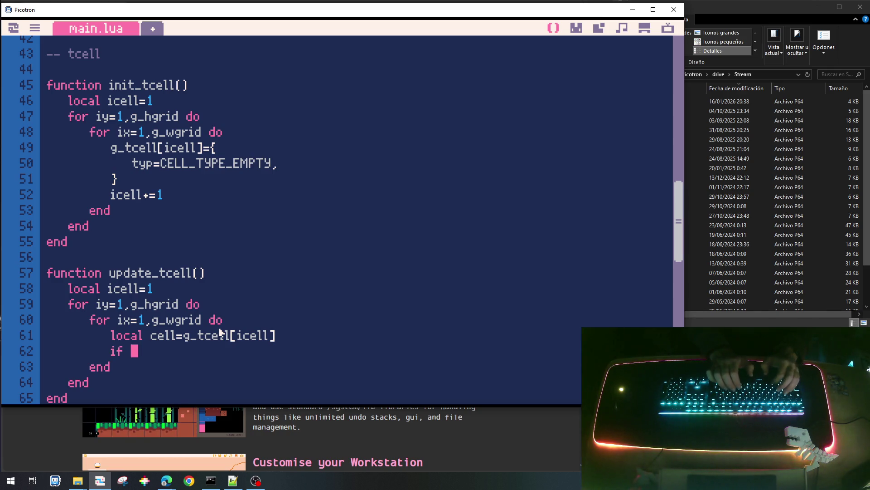
type("cell.typ")
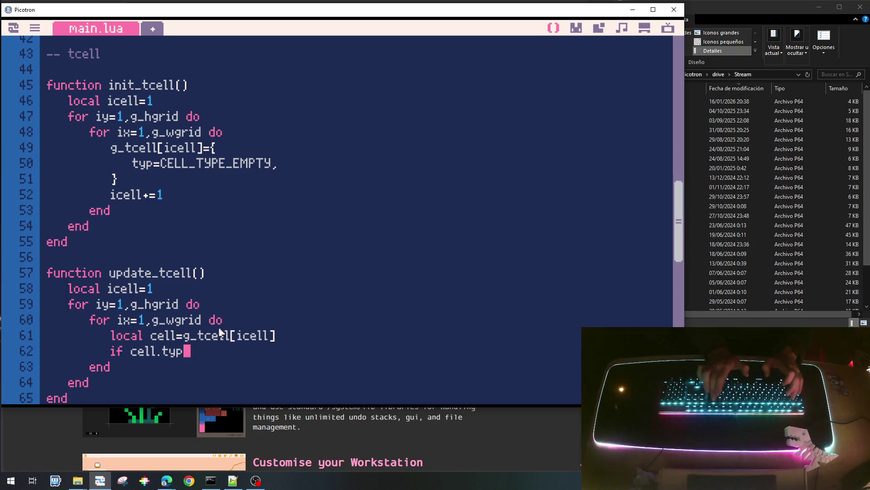
type("===")
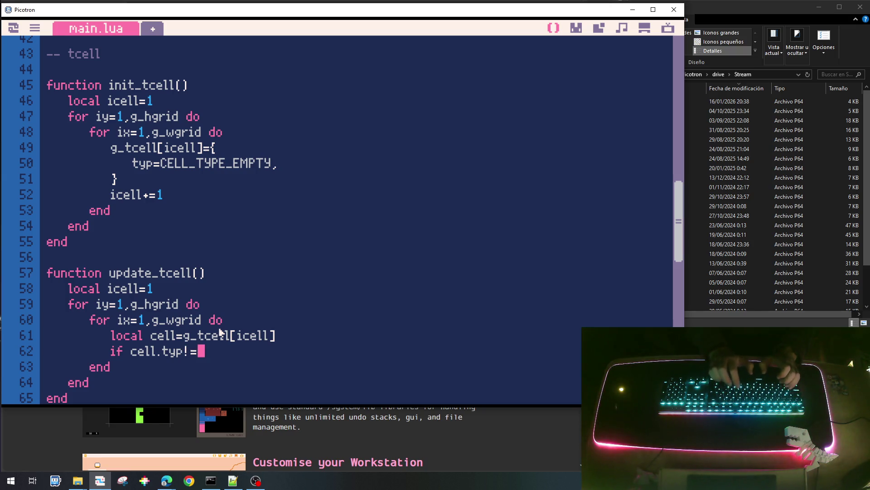
Add a nested 'if cell.typ==CELL_TYPE_...' check with its closing end inside the non-empty branch.
double_click(237, 166)
left_click(225, 356)
type("CELL_T")
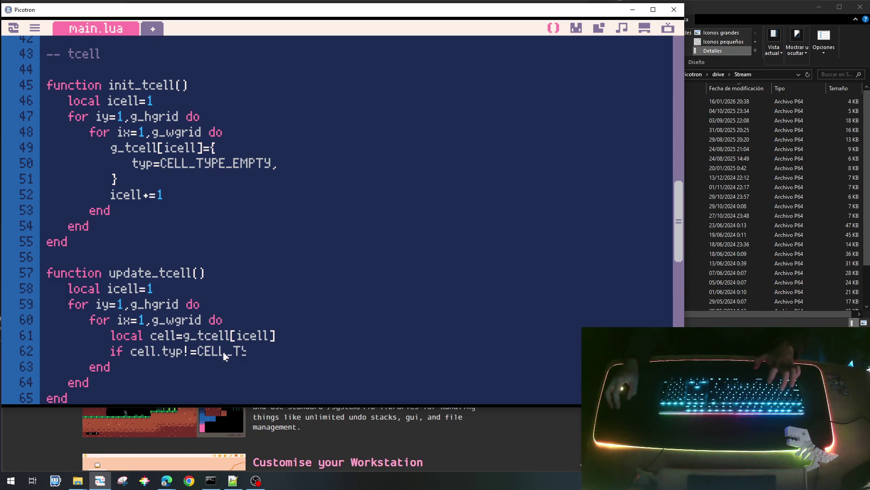
type("YPE_EMPTY ty")
key("BackSpace")
key("BackSpace")
type("yh")
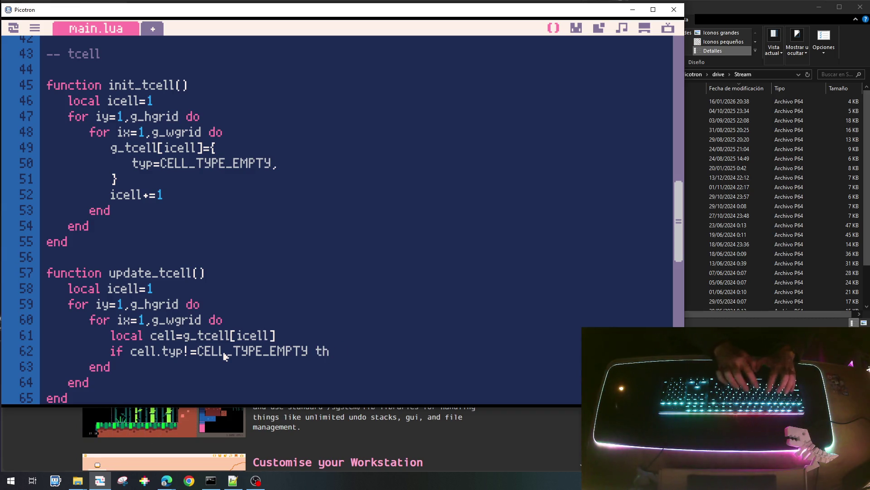
type("en")
key("Return")
key("Return")
type("end")
key("Up")
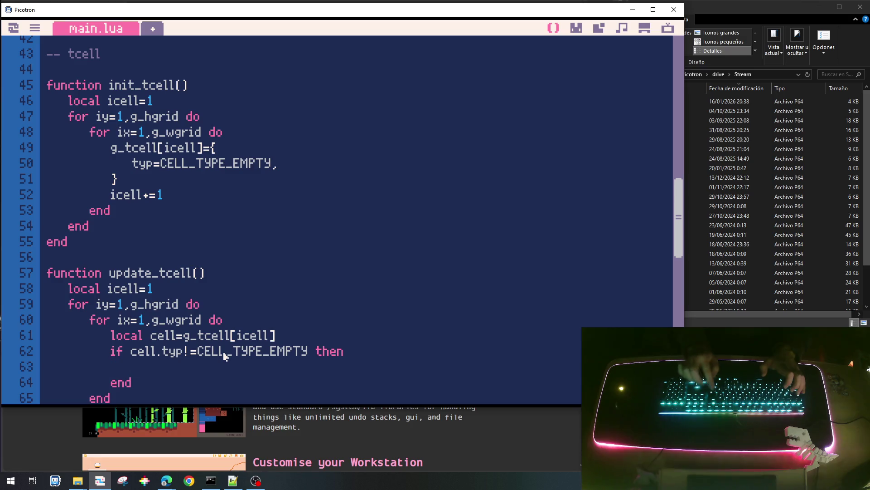
type("if cell.")
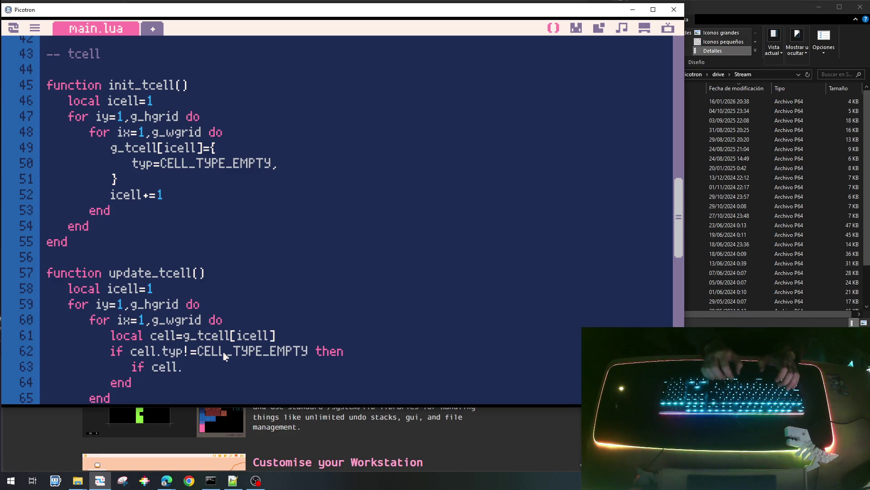
type("typ==")
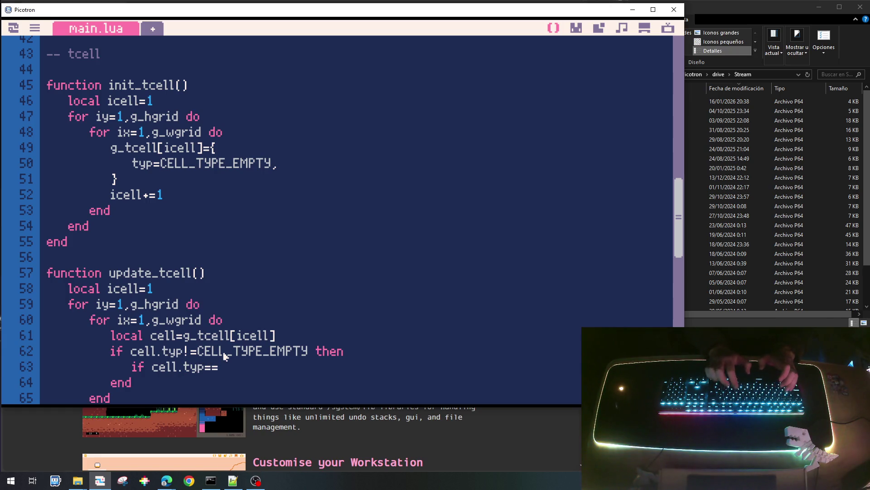
type("CELL_TYPE_EMPTY")
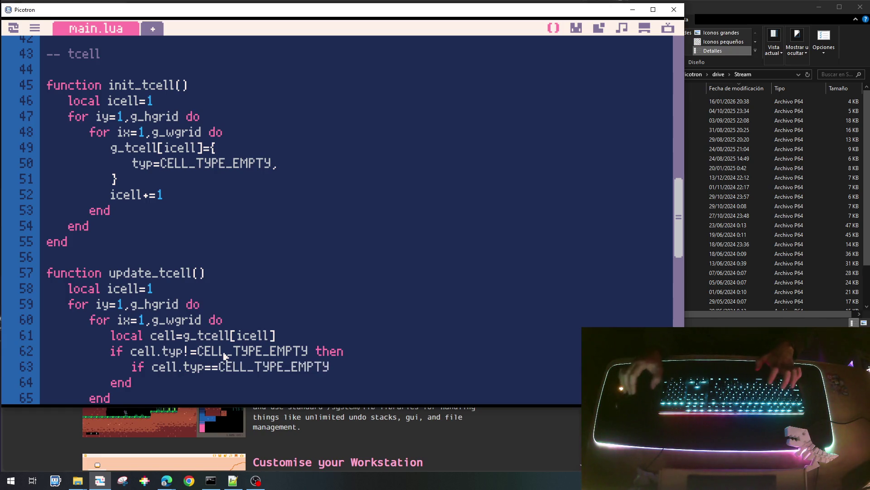
Make the nested check compare against CELL_TYPE_PLANT0 and leave a blank body line under it.
key("BackSpace")
key("BackSpace")
key("BackSpace")
key("BackSpace")
key("BackSpace")
type("PLANT0")
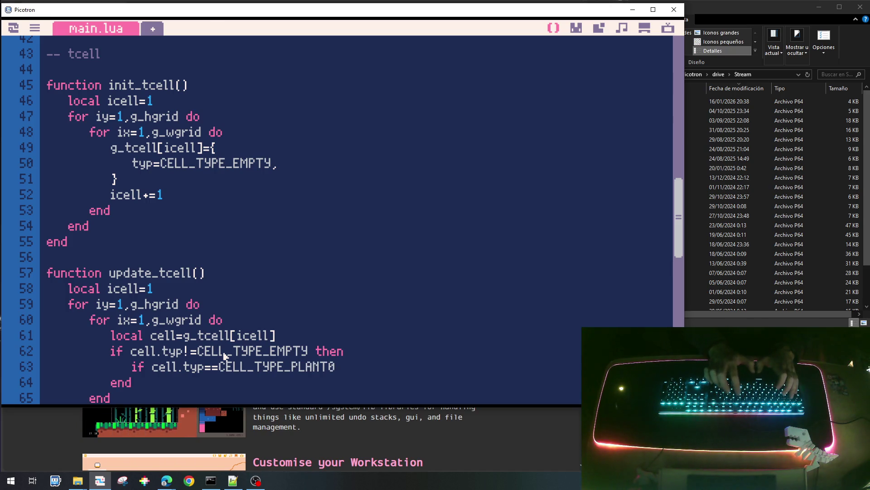
type(" then")
key("Return")
type("e")
Duplicate the PLANT0 check as pasted elseif branches and add the closing end below them.
key("BackSpace")
key("Up")
key("shift+End")
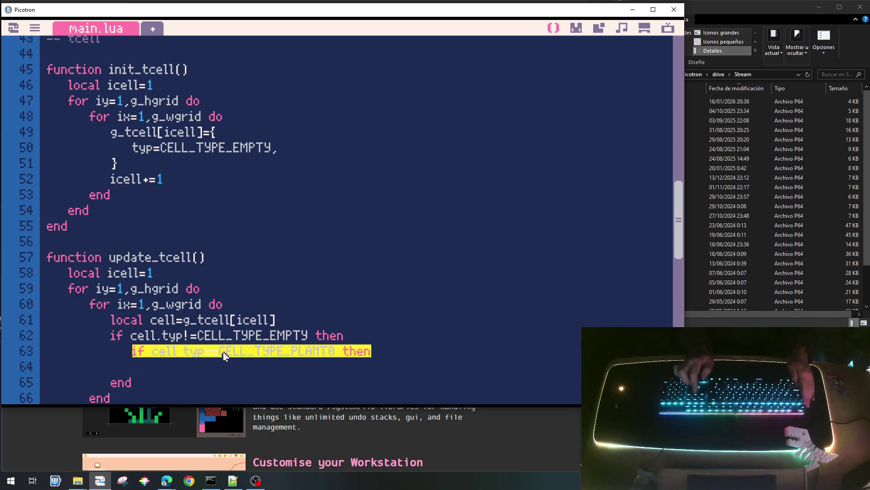
key("ctrl+c")
key("Down")
key("ctrl+v")
key("Home")
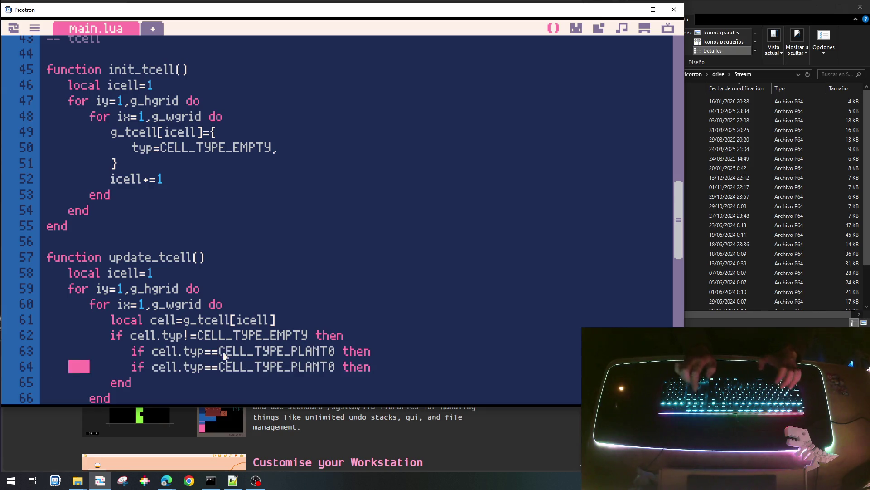
type("else")
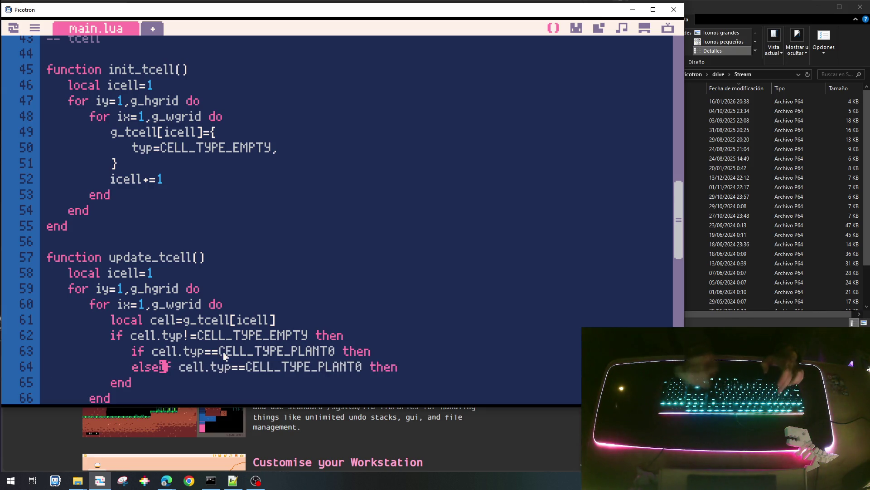
key("shift+End")
key("Down")
key("Down")
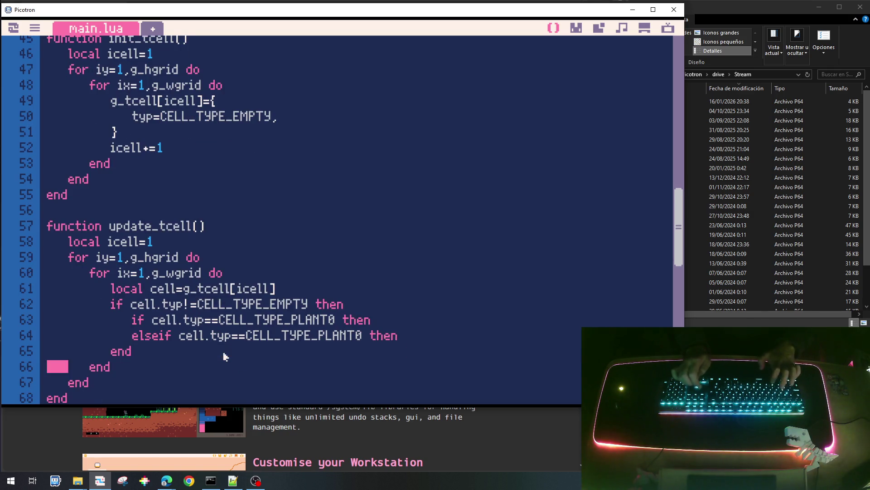
key("ctrl+v")
key("ctrl+v")
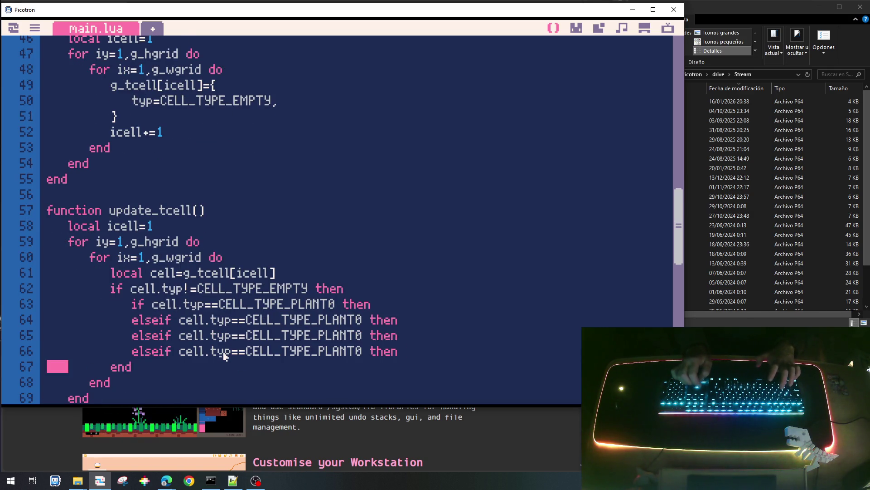
key("Left")
key("ctrl+v")
key("Return")
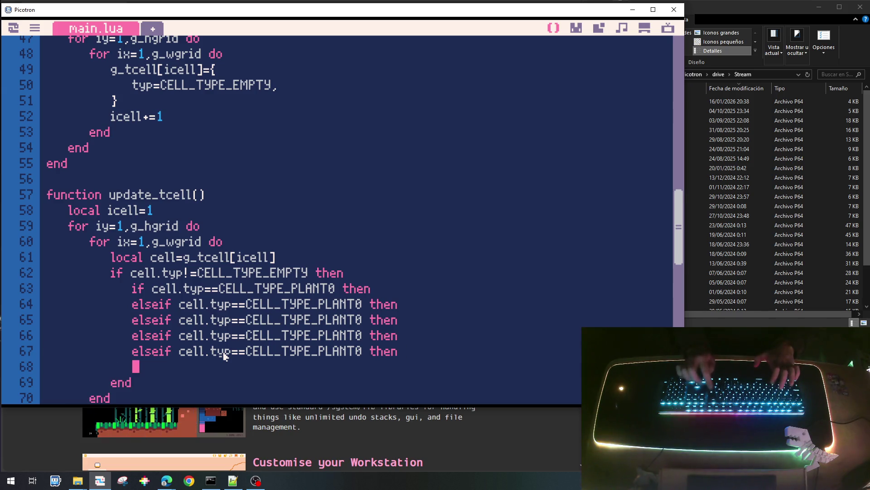
type("end")
Renumber the branches to CELL_TYPE_PLANT1, PLANT2 and PLANT3 and cut the extra fifth elseif.
key("Up")
key("Right")
key("Right")
key("Right")
key("Right")
key("Right")
key("Right")
key("Up")
key("Up")
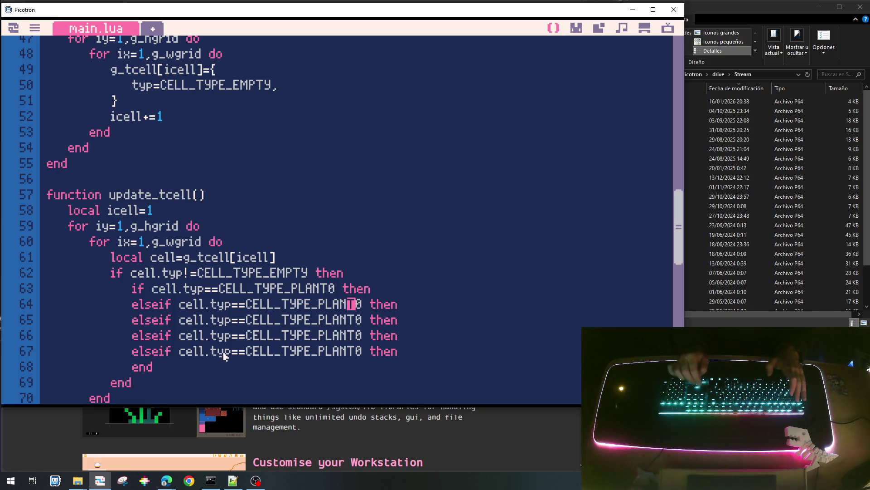
key("BackSpace")
type("1")
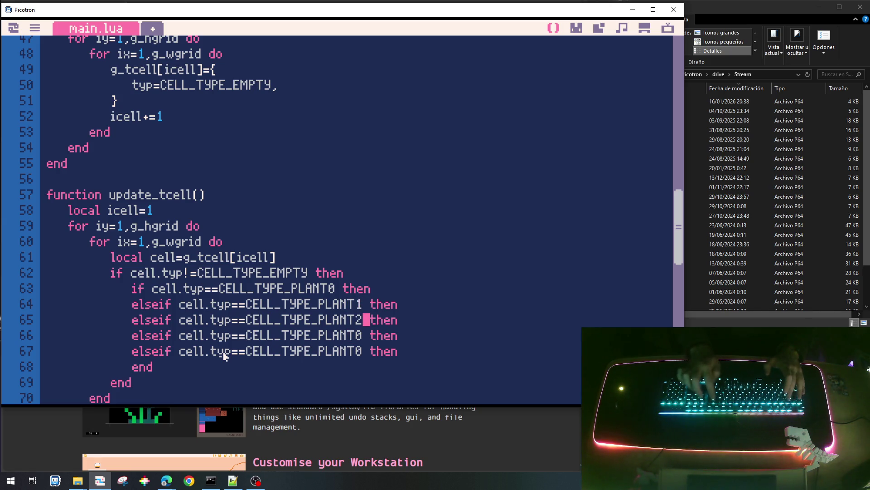
key("Down")
key("BackSpace")
type("3")
key("Home")
key("ctrl+x")
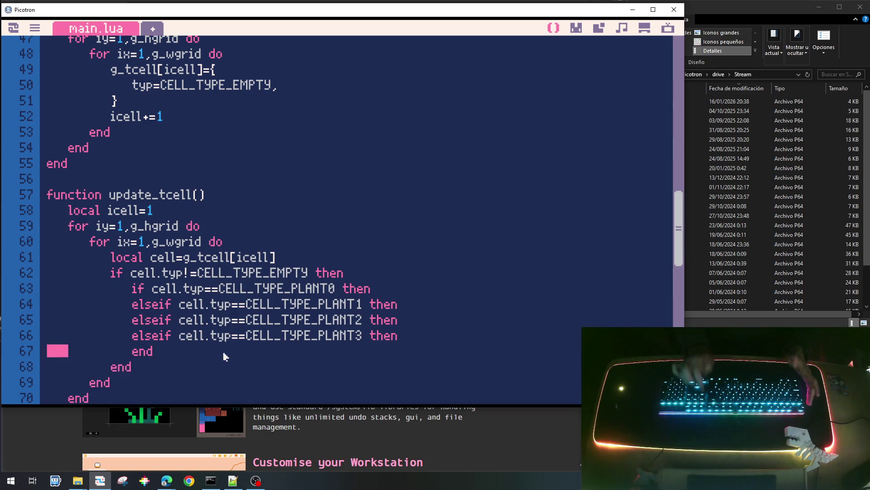
Review the plant-type chain and leave an empty body line under the PLANT0 case.
key("Up")
key("Up")
key("Up")
key("shift+Down")
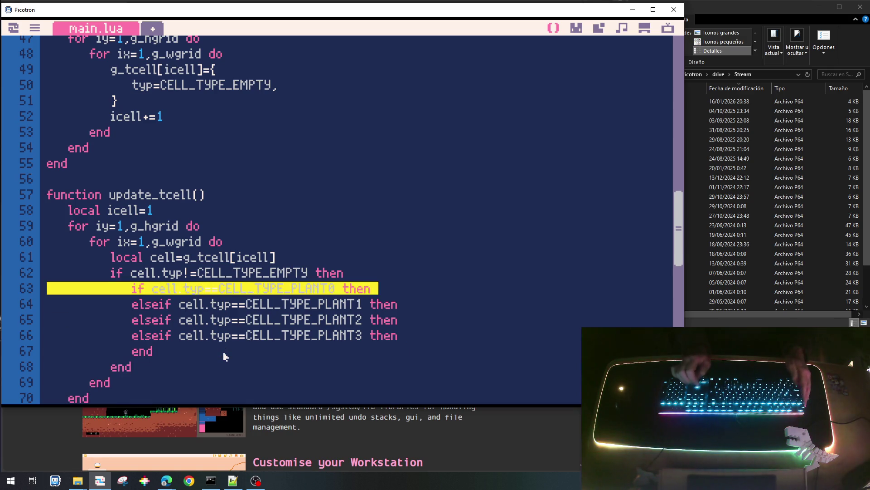
key("shift+Down")
key("shift+Down")
key("shift+Down")
key("shift+End")
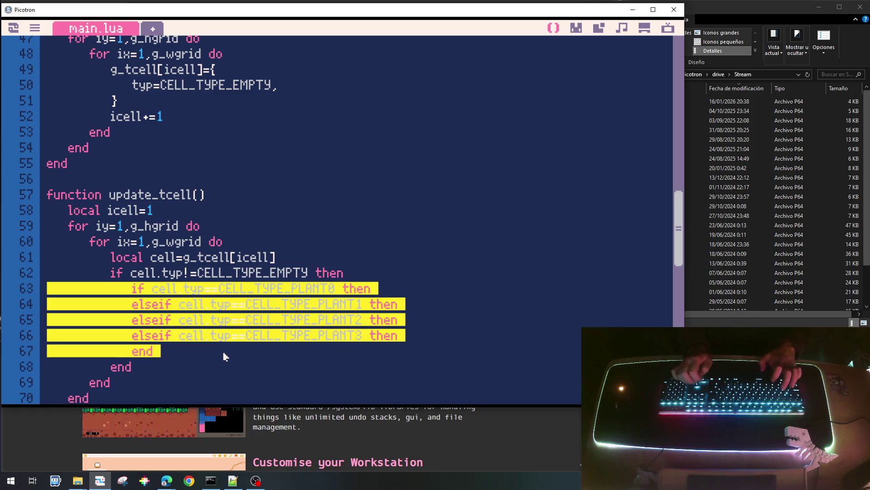
key("Up")
key("Up")
key("Up")
key("Return")
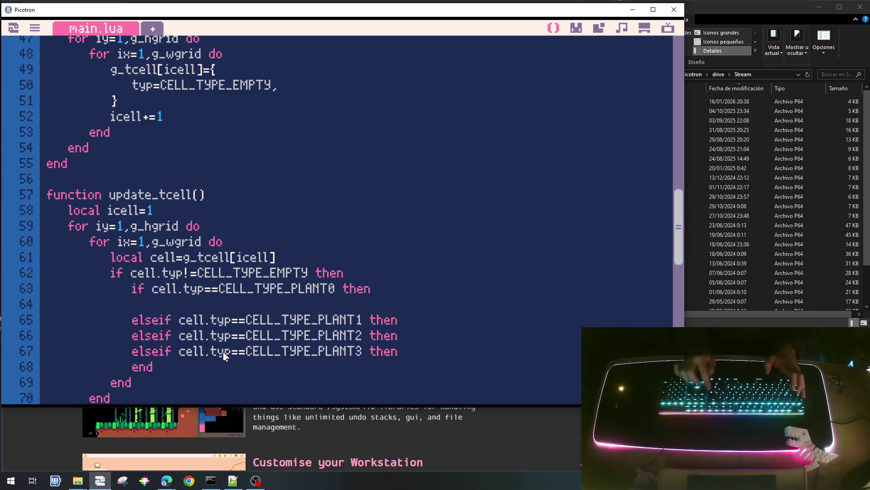
type("update")
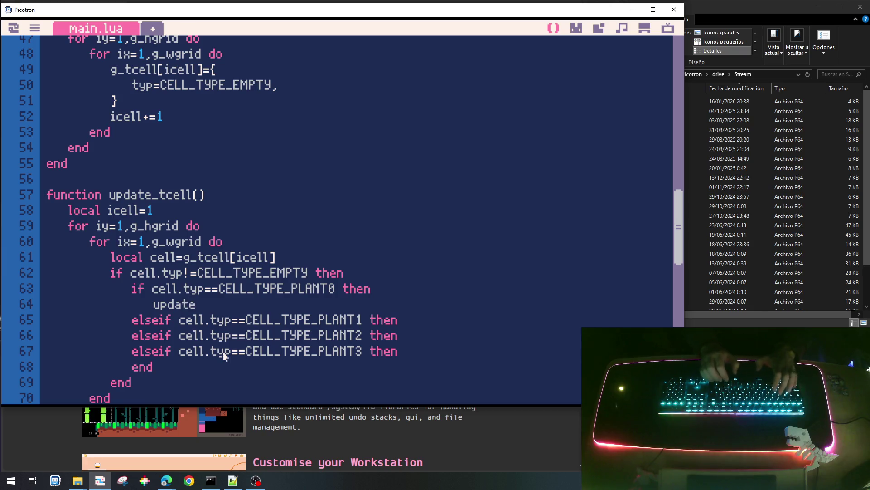
type("_plant")
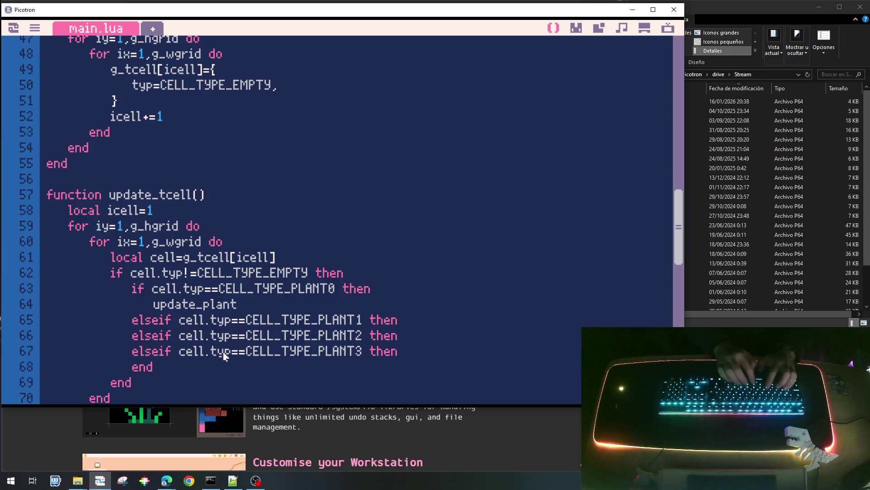
type("0(cell)")
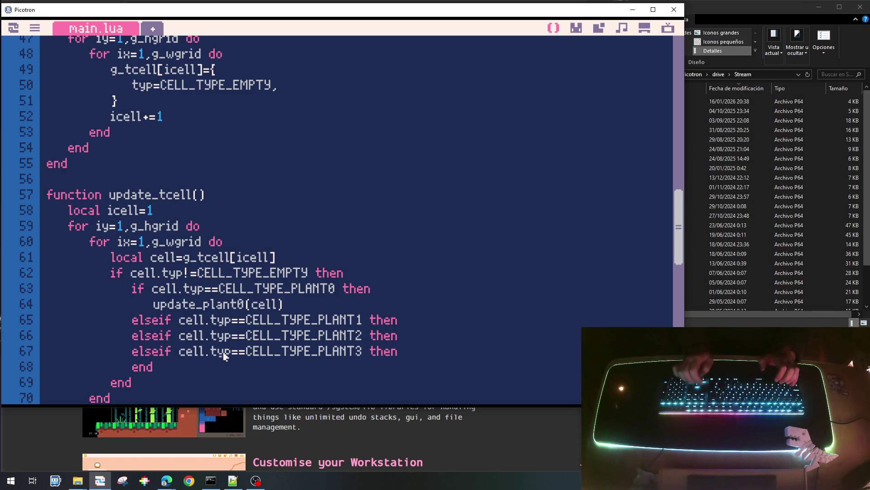
Write update_plant0(cell) as the body of the CELL_TYPE_PLANT0 case.
key("Left")
key("Left")
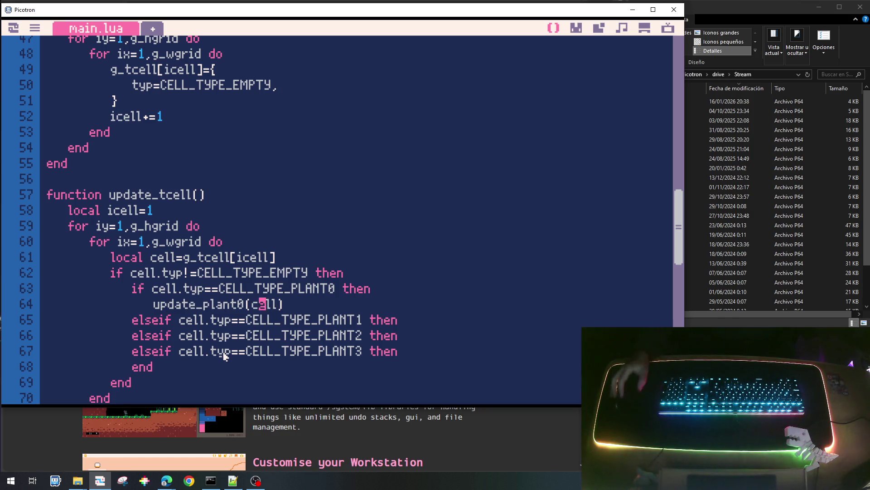
scroll(270, 249, "up", 2)
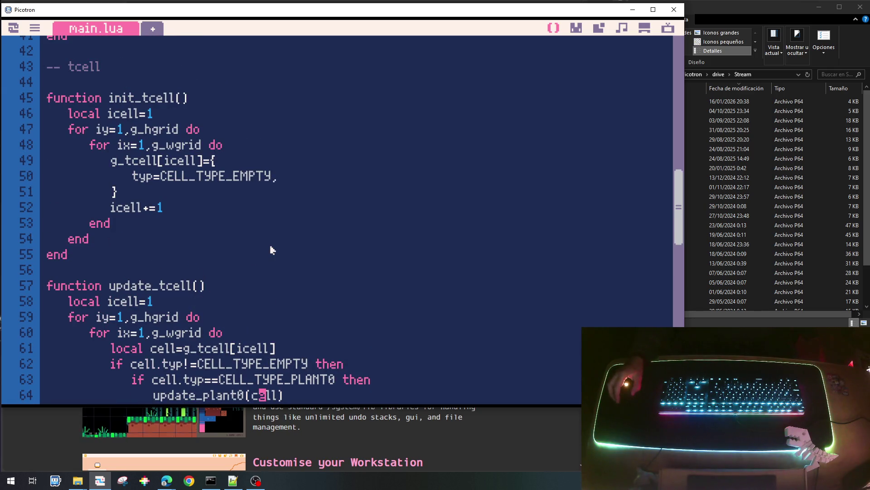
scroll(270, 250, "down", 2)
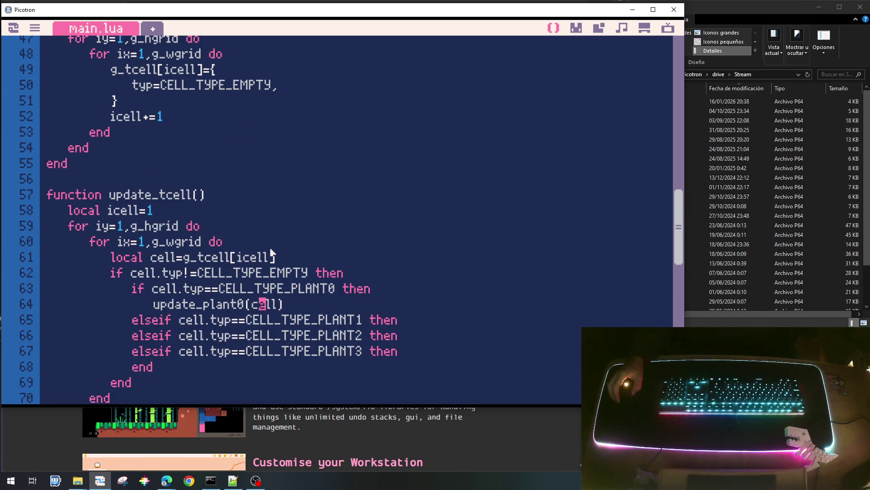
scroll(274, 257, "up", 2)
left_click(286, 176)
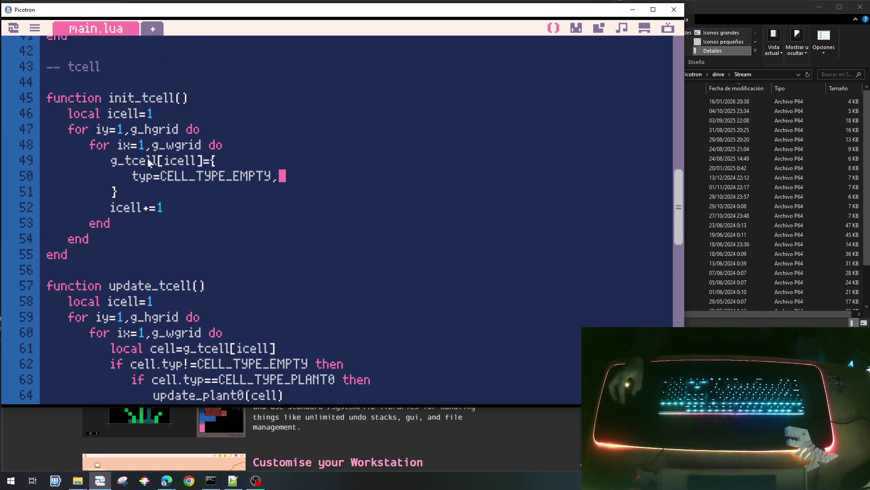
scroll(254, 369, "down", 2)
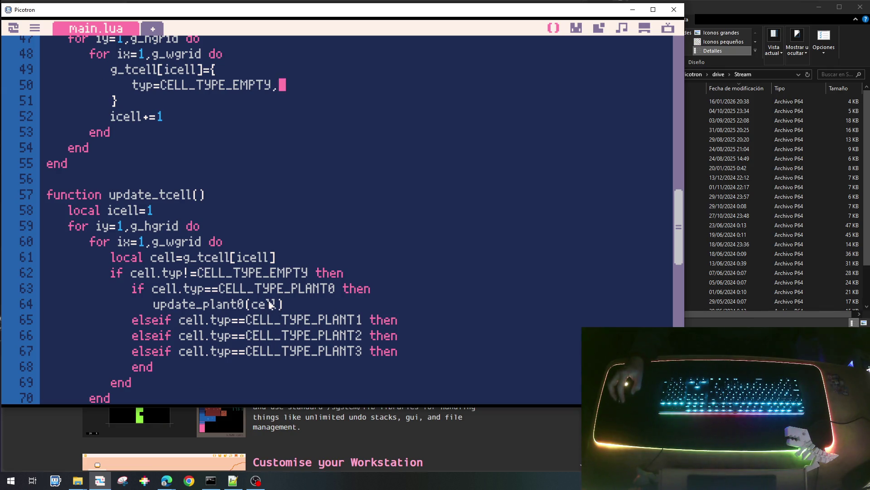
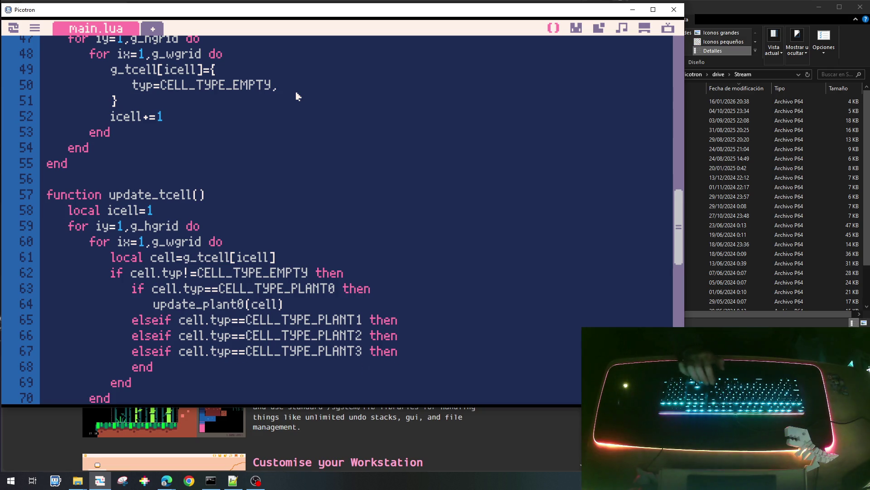
Add ix=ix and iy=iy fields after typ in init_tcell's cell table, then select the update_plant0(cell) call.
key("Return")
type("ix")
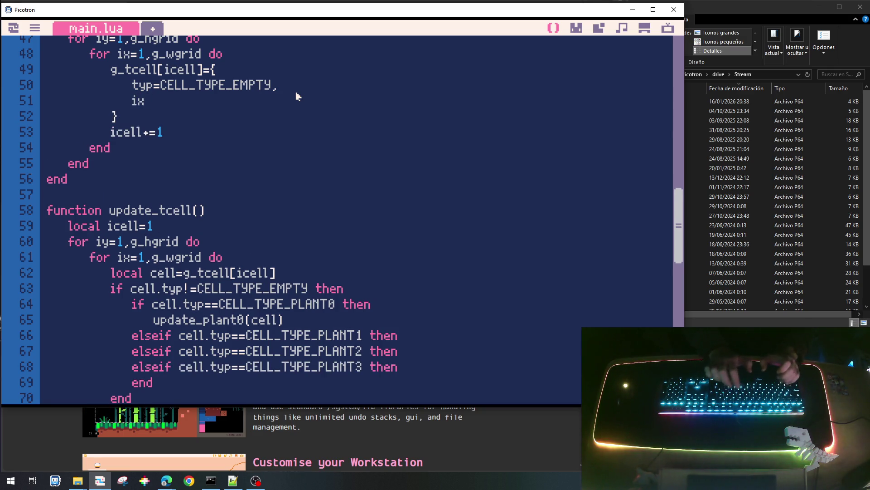
type("=ix,")
key("Return")
type("iy=iy")
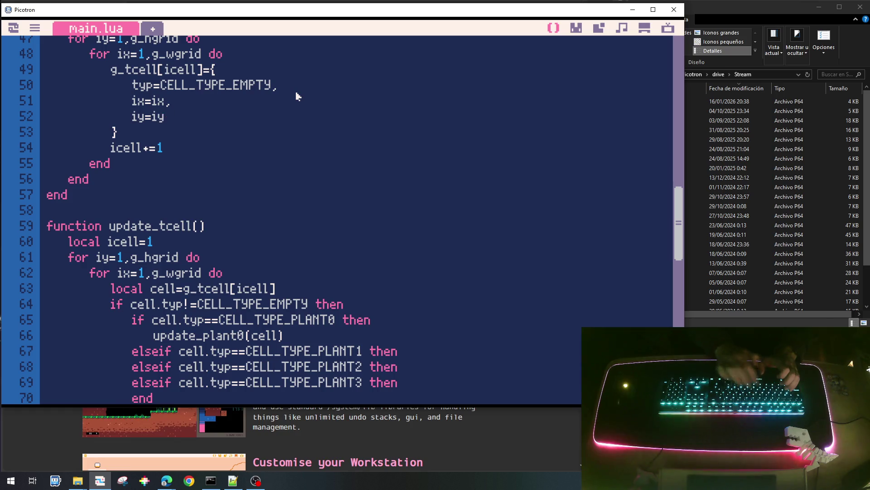
type(",")
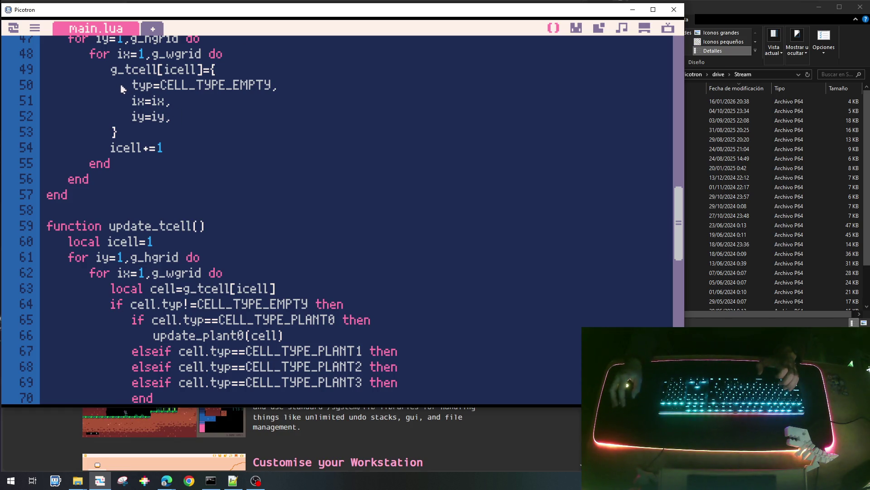
left_click(282, 335)
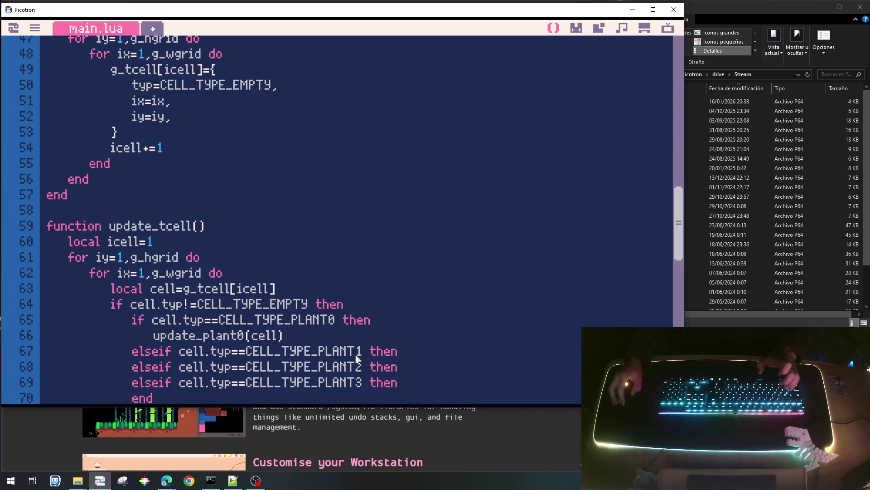
key("shift+Home")
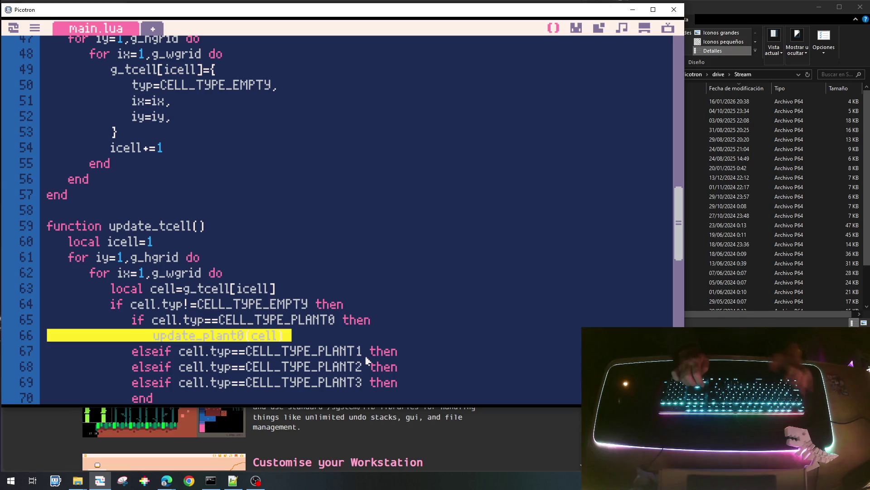
Paste the plant call under the PLANT1, PLANT2 and PLANT3 branches and renumber them update_plant1–3.
key("ctrl+c")
key("Down")
key("Return")
key("ctrl+v")
key("Down")
key("Return")
key("ctrl+v")
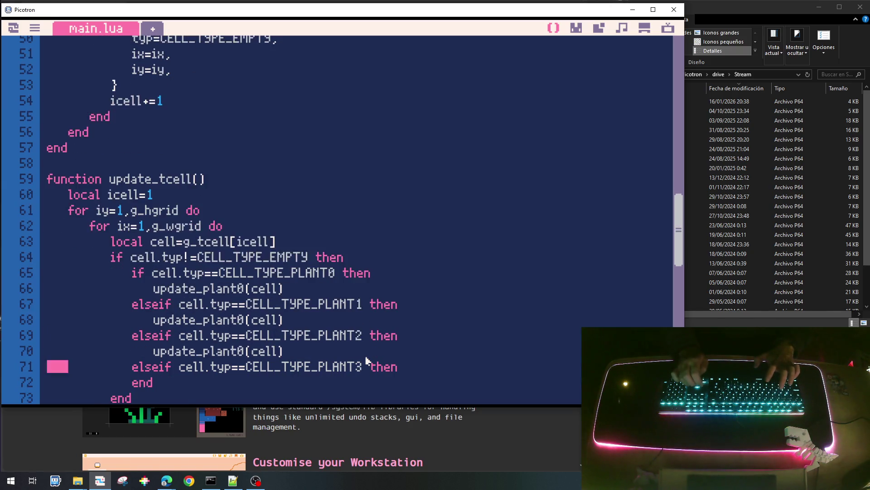
key("Down")
key("Return")
key("ctrl+v")
key("Up")
key("Up")
key("Up")
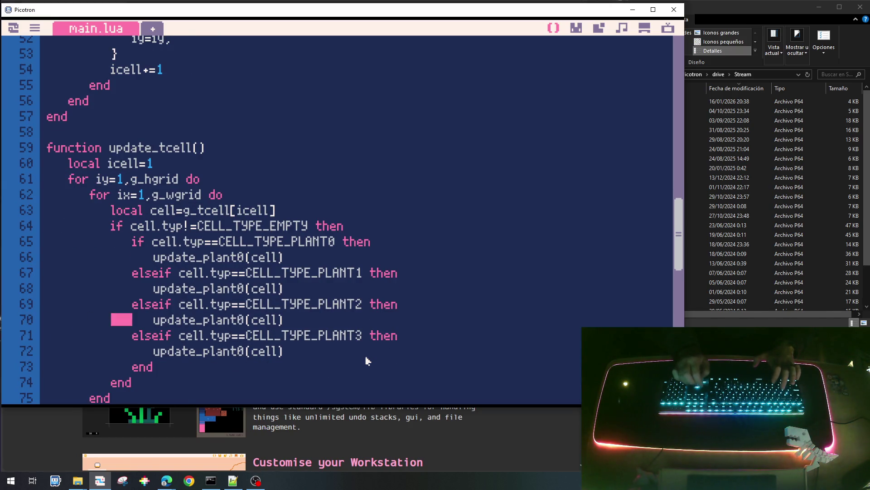
key("Down")
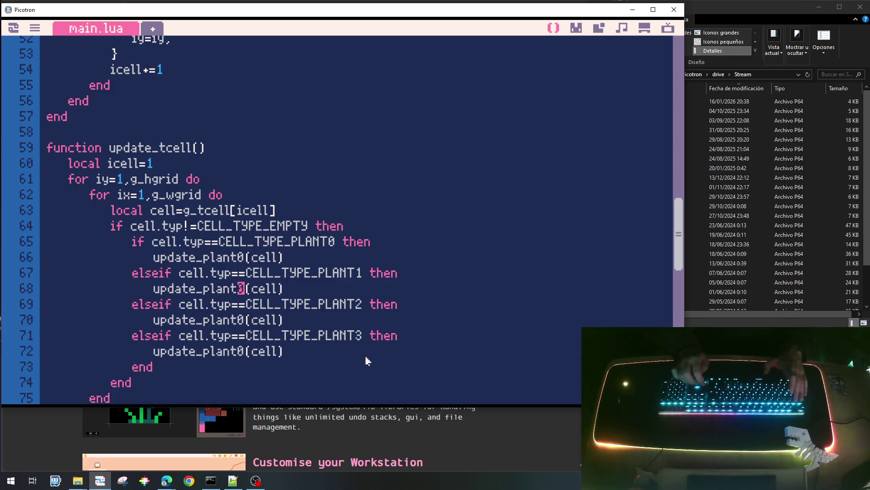
key("BackSpace")
type("1")
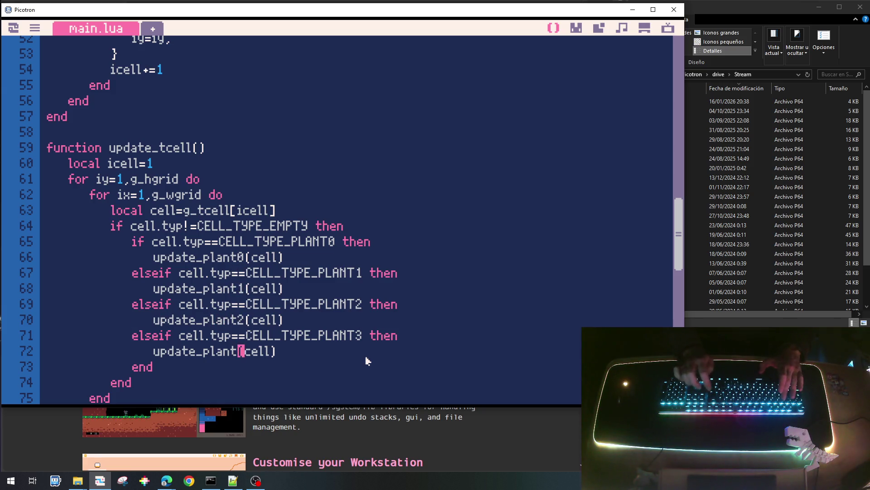
Copy update_tcell's grid loop body and paste it into the empty draw_tcell function.
key("Up")
key("Up")
key("Up")
key("Up")
key("Up")
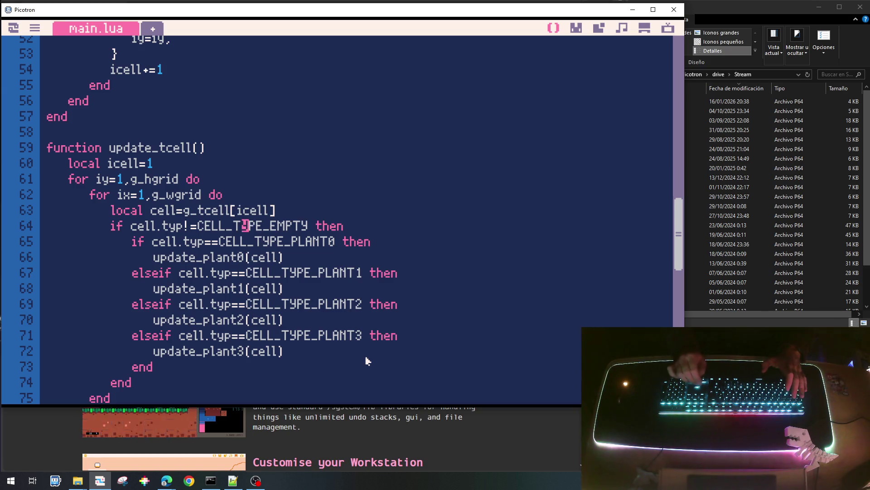
key("Home")
key("Up")
key("shift+End")
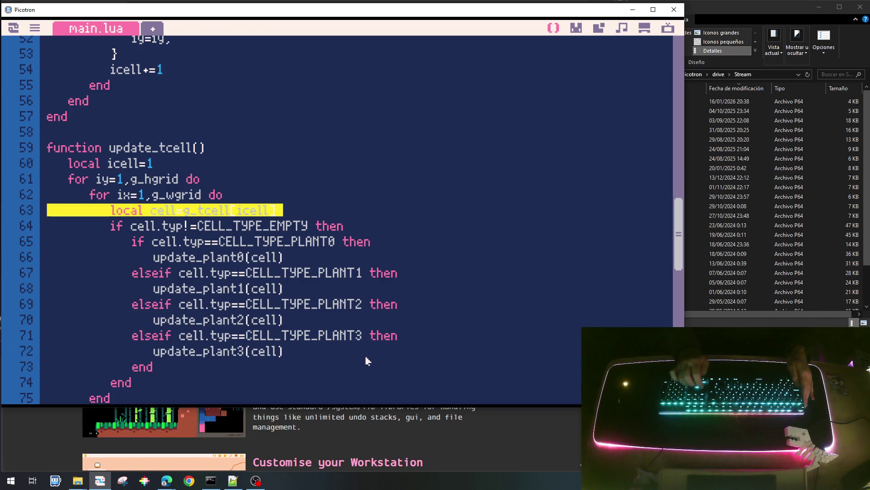
scroll(366, 361, "down", 4)
left_click(366, 361)
key("Up")
key("Up")
key("Up")
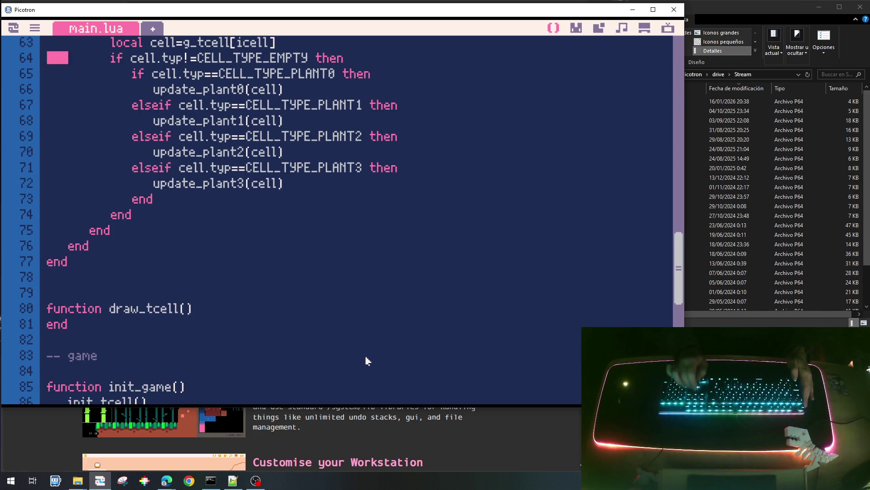
key("Up")
key("Up")
key("Up")
key("Up")
key("Down")
key("Down")
key("Down")
key("Down")
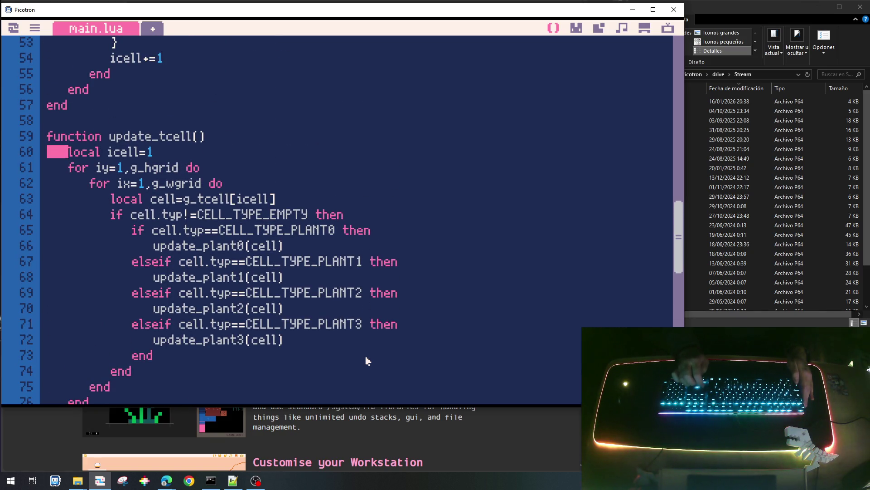
key("shift+End")
key("shift+Down")
key("shift+Down")
key("shift+Down")
key("shift+Down")
key("shift+Down")
key("shift+Down")
key("shift+Down")
key("shift+Down")
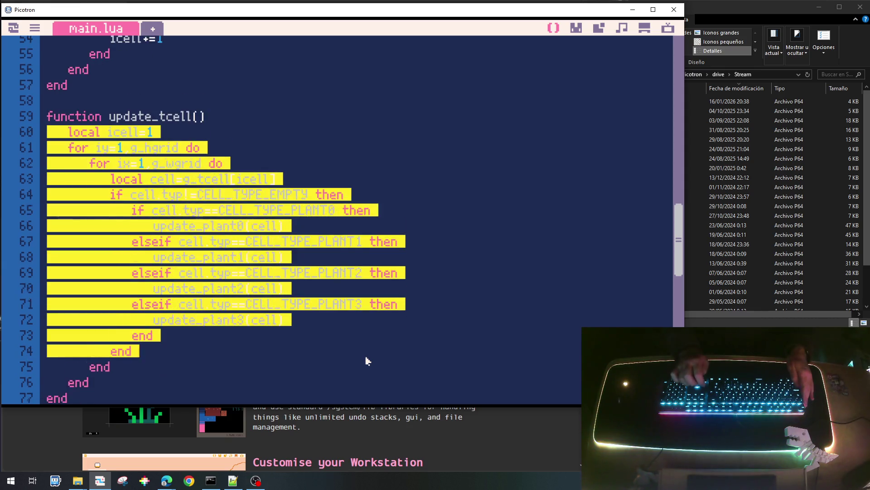
key("Down")
key("Down")
key("Down")
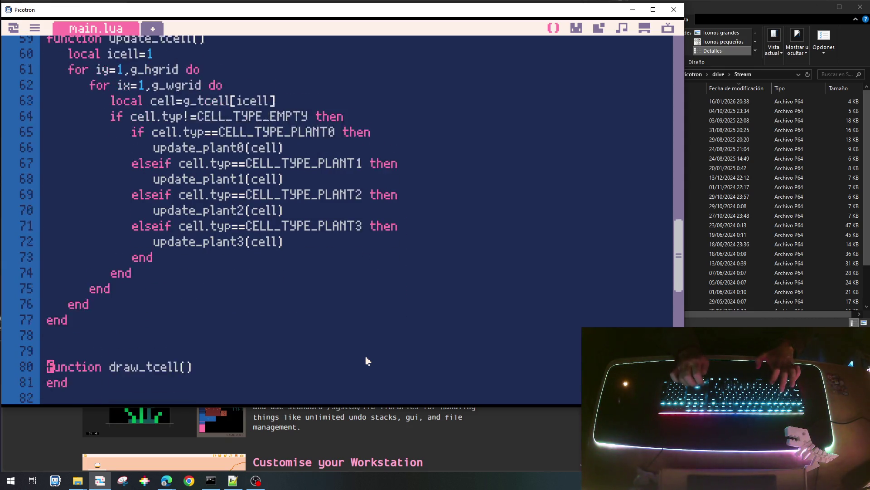
key("Down")
key("Down")
key("Down")
key("ctrl+v")
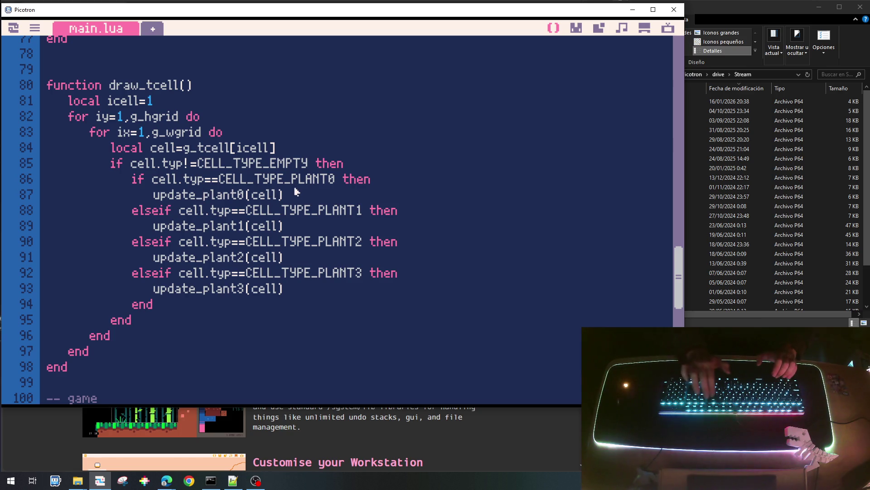
Rename the four pasted calls in draw_tcell from update_plant0–3 to draw_plant0–3.
key("BackSpace")
key("BackSpace")
key("BackSpace")
key("BackSpace")
key("BackSpace")
key("BackSpace")
type("d")
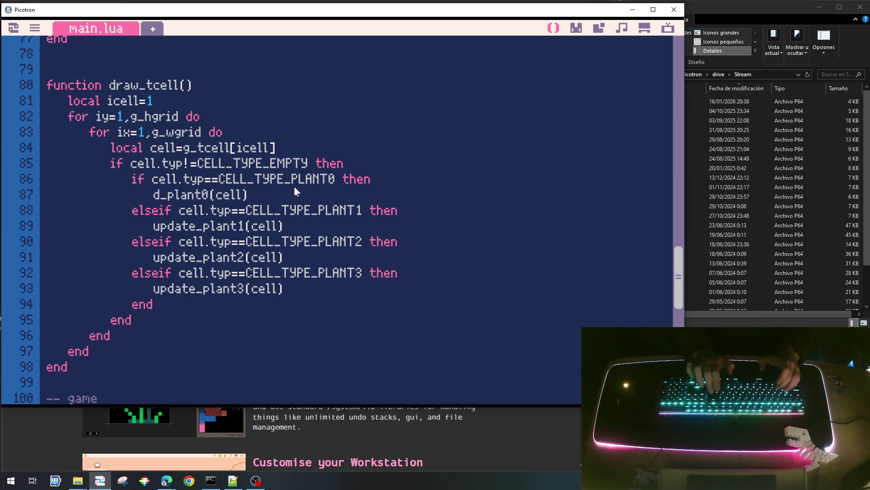
type("raw")
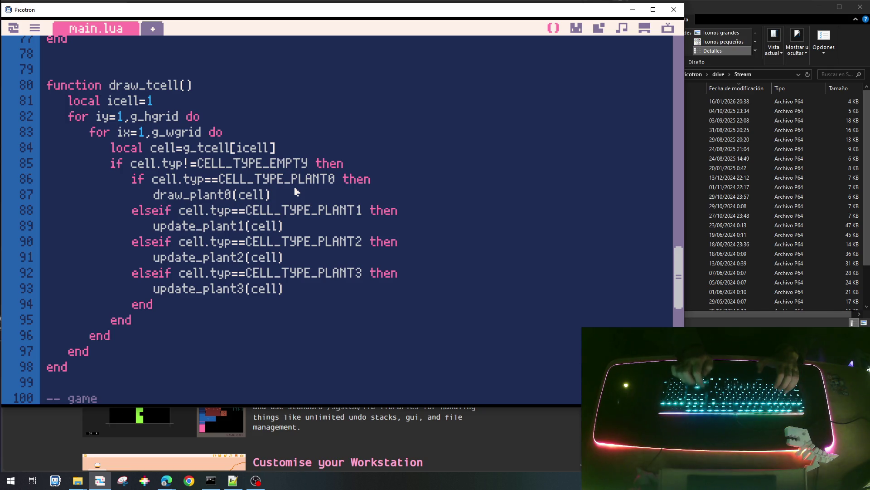
key("BackSpace")
key("BackSpace")
key("BackSpace")
key("BackSpace")
key("BackSpace")
type("draw")
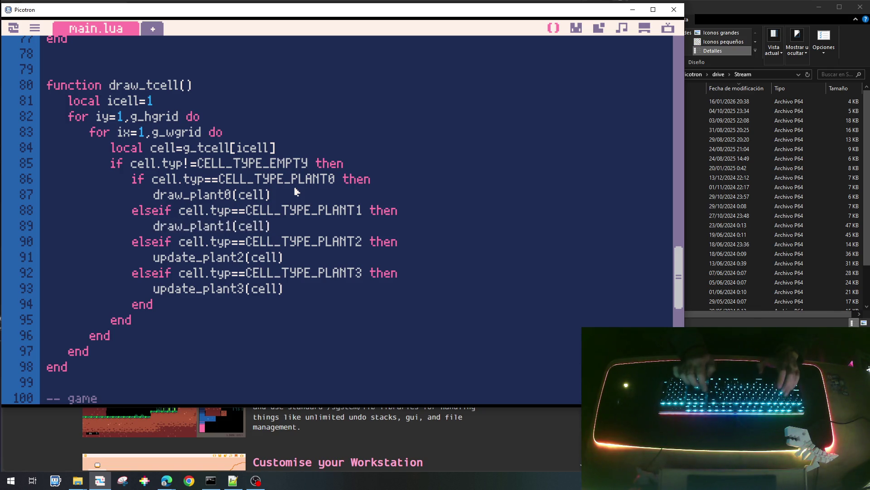
key("BackSpace")
key("BackSpace")
key("BackSpace")
key("BackSpace")
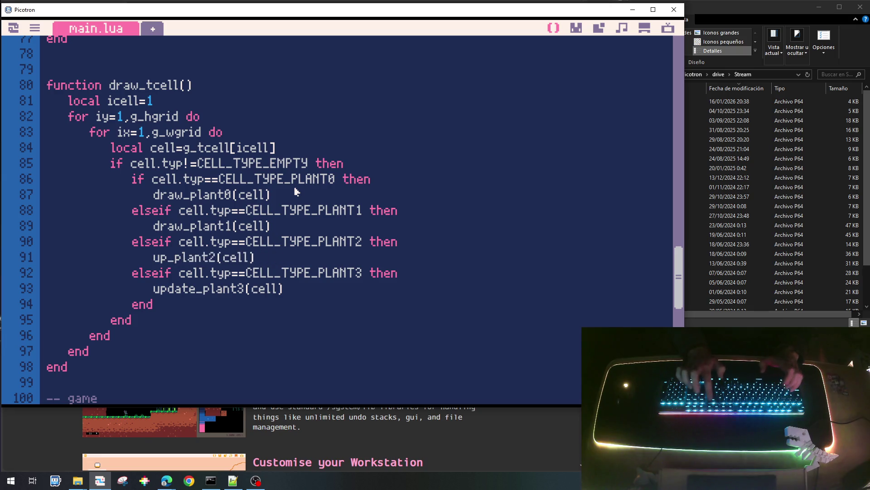
key("BackSpace")
key("BackSpace")
type("draw")
key("Down")
key("Down")
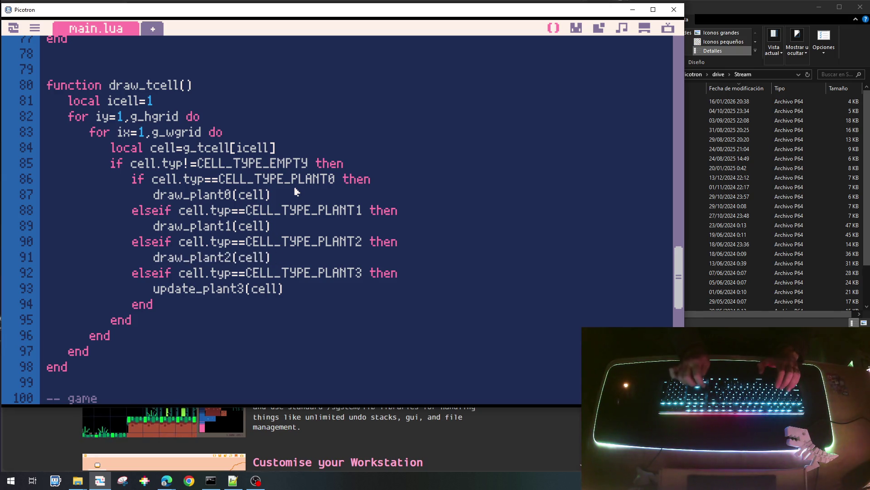
key("Delete")
key("Delete")
key("BackSpace")
key("BackSpace")
key("BackSpace")
key("BackSpace")
type("draw")
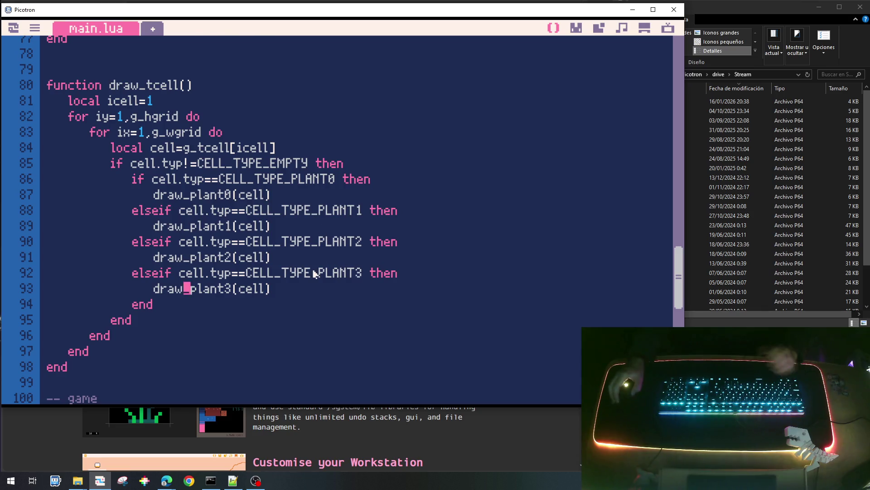
scroll(286, 235, "up", 2)
scroll(264, 259, "up", 3)
scroll(262, 229, "up", 2)
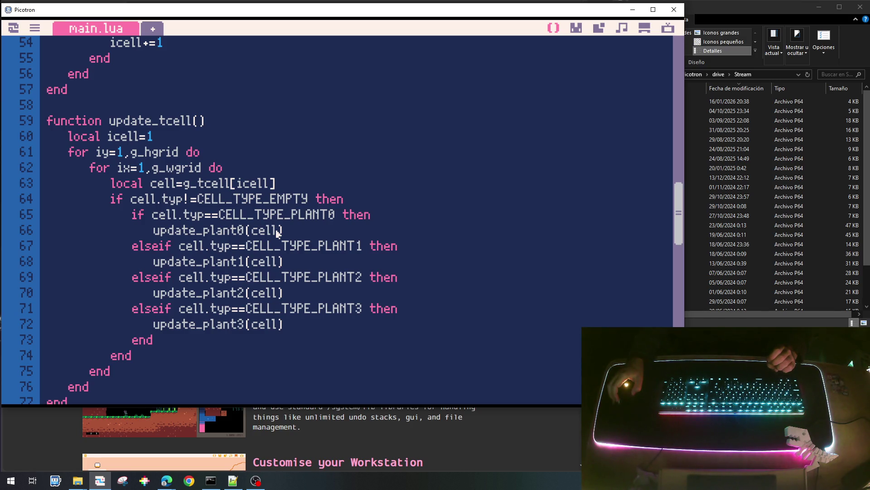
scroll(281, 295, "up", 5)
scroll(282, 296, "up", 1)
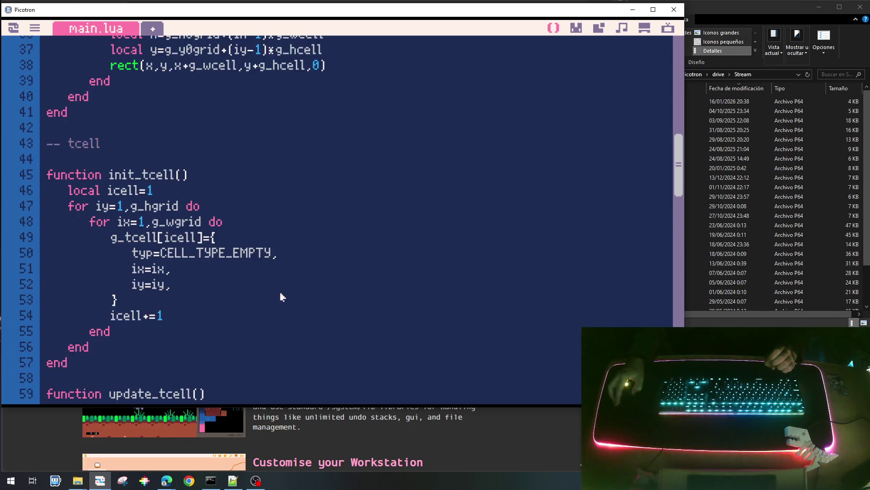
scroll(281, 296, "down", 3)
scroll(282, 296, "up", 2)
scroll(281, 295, "down", 4)
scroll(282, 296, "down", 4)
scroll(281, 295, "up", 8)
left_click(158, 266)
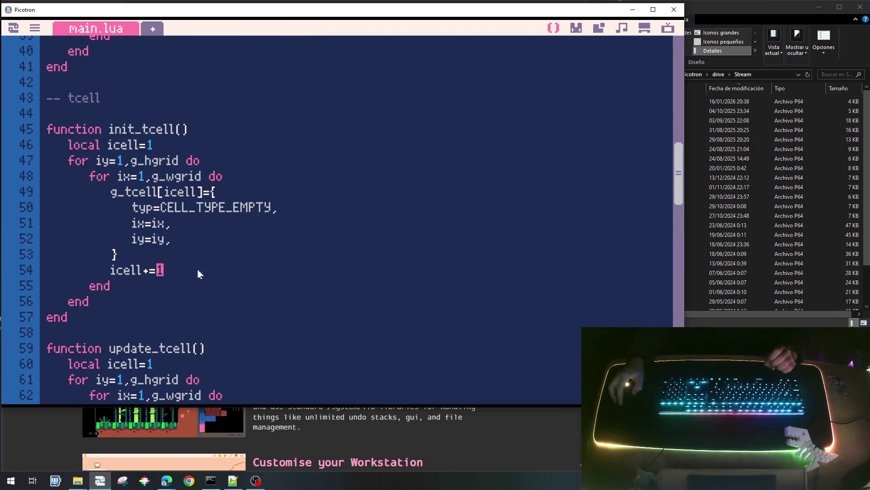
key("Home")
key("shift+Down")
key("Left")
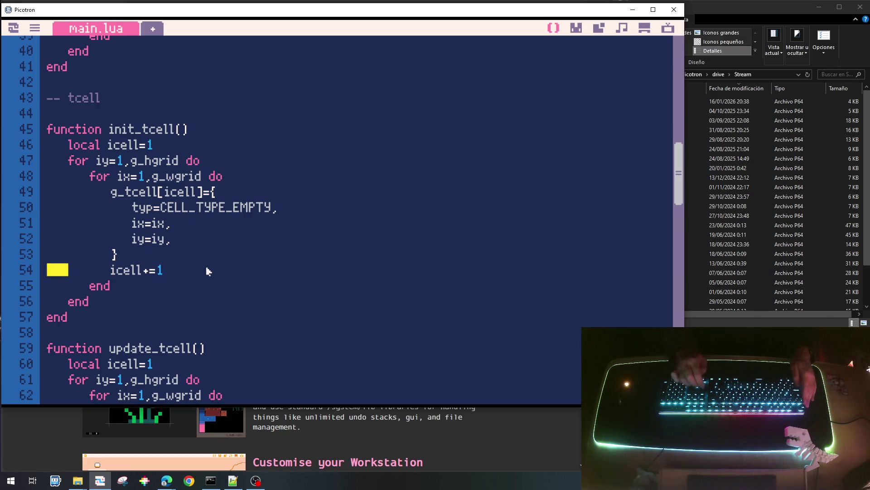
key("shift+End")
left_click(207, 271)
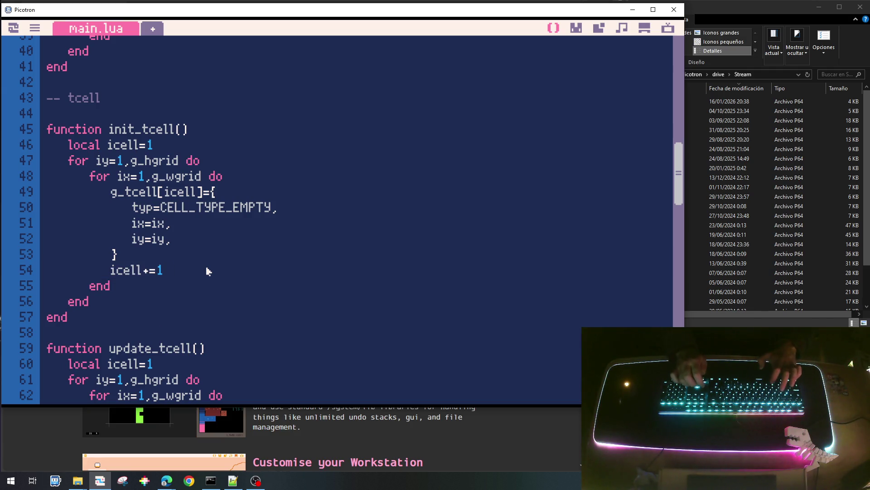
scroll(207, 271, "down", 2)
scroll(208, 271, "down", 4)
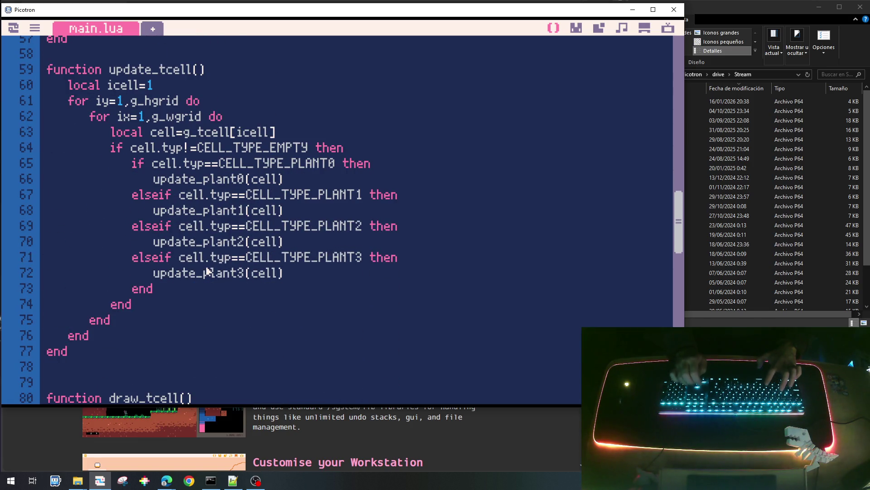
key("Down")
key("Down")
key("End")
key("Return")
type("icell+=1")
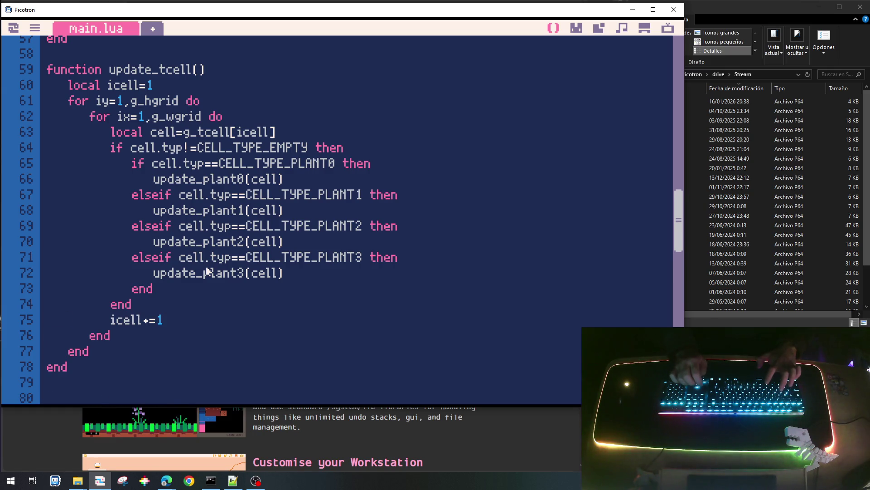
scroll(207, 271, "down", 2)
scroll(208, 271, "down", 3)
scroll(208, 271, "down", 1)
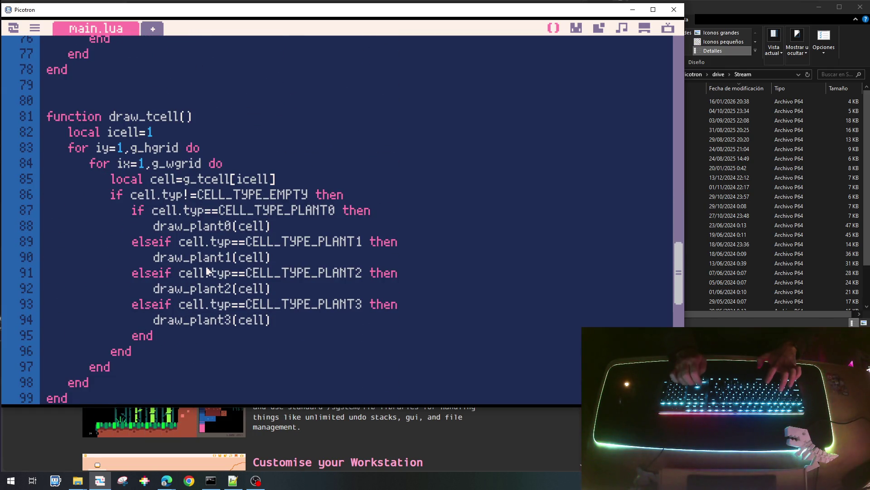
key("Return")
type("icell+=1")
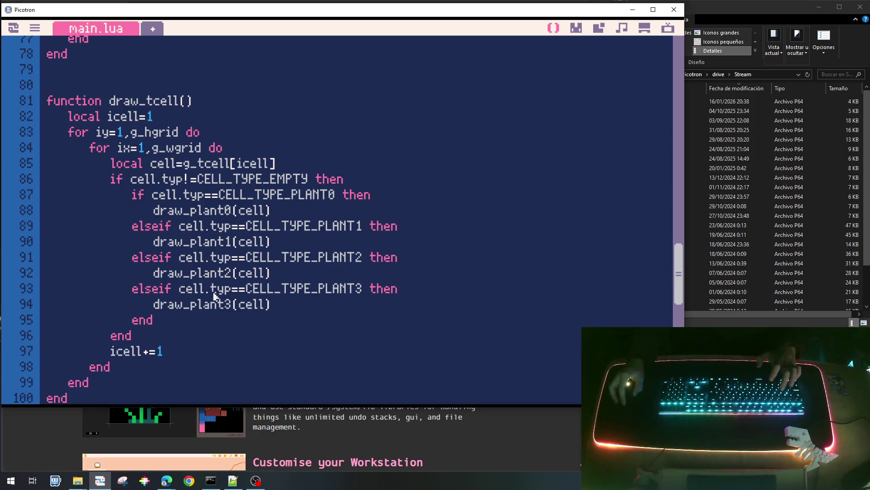
scroll(214, 296, "up", 3)
scroll(204, 293, "up", 5)
scroll(191, 289, "up", 3)
scroll(165, 281, "up", 15)
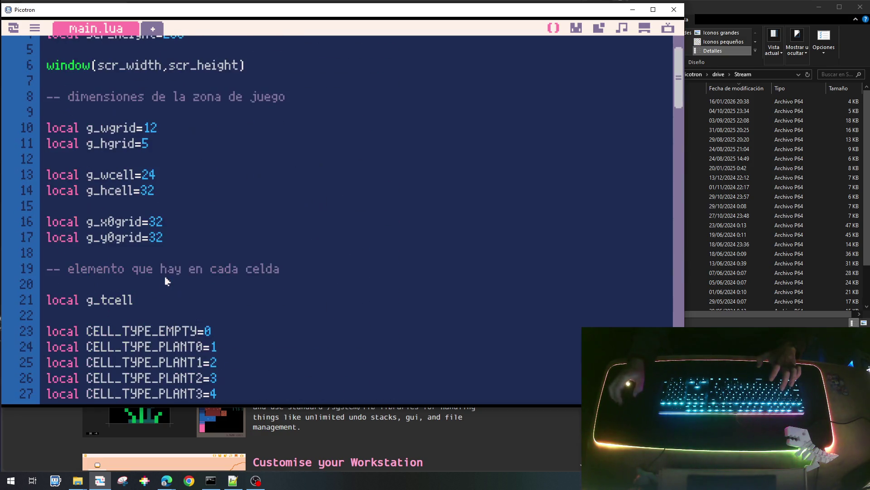
scroll(165, 281, "down", 7)
scroll(165, 281, "down", 6)
scroll(165, 281, "down", 13)
scroll(164, 281, "up", 2)
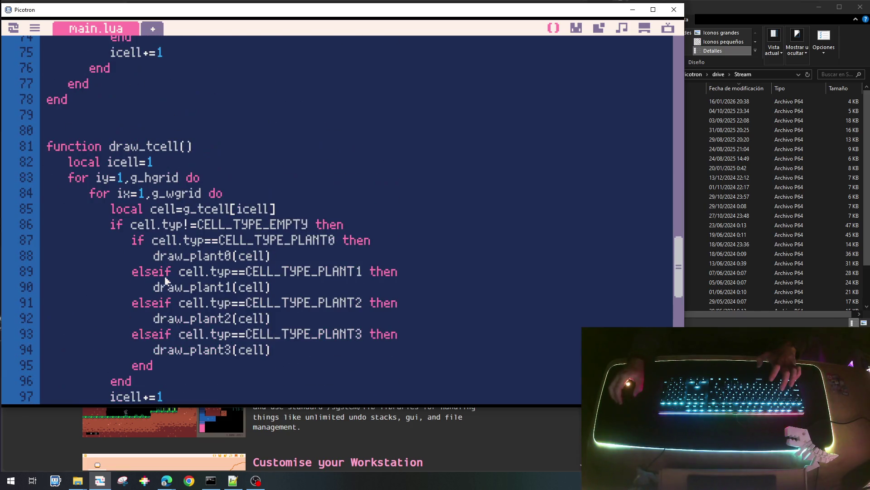
scroll(165, 281, "down", 7)
left_click(136, 154)
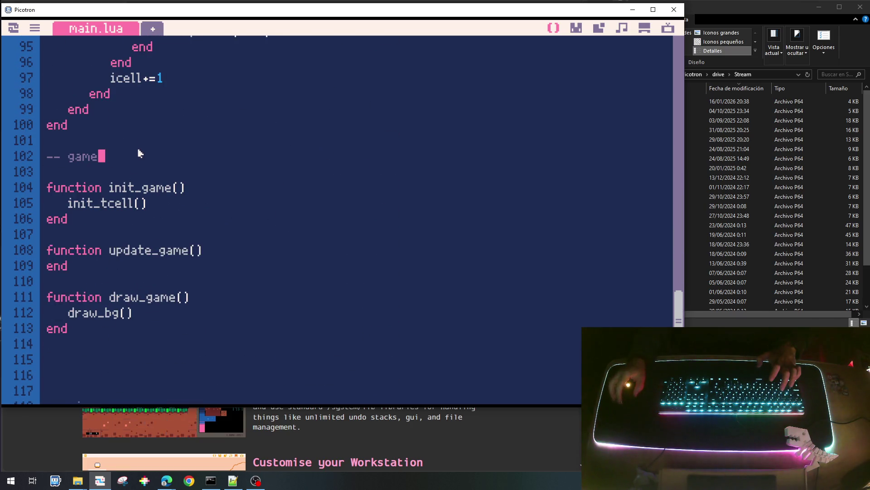
Add a -- plantas heading above the game section with an empty function update_plant0(p) stub.
key("Up")
key("Return")
key("Return")
key("Return")
key("Return")
key("Up")
key("Up")
key("Up")
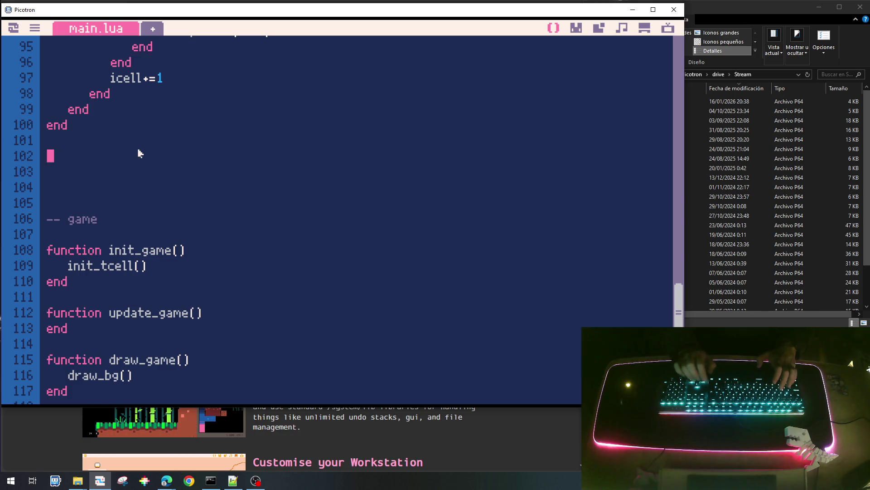
type("-- cells")
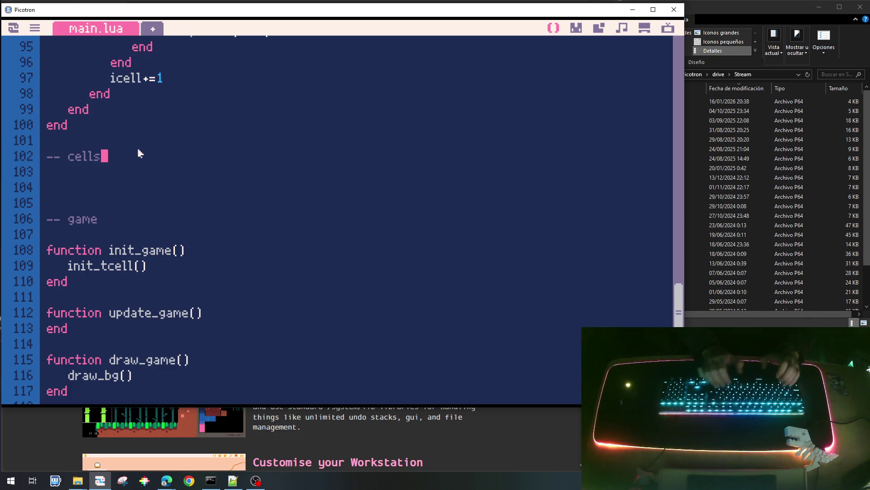
key("BackSpace")
key("BackSpace")
key("BackSpace")
key("BackSpace")
type("plants")
key("BackSpace")
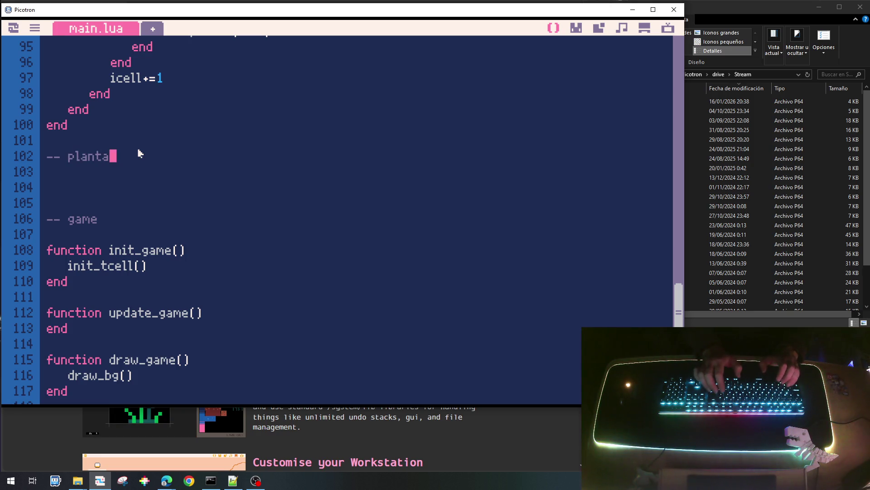
key("Return")
key("Return")
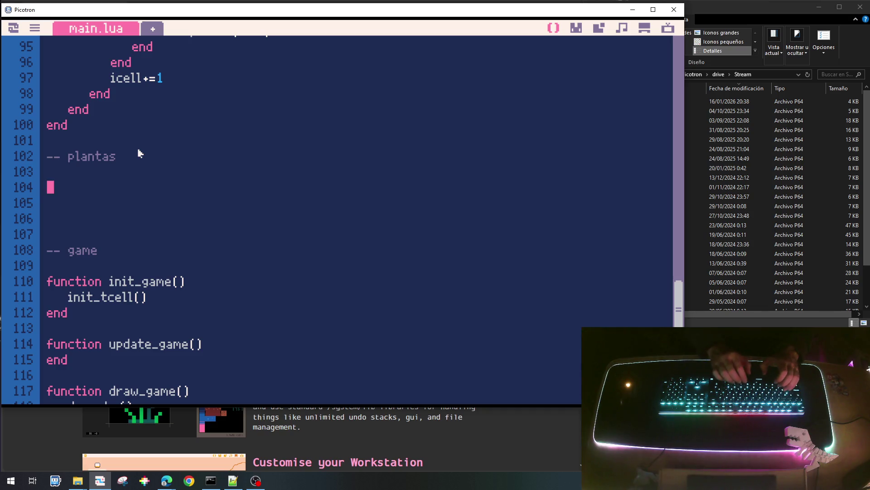
type("funcrti")
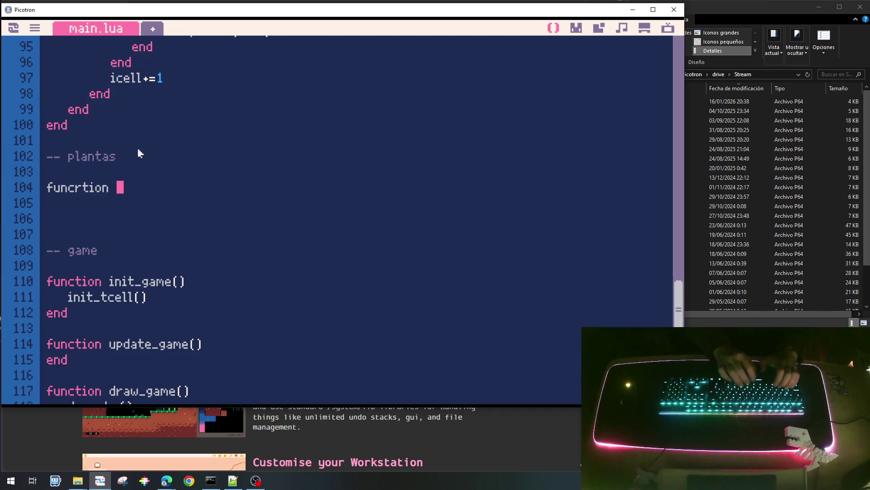
type("on ")
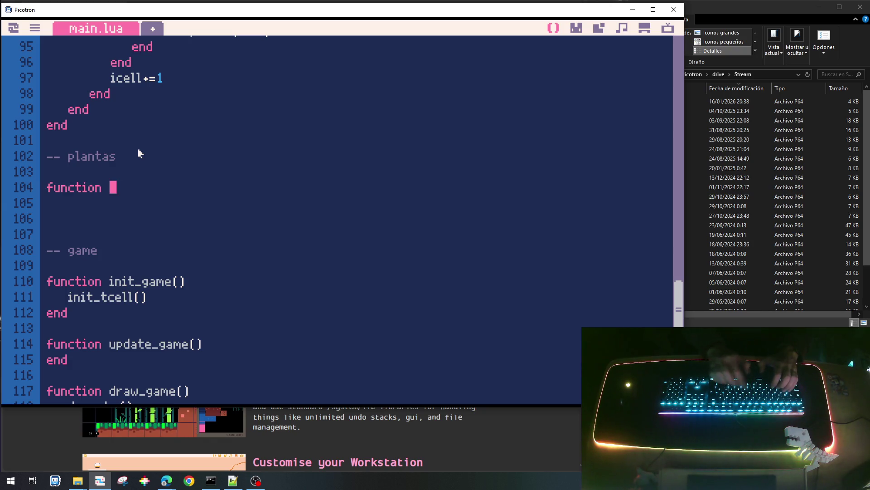
type("update_pl")
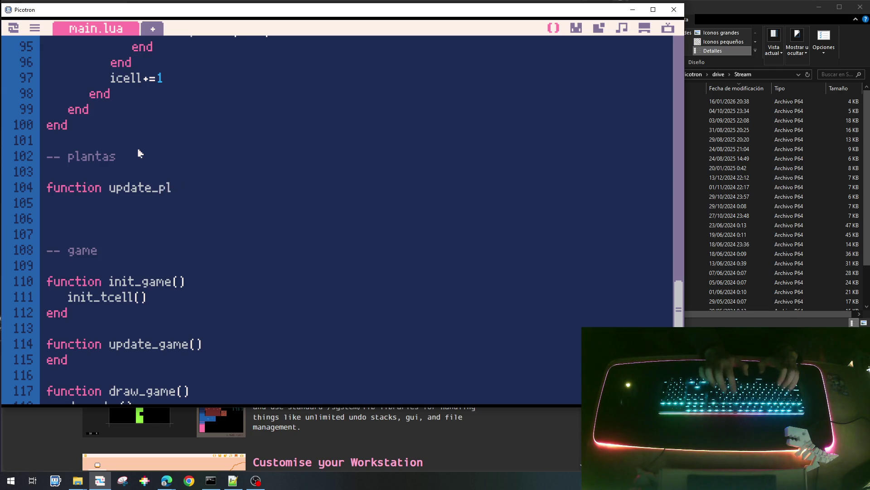
type("ant")
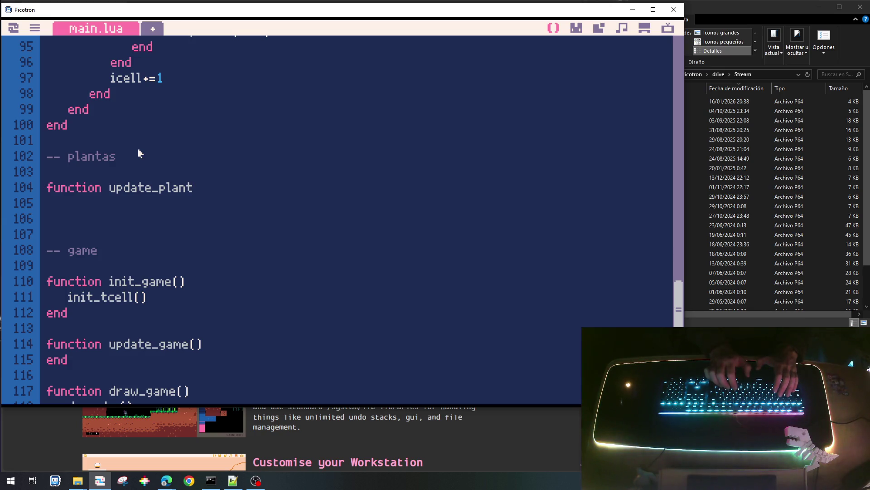
type("(")
type("()")
type("ell")
key("BackSpace")
key("BackSpace")
key("BackSpace")
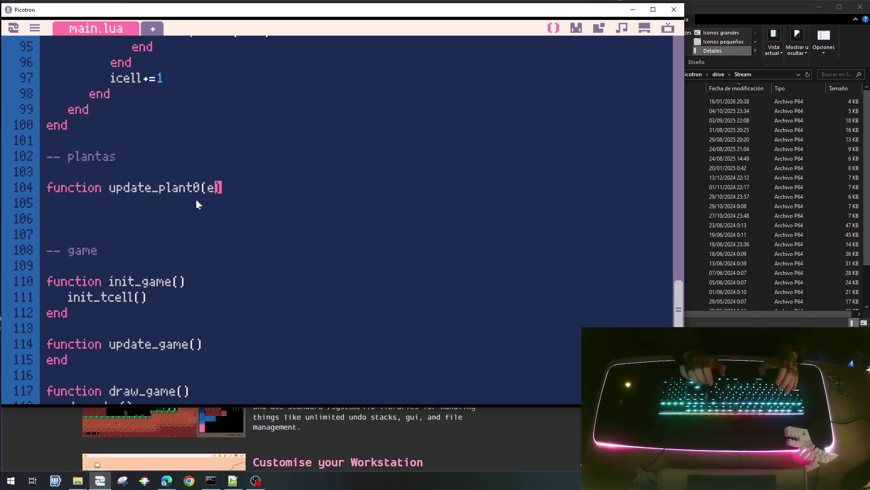
key("BackSpace")
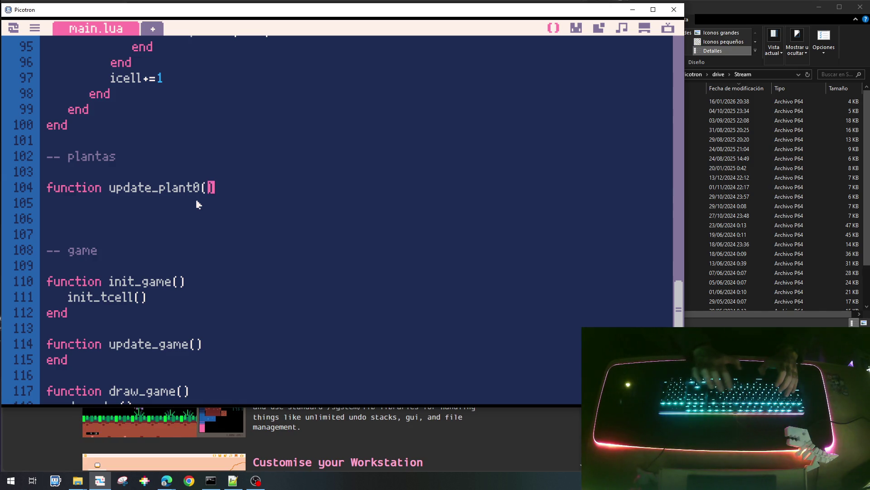
type("p) ")
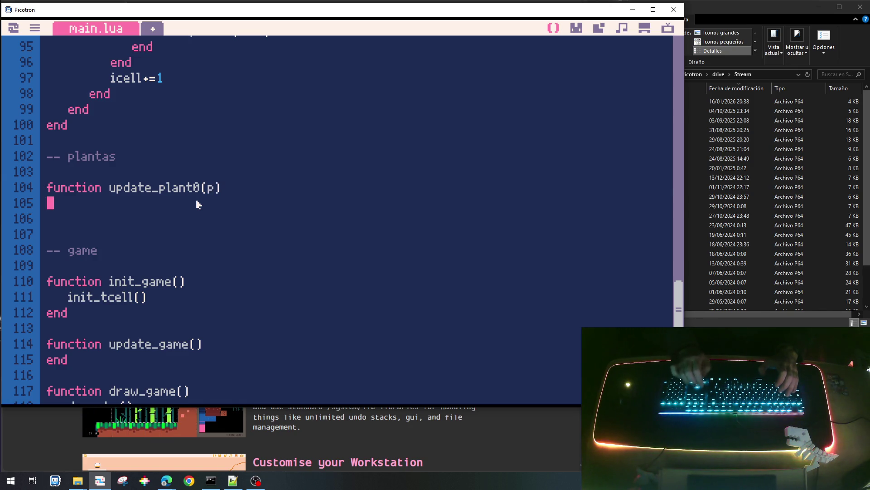
type("end")
Duplicate the stub three times and renumber the copies update_plant1, update_plant2 and update_plant3.
key("Return")
key("Return")
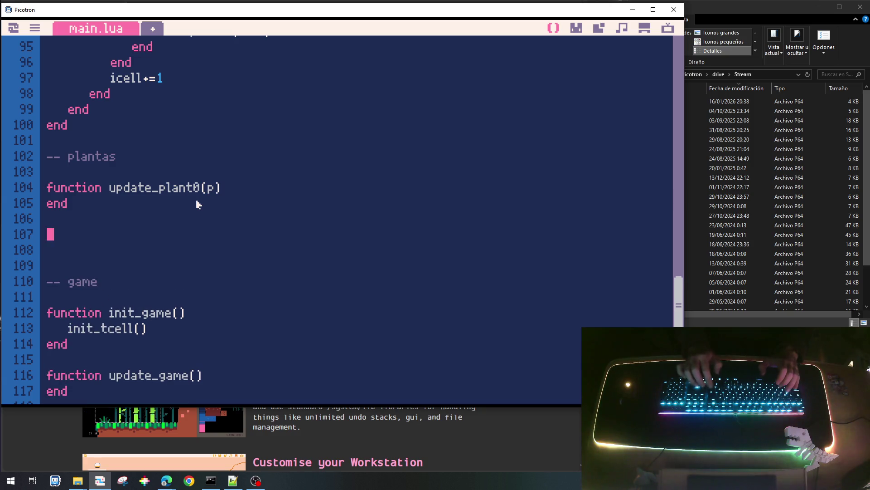
key("Up")
key("Up")
key("Up")
key("shift+Down")
key("shift+Down")
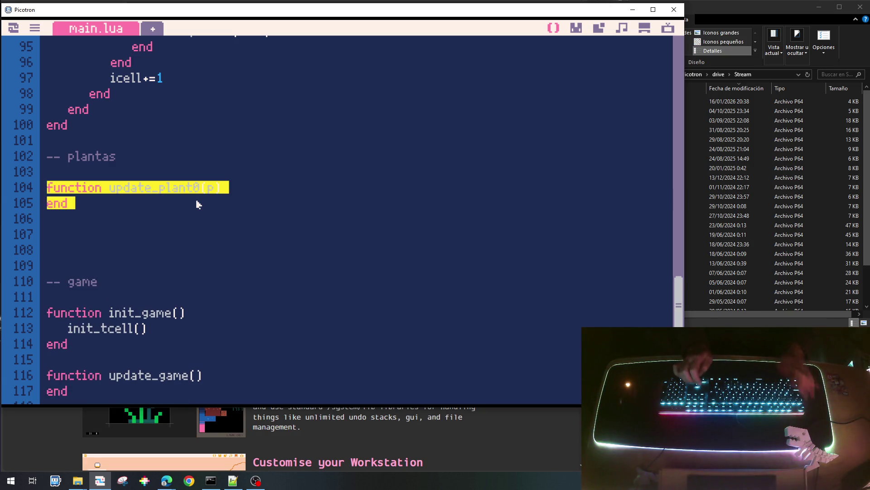
key("ctrl+c")
key("Down")
key("ctrl+v")
key("Return")
key("ctrl+v")
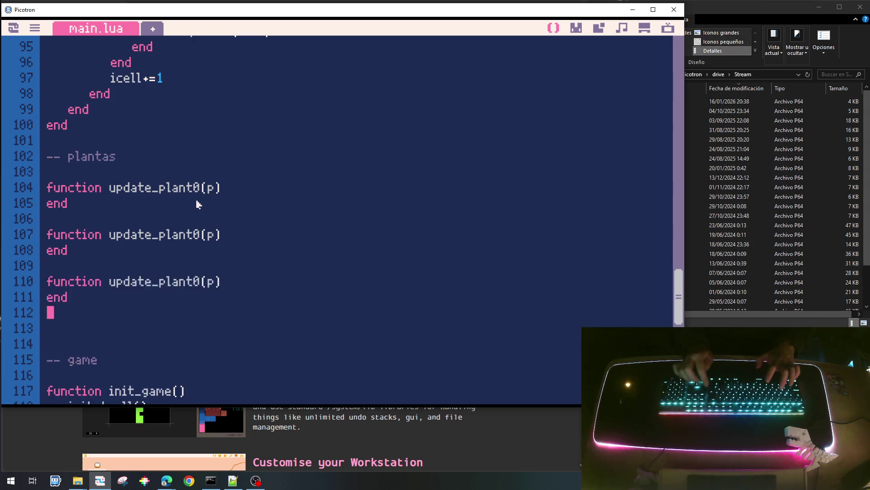
key("Return")
key("ctrl+v")
key("Up")
key("Up")
key("Up")
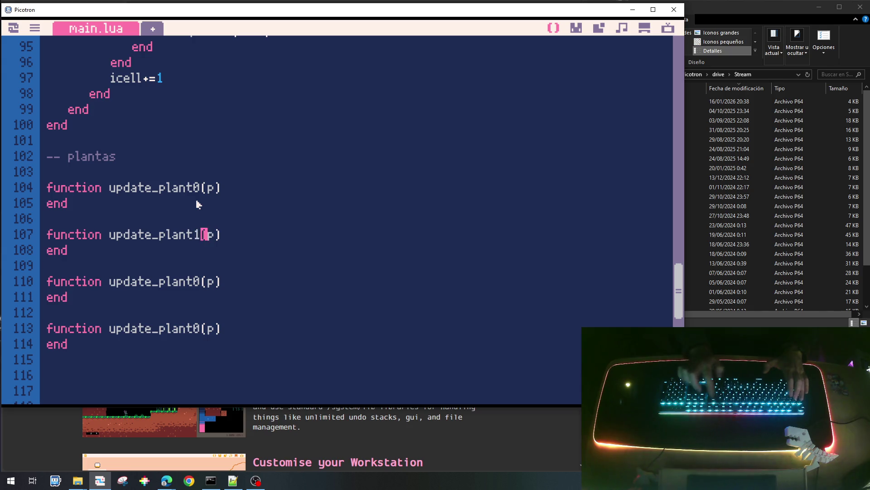
key("Down")
key("Down")
key("BackSpace")
key("Return")
key("Up")
key("End")
key("Left")
key("Left")
key("Left")
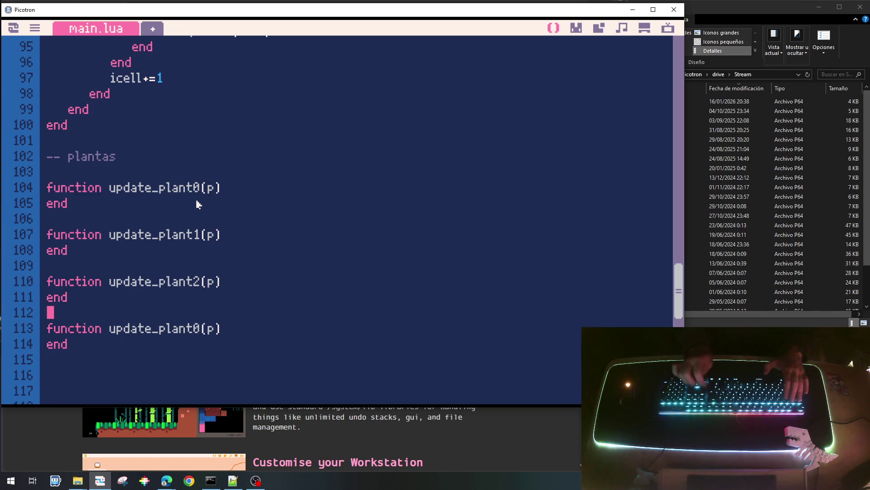
key("Down")
key("Down")
key("Down")
key("Down")
key("Down")
key("Down")
key("Up")
scroll(197, 204, "up", 2)
scroll(197, 204, "up", 2)
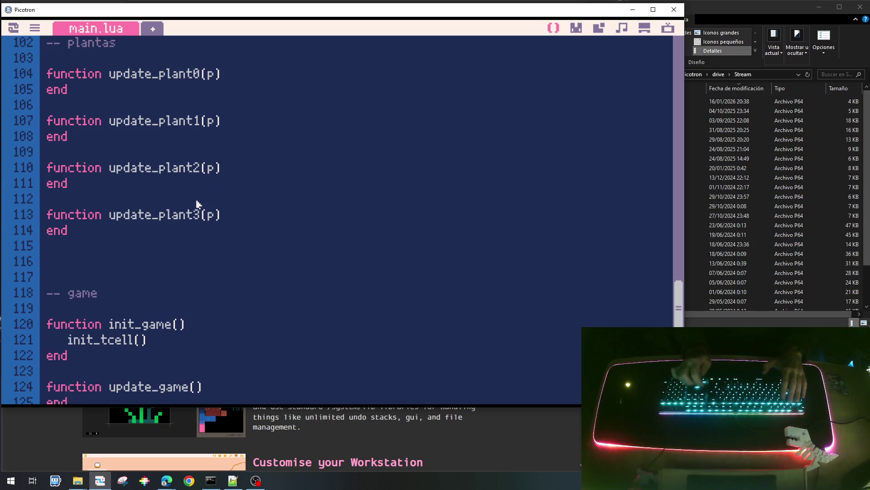
Copy all four update_plant stubs below and rename the copies draw_plant0 through draw_plant3.
key("shift+Down")
key("shift+Down")
key("shift+Down")
key("shift+Down")
key("shift+Down")
key("shift+Down")
key("shift+Down")
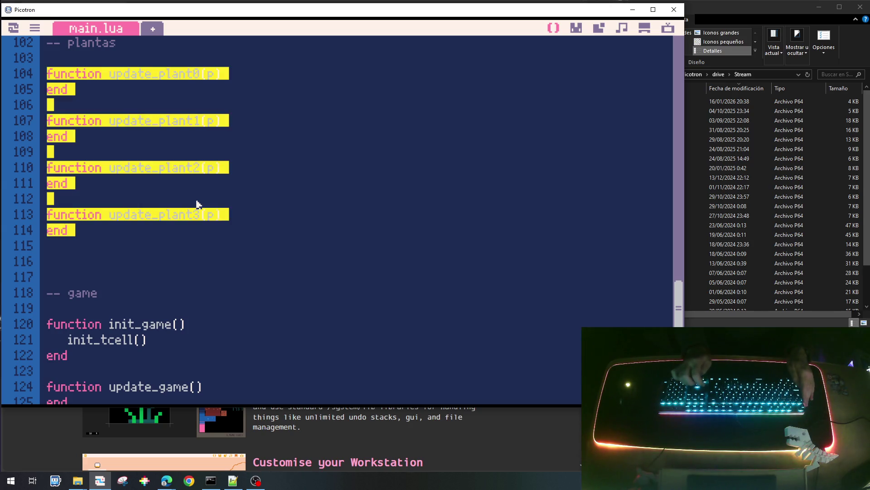
key("Down")
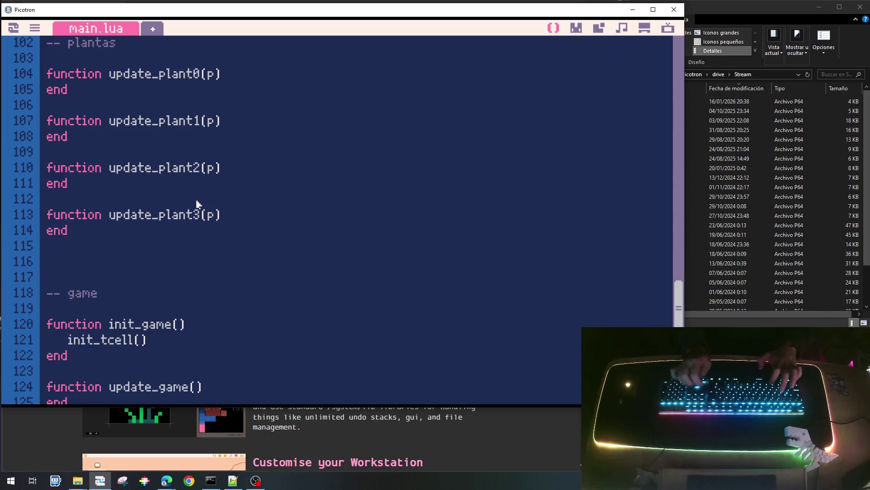
key("ctrl+v")
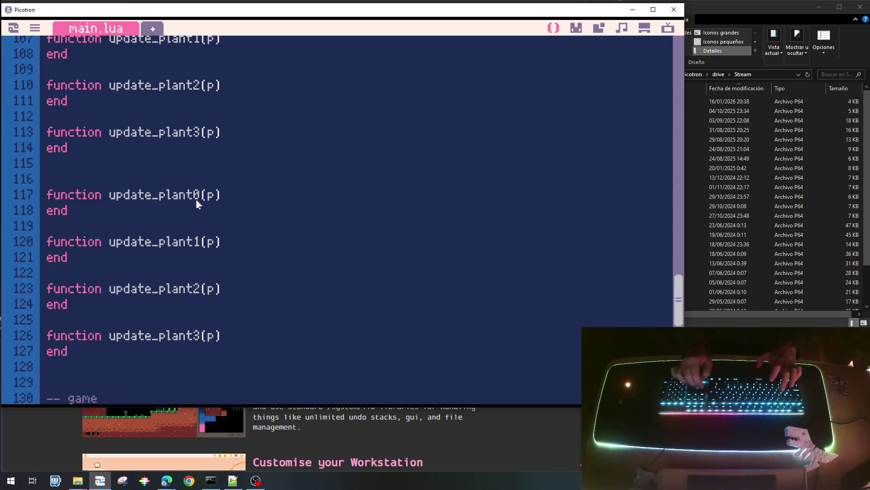
key("Delete")
key("Delete")
key("Delete")
key("Delete")
key("Delete")
key("Delete")
type("draw")
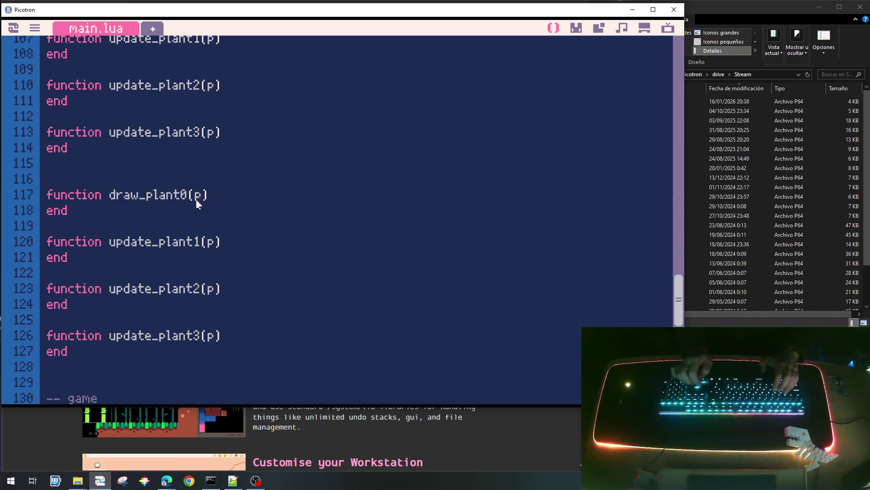
key("Delete")
key("BackSpace")
key("BackSpace")
key("BackSpace")
key("BackSpace")
type("draw")
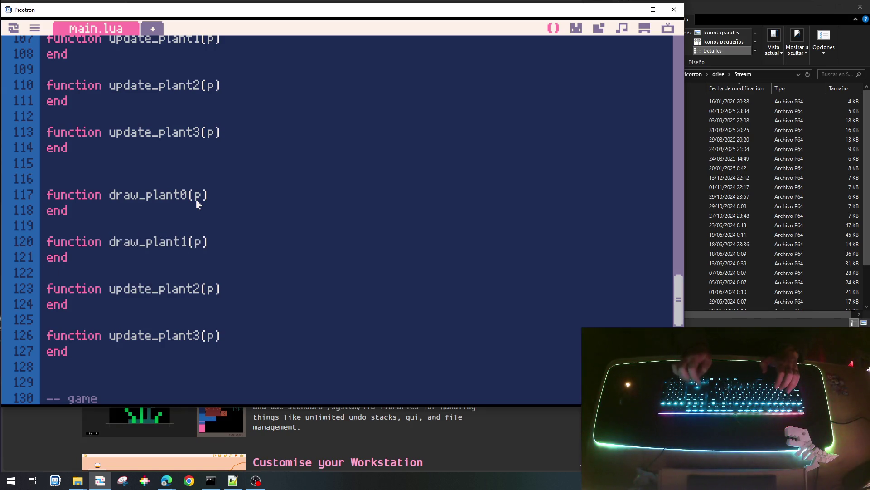
key("BackSpace")
key("BackSpace")
key("BackSpace")
key("BackSpace")
key("BackSpace")
key("BackSpace")
type("draw")
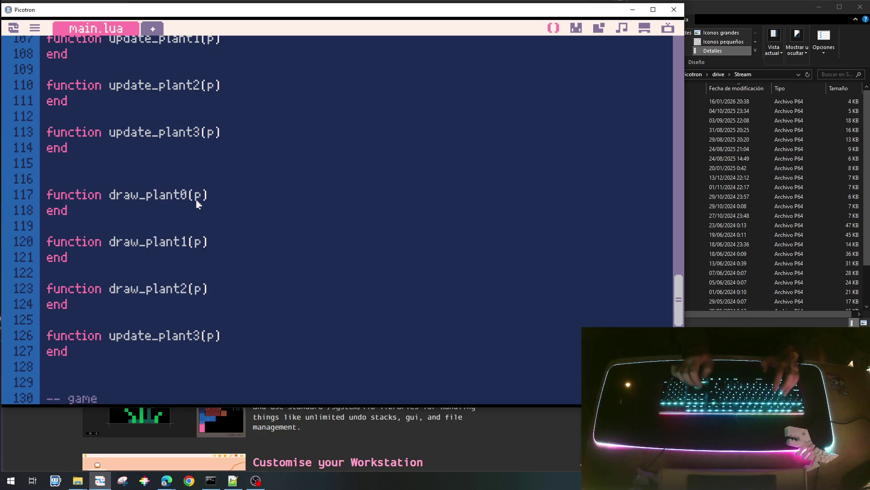
key("Down")
key("Down")
key("Down")
key("Right")
key("Right")
key("BackSpace")
key("BackSpace")
key("BackSpace")
key("BackSpace")
key("BackSpace")
key("BackSpace")
type("draw")
scroll(197, 205, "up", 10)
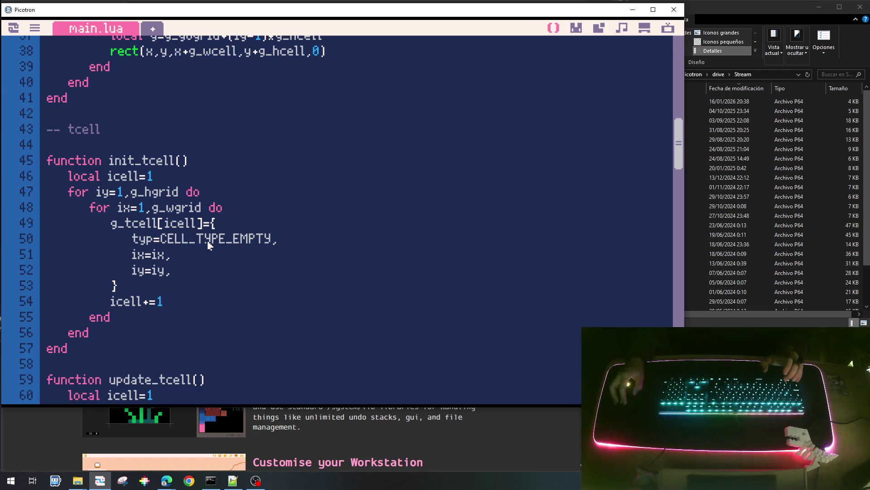
scroll(208, 243, "down", 2)
scroll(204, 243, "down", 1)
scroll(204, 243, "down", 1)
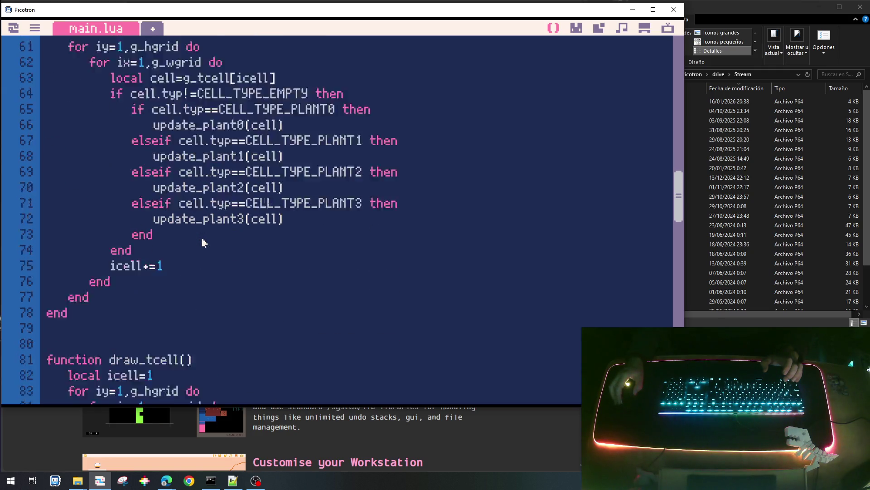
scroll(202, 243, "down", 5)
scroll(202, 242, "down", 2)
scroll(202, 272, "down", 1)
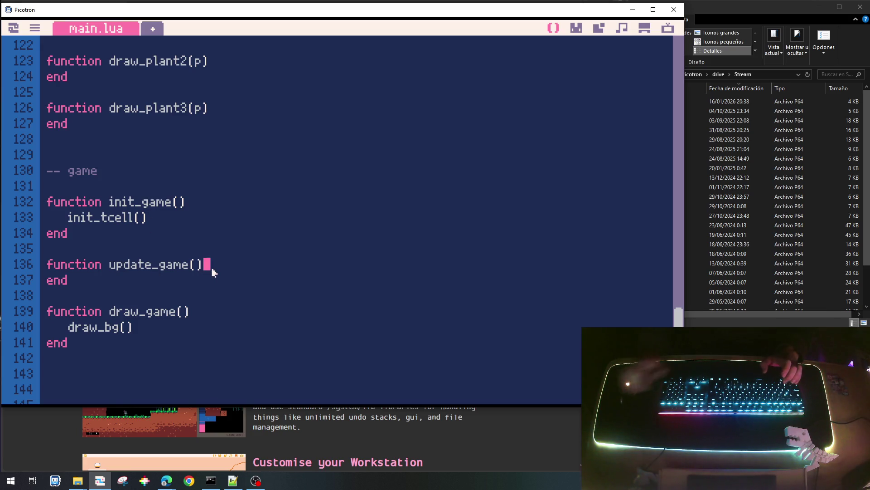
Call update_tcell() inside update_game and paste it under draw_bg() in draw_game, renaming it draw_tcell().
key("Return")
type("update_tcell()")
key("Home")
key("Tab")
key("Home")
key("shift+End")
key("Down")
key("Down")
key("Down")
key("ctrl+v")
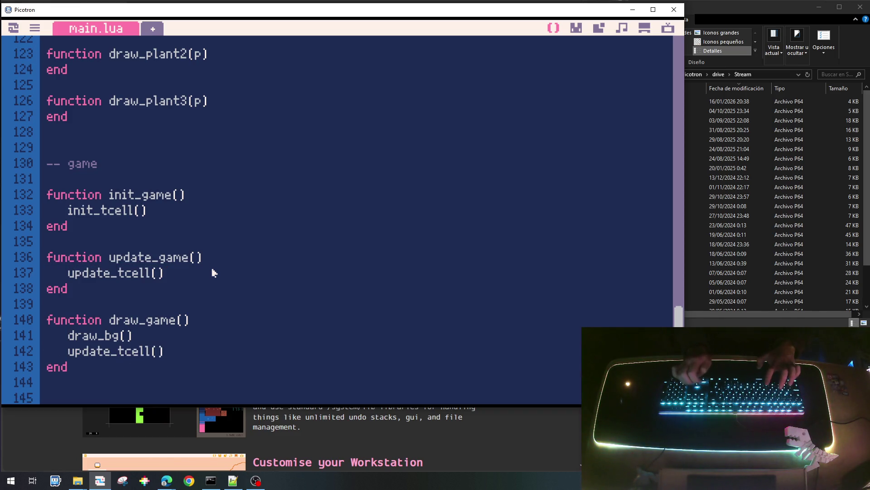
key("Delete")
key("Delete")
key("Delete")
key("Delete")
key("Delete")
key("Delete")
type("draw")
scroll(212, 273, "up", 5)
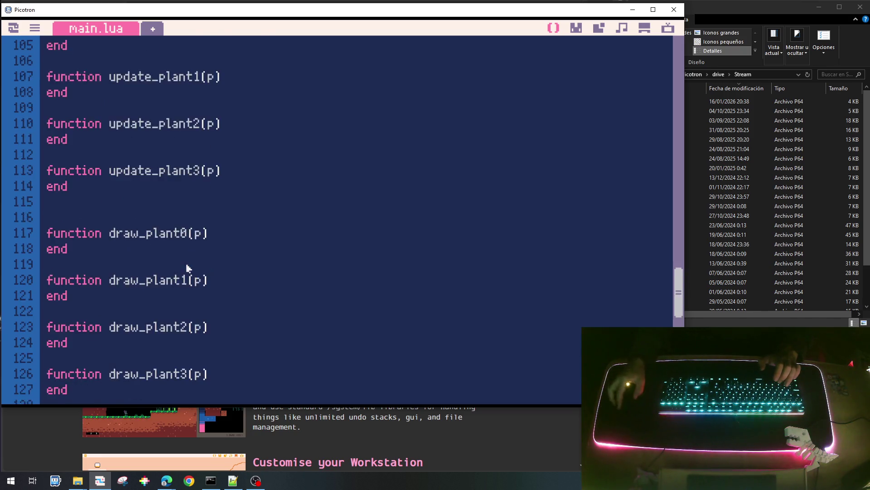
scroll(187, 269, "up", 5)
scroll(233, 258, "up", 5)
scroll(267, 239, "up", 7)
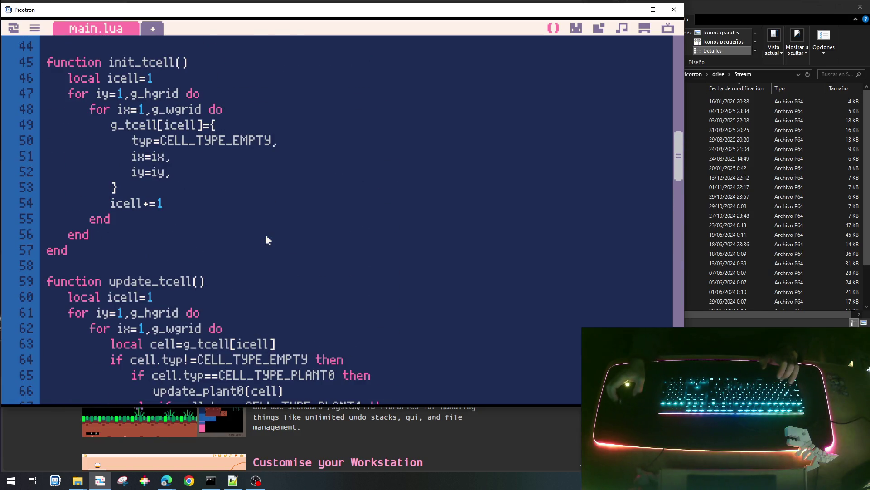
scroll(268, 236, "up", 1)
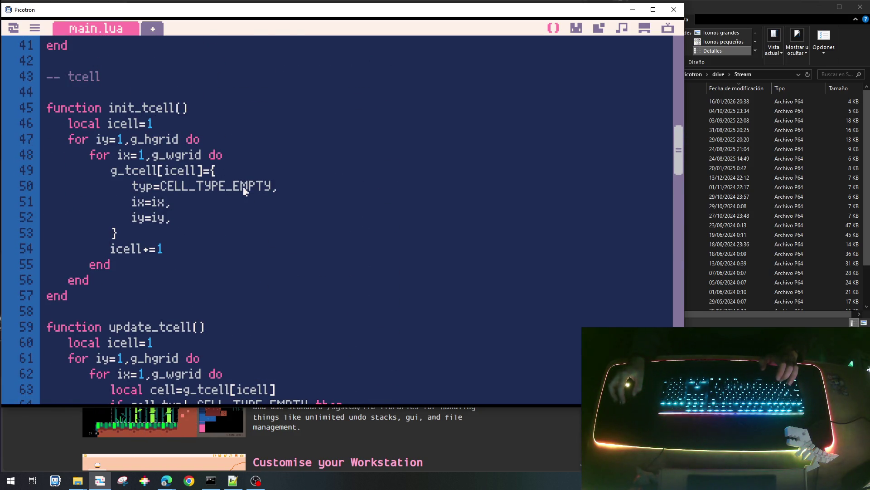
scroll(246, 191, "up", 2)
scroll(243, 191, "down", 2)
scroll(231, 272, "up", 8)
scroll(209, 386, "up", 2)
scroll(208, 386, "down", 1)
scroll(238, 327, "down", 4)
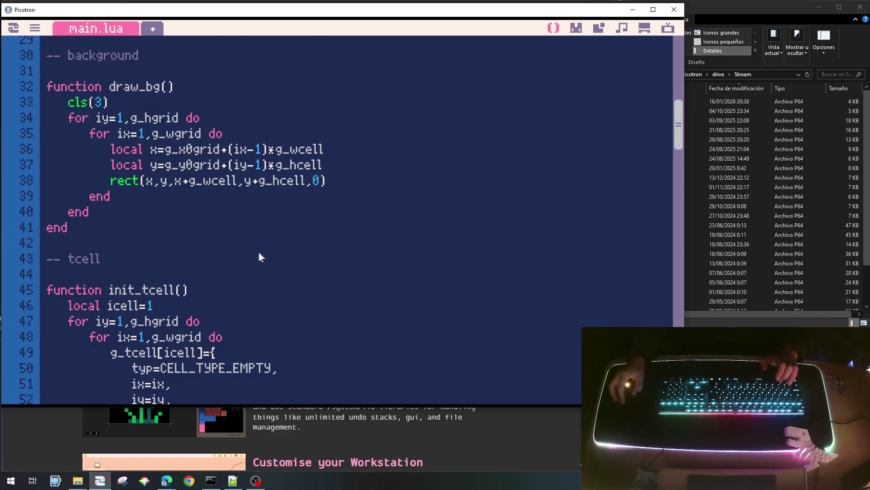
scroll(259, 256, "down", 2)
Comment out line 50's typ=CELL_TYPE_EMPTY and add typ=CELL_TYPE_PLANT0 on a new line 51 below it.
key("BackSpace")
key("BackSpace")
key("BackSpace")
key("BackSpace")
key("BackSpace")
type("plant")
key("BackSpace")
key("BackSpace")
key("BackSpace")
type("P^L")
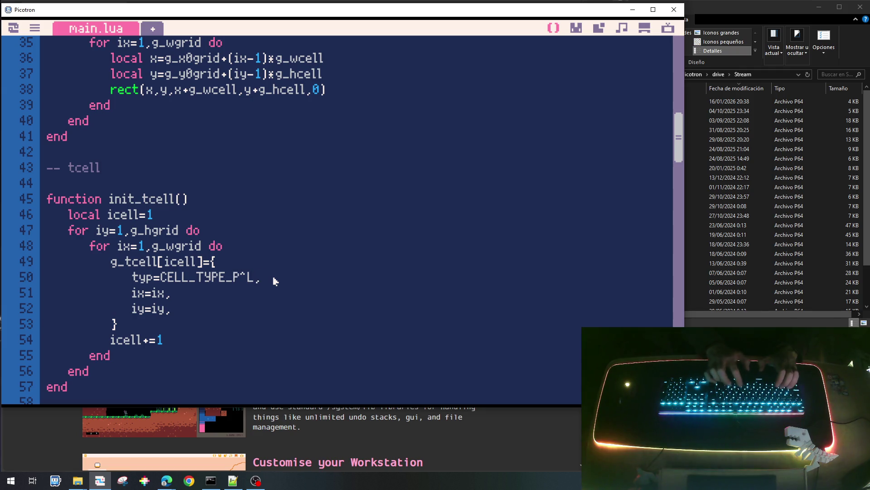
key("BackSpace")
key("BackSpace")
type("EMPTY")
key("Home")
key("Right")
key("Right")
key("Right")
type("--")
key("shift+End")
key("ctrl+c")
key("End")
key("Return")
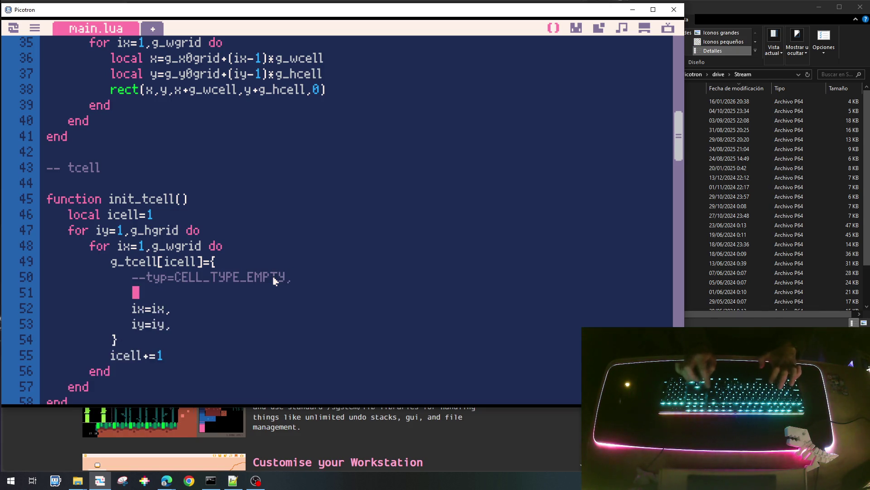
key("ctrl+v")
key("Left")
key("BackSpace")
key("BackSpace")
key("BackSpace")
key("BackSpace")
key("BackSpace")
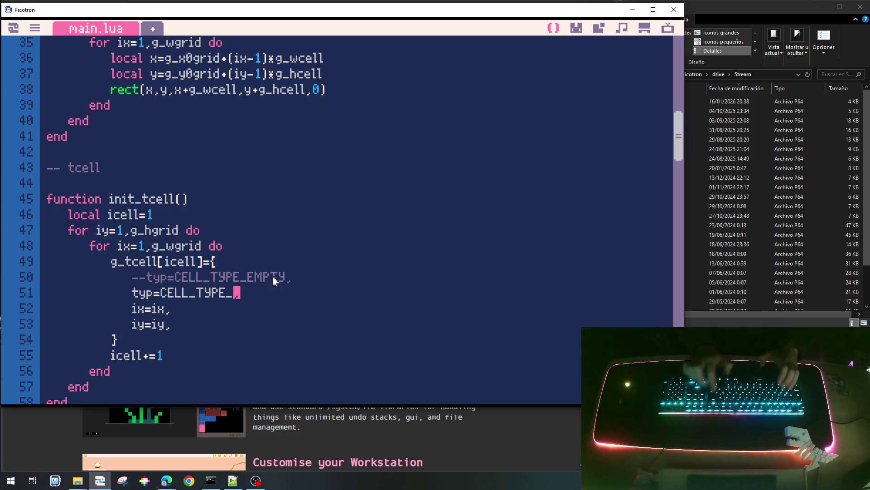
type("PLANT")
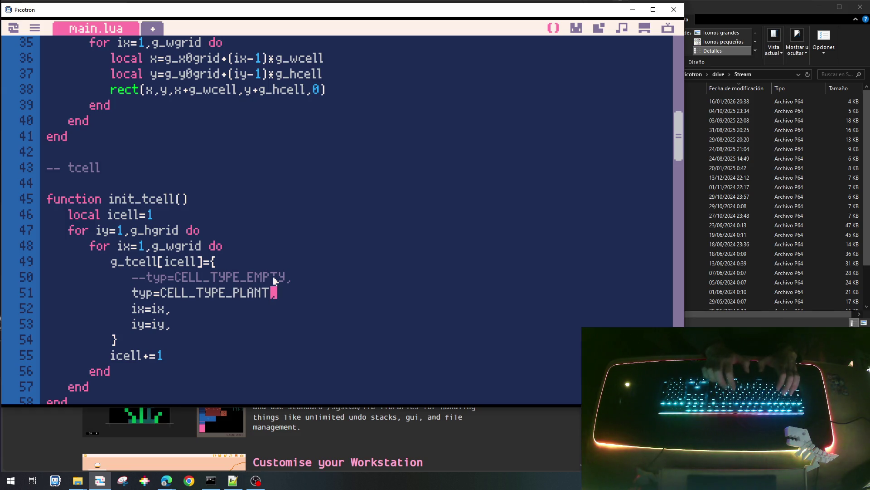
type("0")
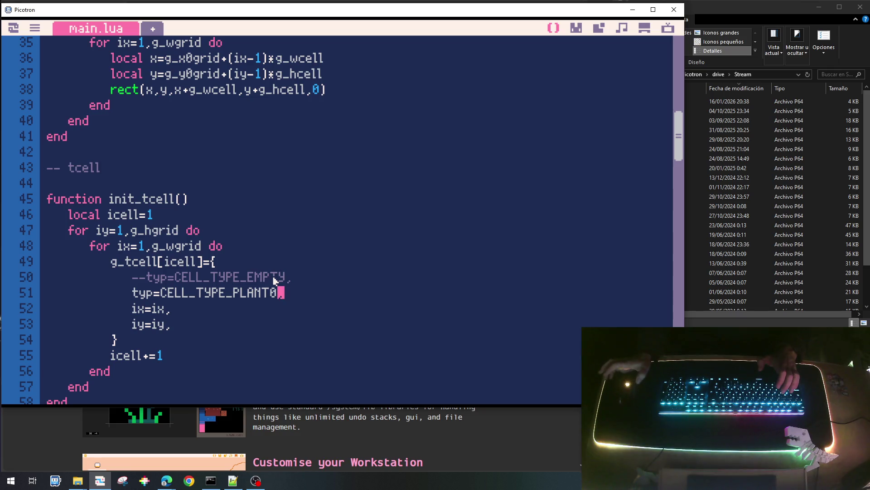
scroll(201, 294, "down", 2)
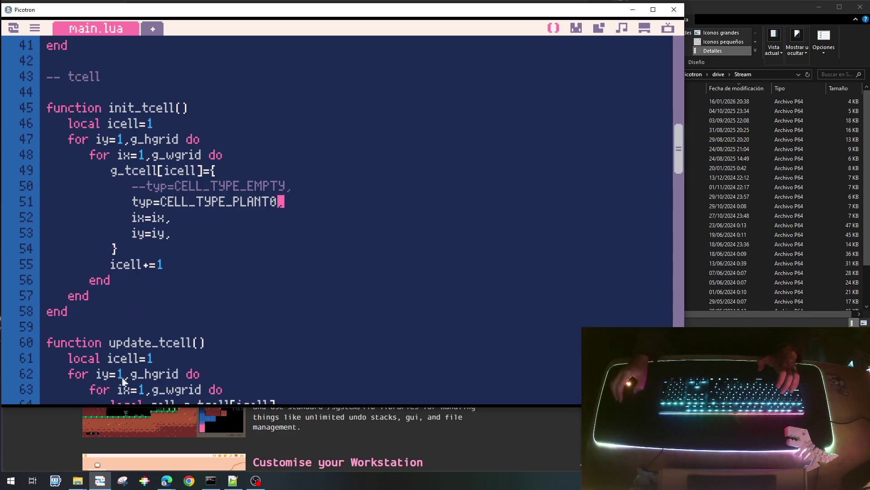
scroll(188, 296, "down", 4)
scroll(177, 294, "down", 5)
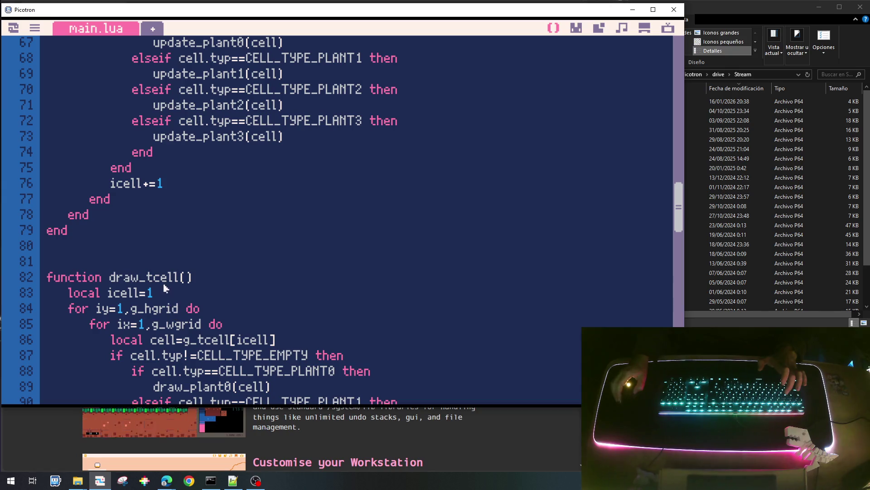
scroll(162, 291, "down", 3)
scroll(163, 293, "down", 1)
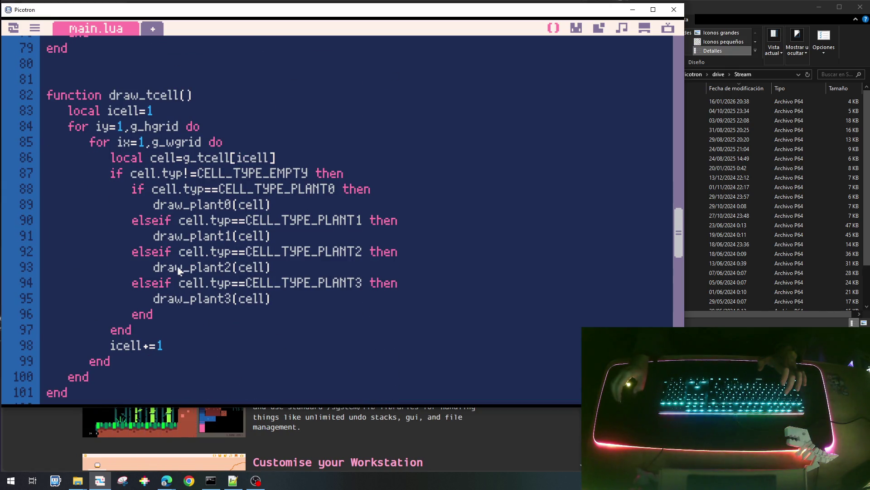
scroll(179, 270, "down", 3)
scroll(180, 270, "down", 4)
scroll(178, 228, "down", 3)
Add an indented blank line inside draw_plant0, then switch to the 0.gfx sprite editor.
left_click(221, 202)
key("Return")
key("Tab")
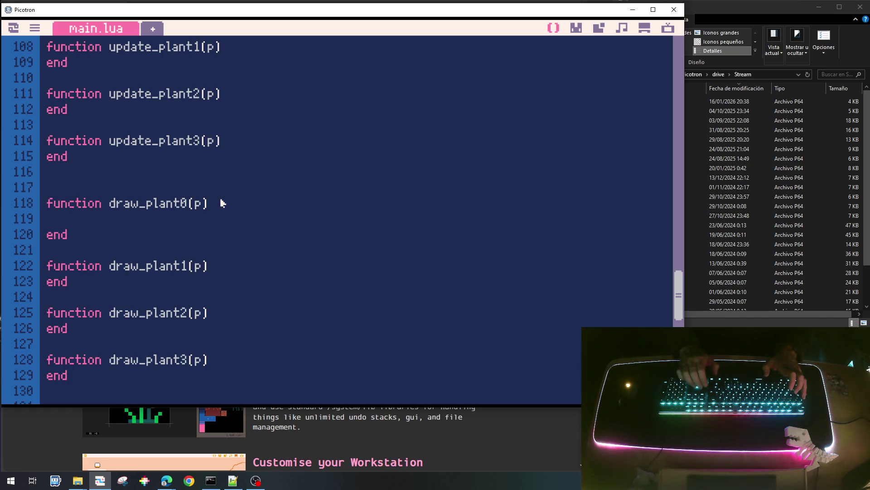
left_click(575, 28)
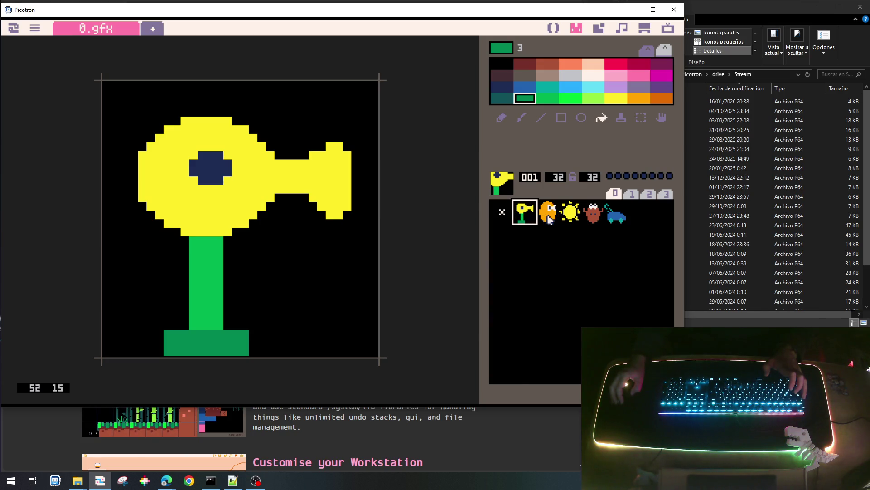
Copy the sun, potato and mower sprites 003–005 and paste them starting at slot 005.
left_click(566, 212)
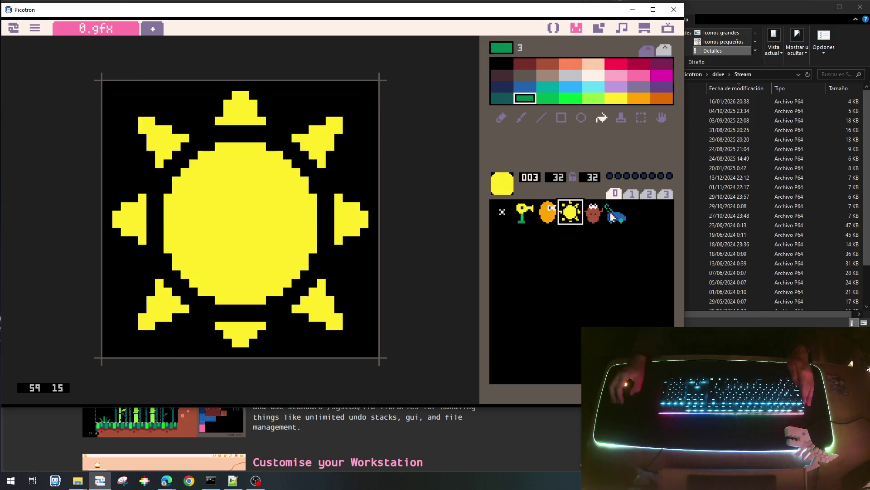
left_click_drag(570, 212, 611, 225)
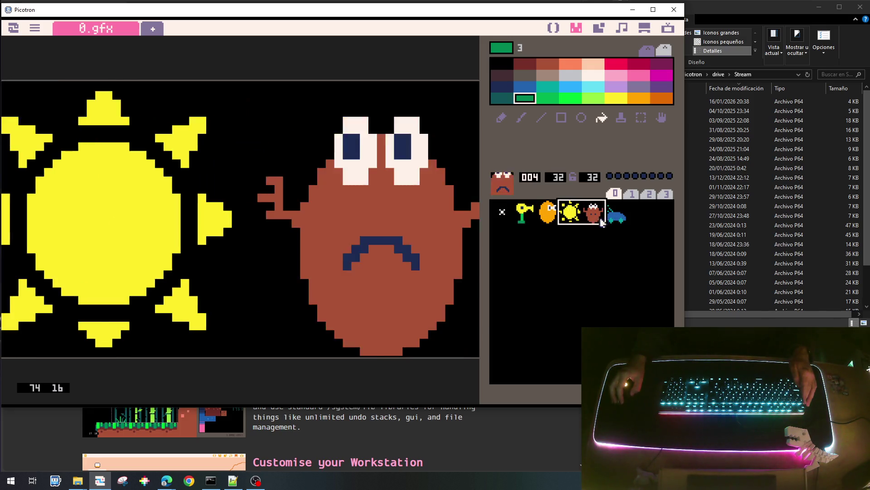
key("ctrl+c")
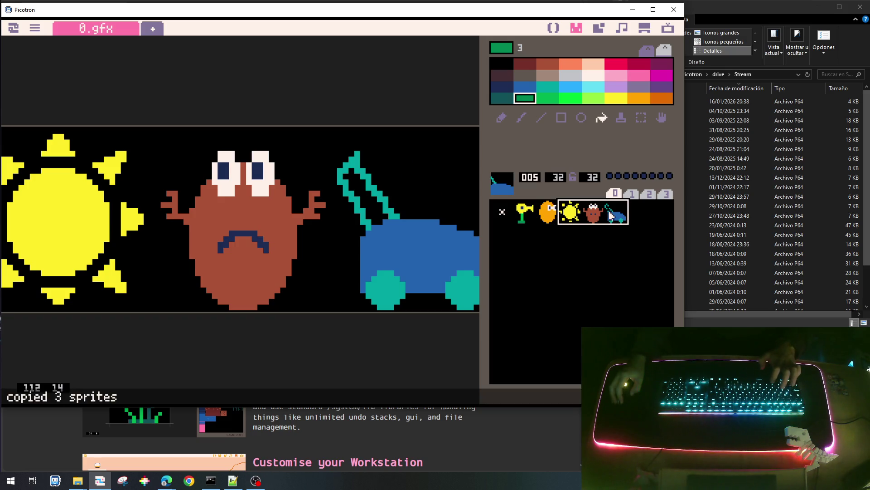
left_click(616, 213)
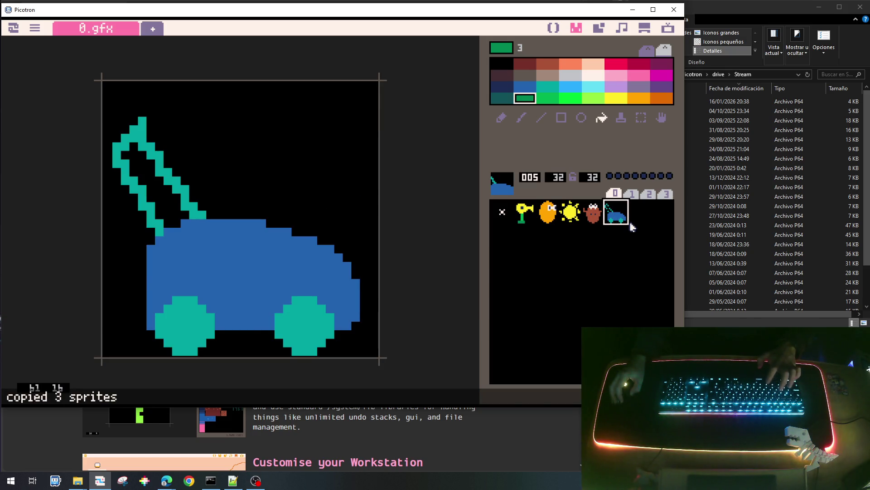
key("ctrl+v")
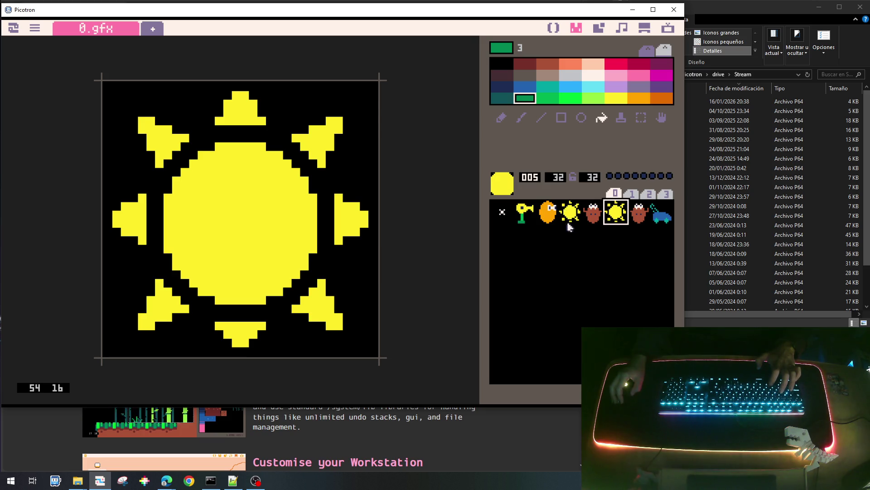
Copy the orange blob sprite 002 into slots 003 and 004, giving three identical blobs.
left_click(524, 214)
left_click(524, 214)
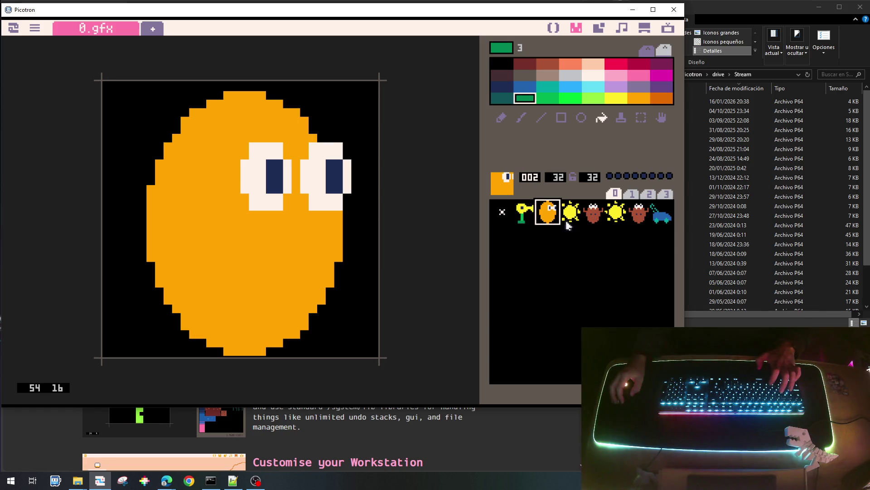
key("ctrl+c")
left_click(571, 216)
key("ctrl+v")
left_click(593, 214)
key("ctrl+v")
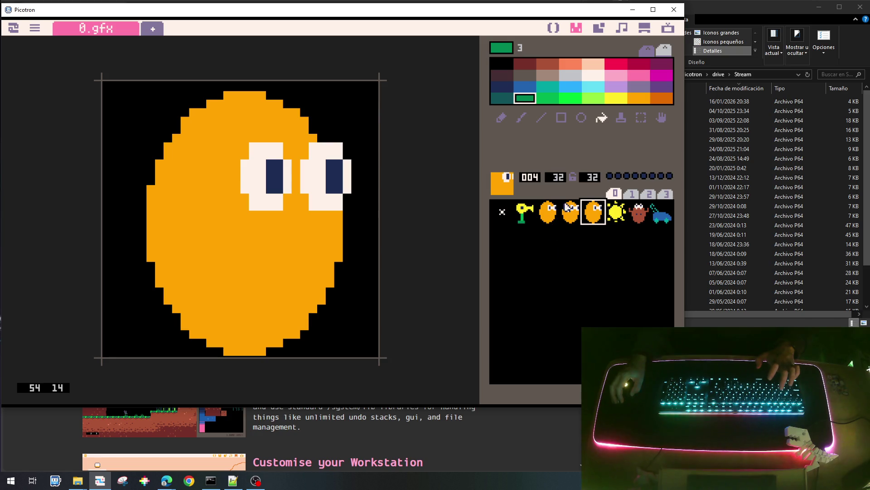
left_click(547, 212)
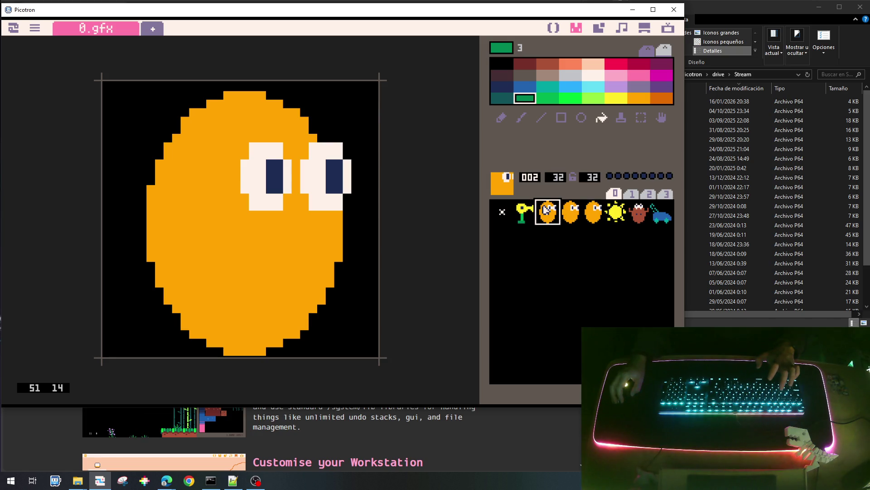
left_click(568, 218)
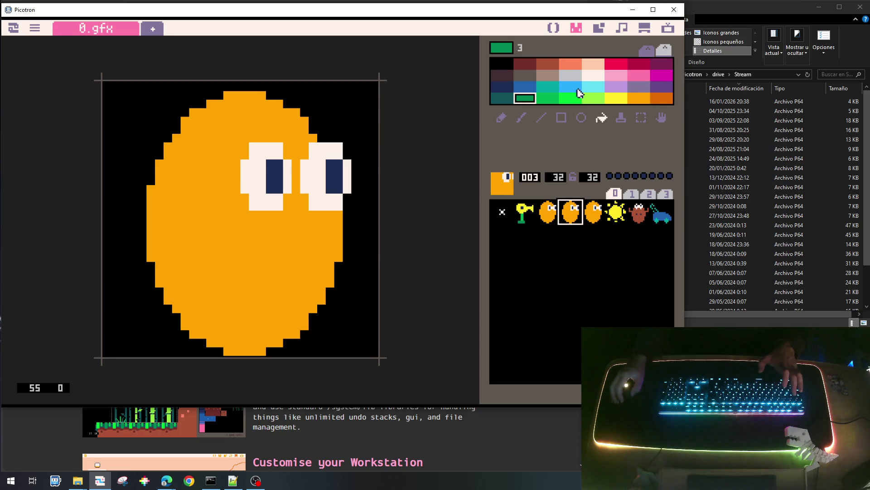
Bucket-fill the blob in slot 003 cyan (colour 28) and the blob in slot 004 brown (colour 4).
left_click(593, 87)
left_click(202, 228)
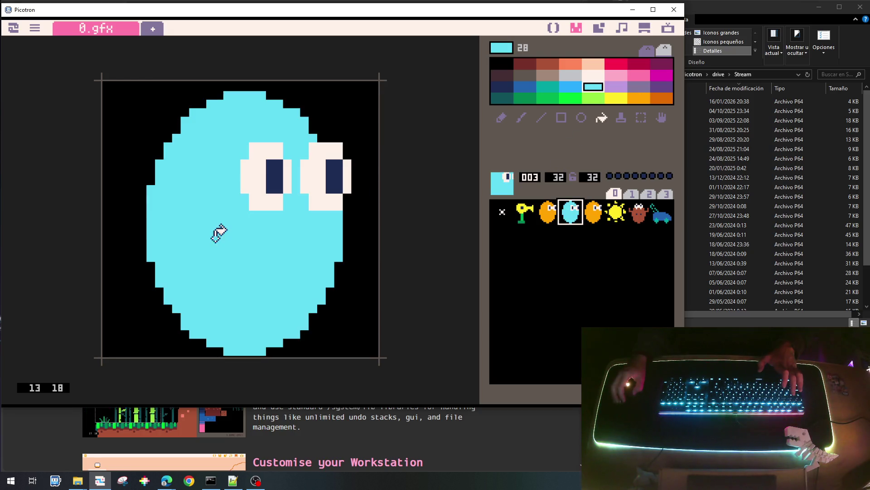
left_click(590, 210)
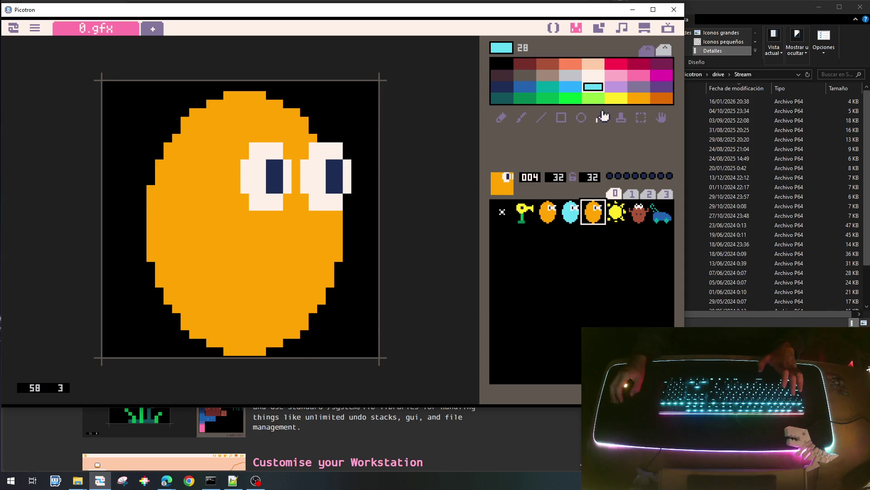
left_click(547, 64)
left_click(167, 309)
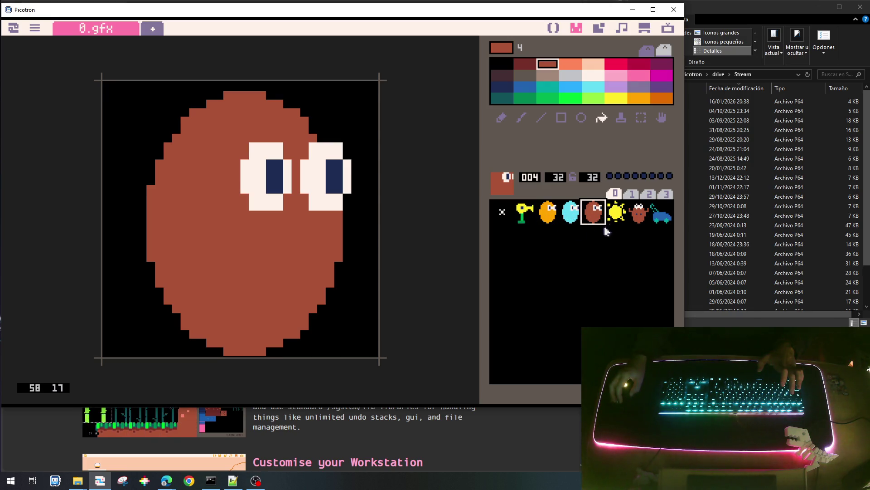
Copy the lawnmower sprite from slot 007 and paste a duplicate into empty slot 008.
left_click(638, 216)
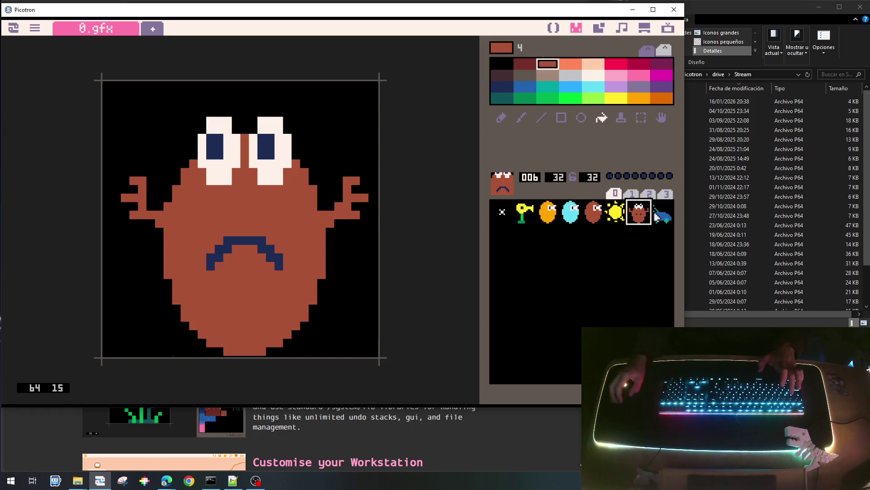
left_click(658, 217)
key("ctrl+c")
left_click(502, 237)
key("ctrl+v")
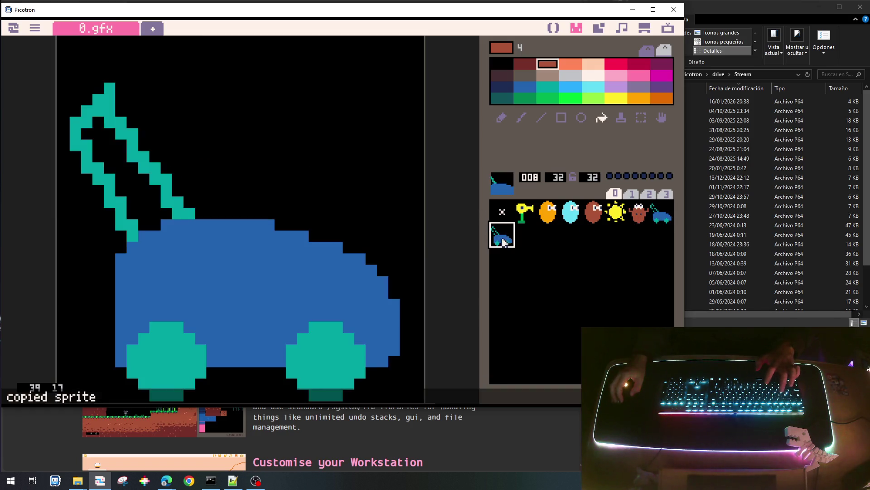
Delete the duplicate lawnmower sprite in slot 007, keeping the single mower in slot 008.
left_click(656, 213)
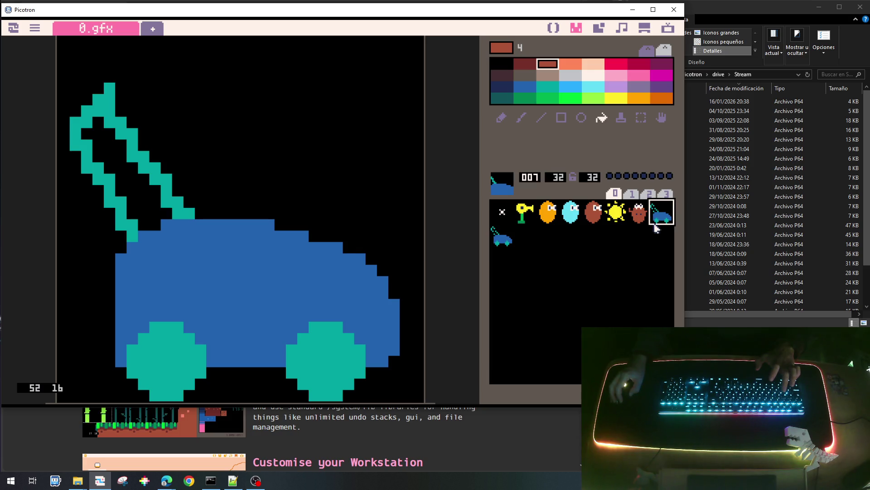
left_click(656, 240)
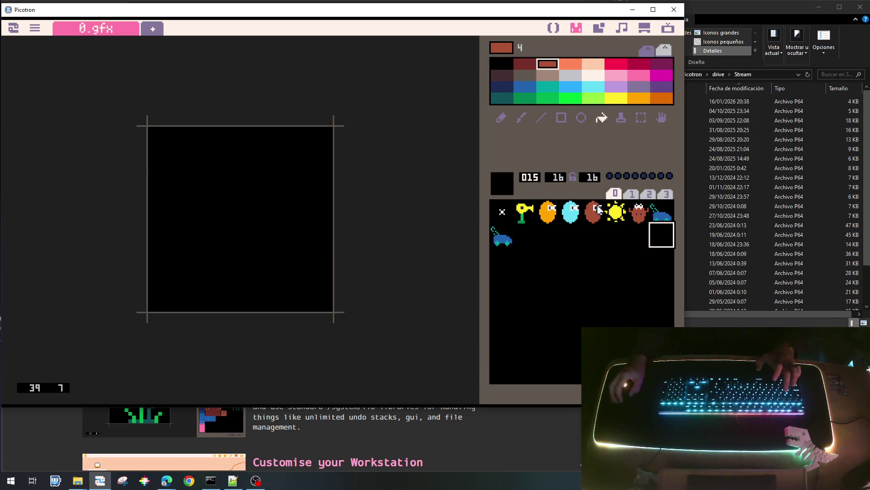
type("32")
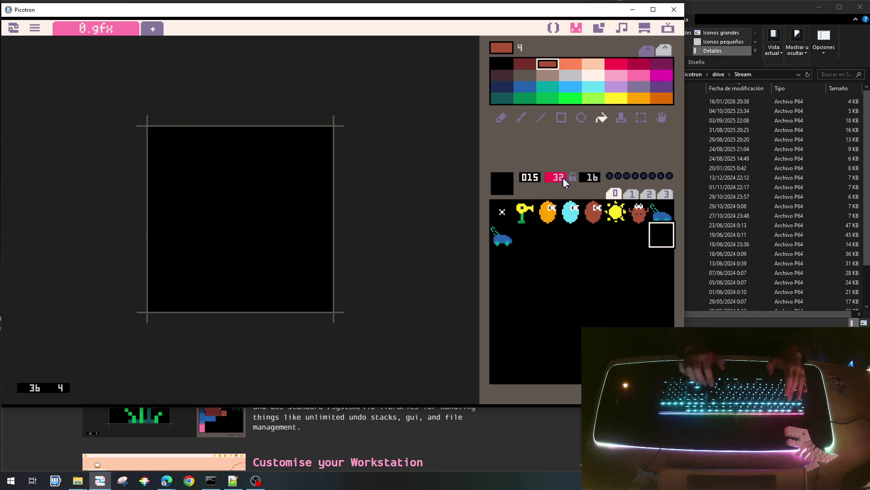
key("Return")
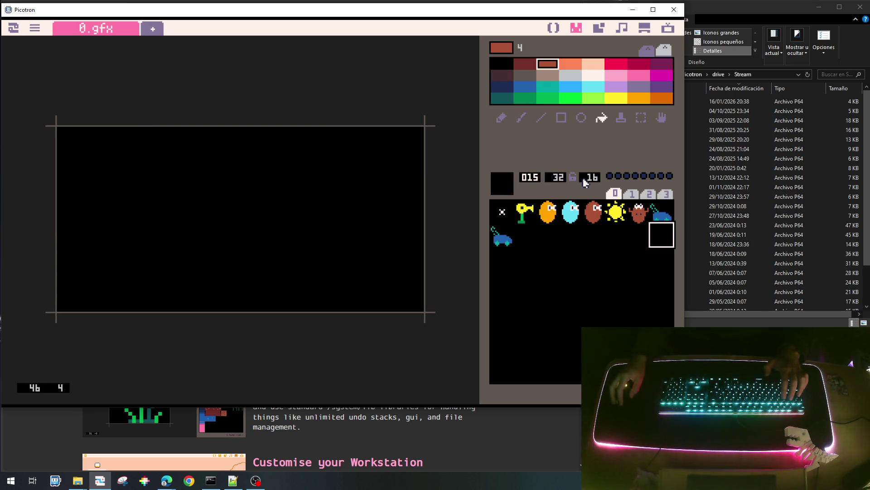
type("32")
key("Return")
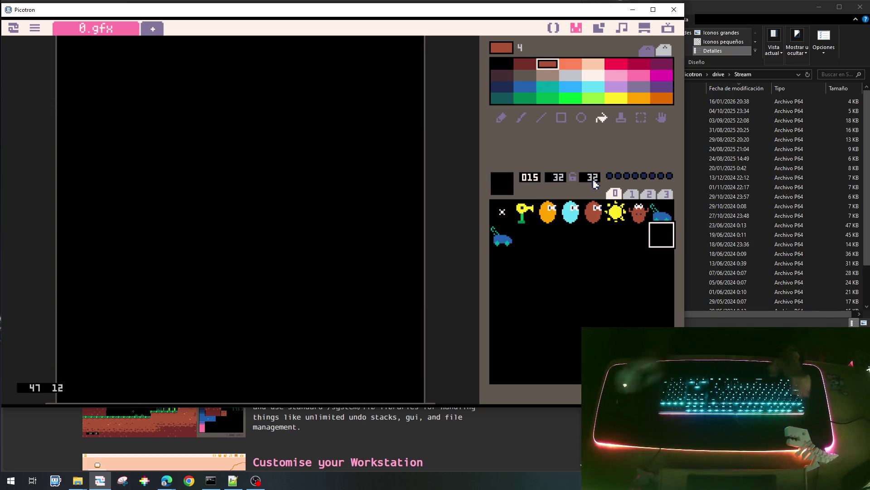
scroll(394, 151, "down", 2)
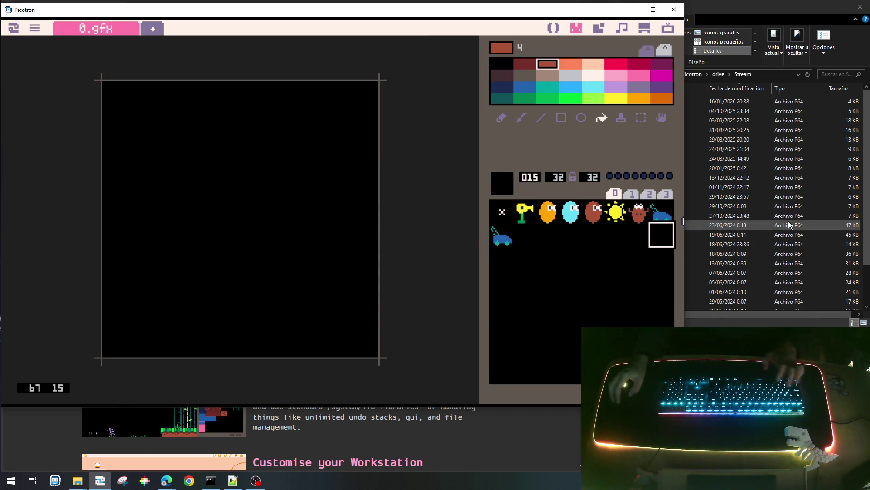
key("ctrl+c")
left_click(663, 211)
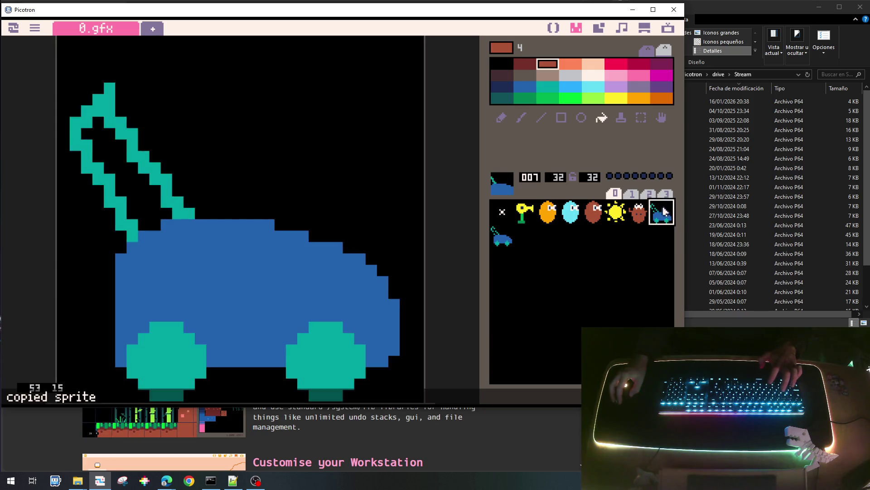
key("Delete")
Review the remaining sprite slots and return to the main.lua code editor.
left_click(524, 235)
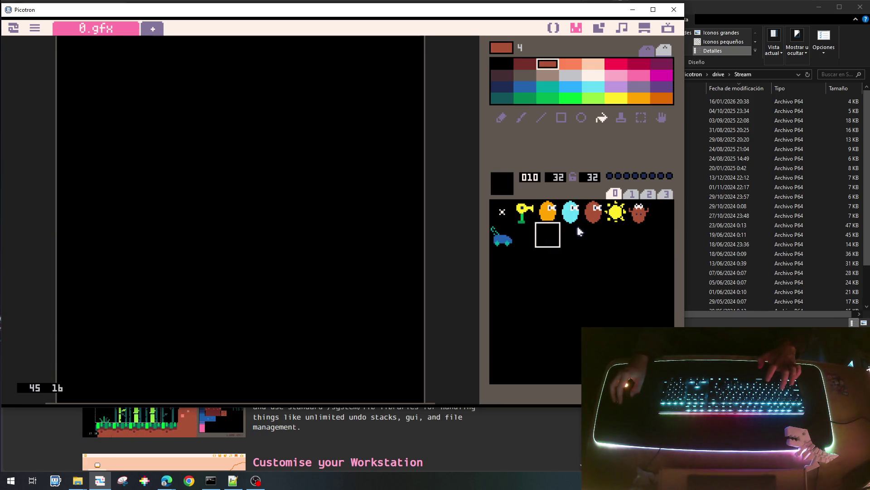
left_click(570, 234)
left_click(615, 235)
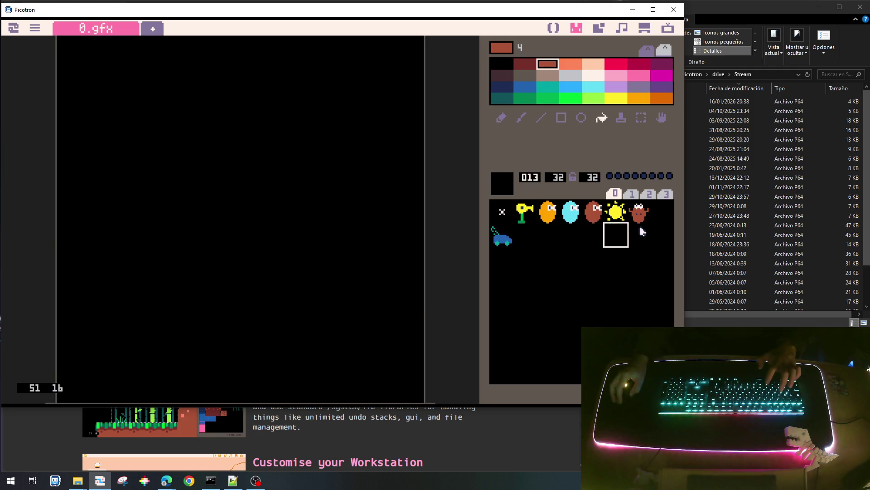
left_click(662, 234)
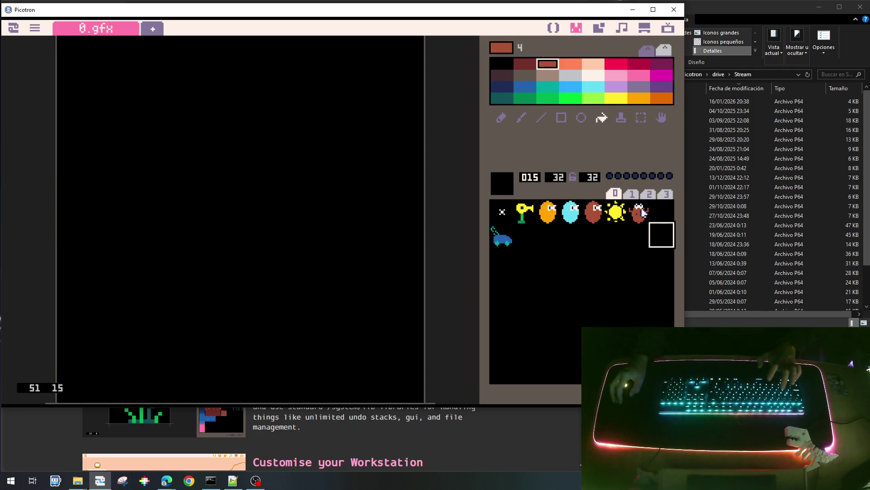
left_click(640, 212)
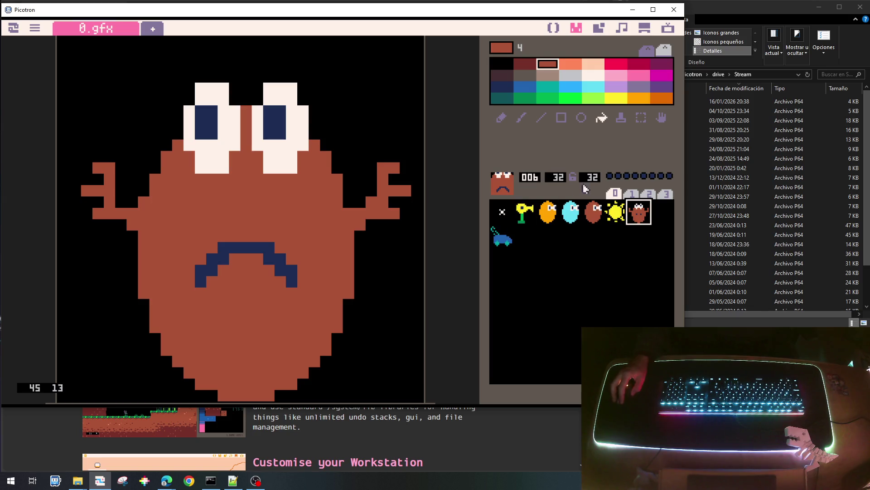
left_click(530, 220)
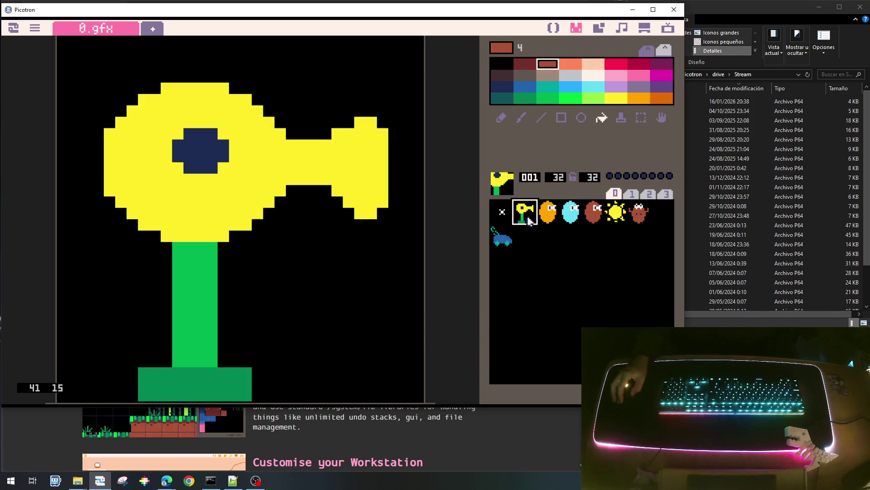
left_click(553, 29)
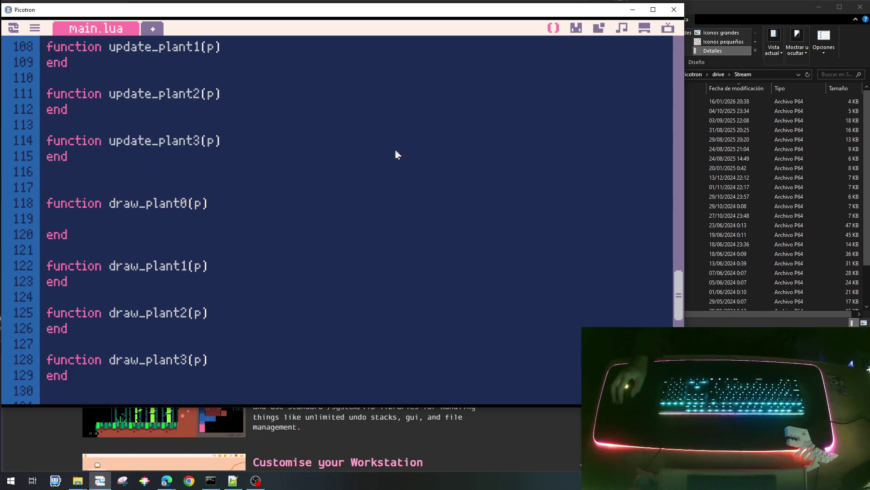
Start a spr( call in draw_plant0, then return to the sprite sheet with sprite 0 selected.
left_click(576, 29)
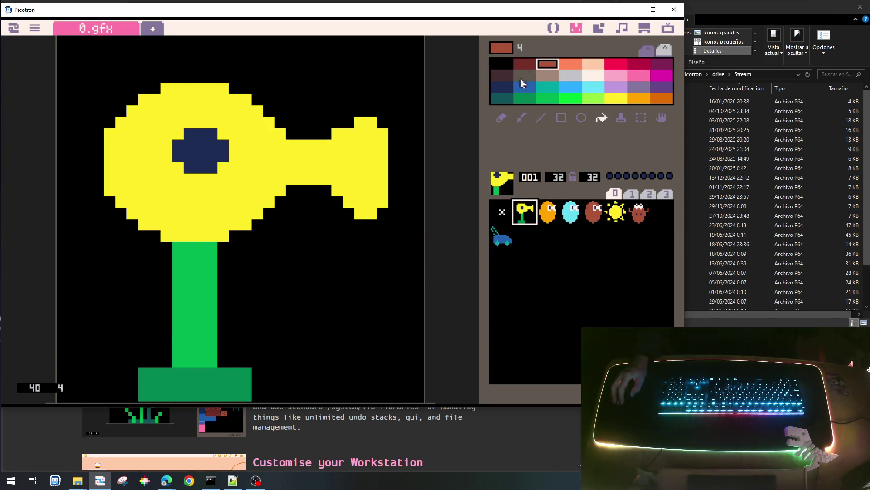
left_click(553, 30)
type("s")
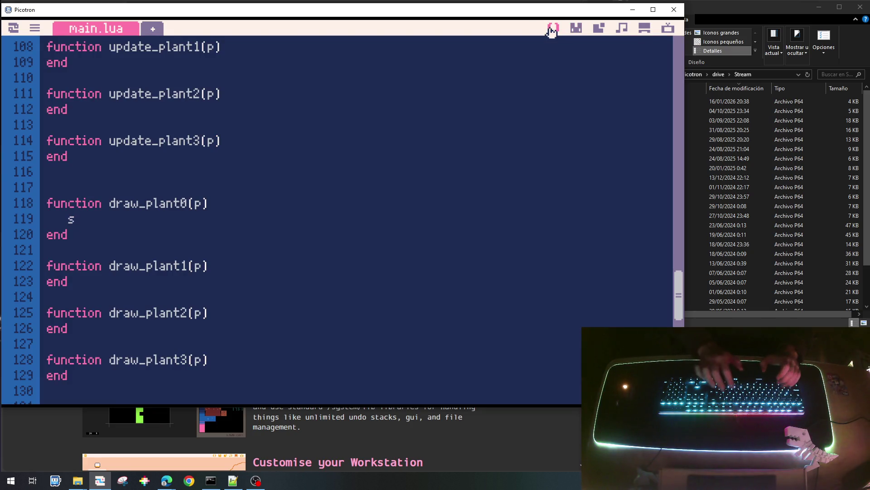
type("pr(")
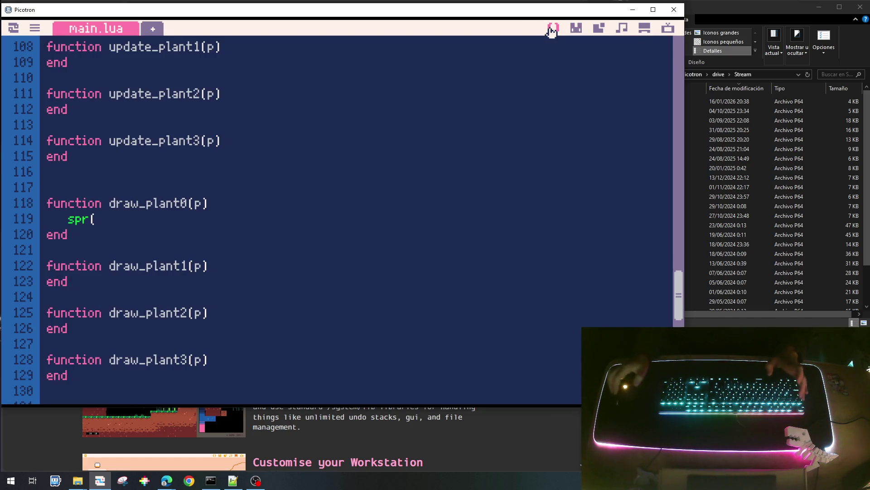
left_click(576, 29)
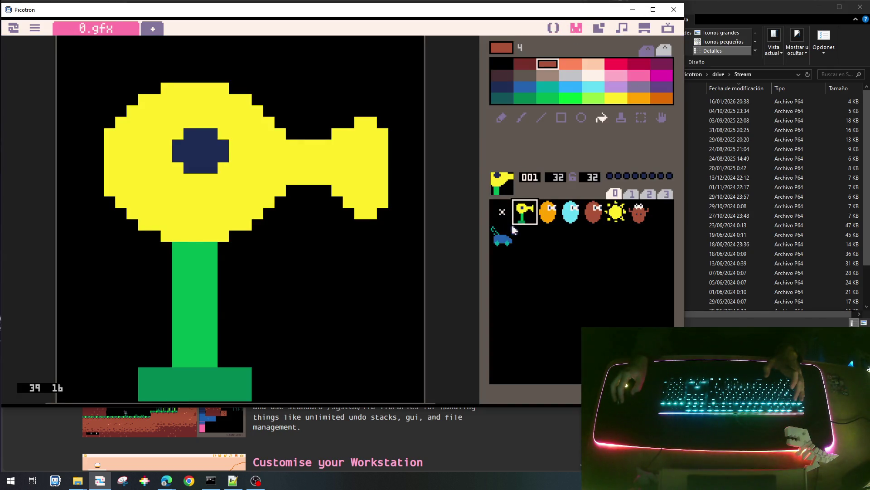
left_click(502, 215)
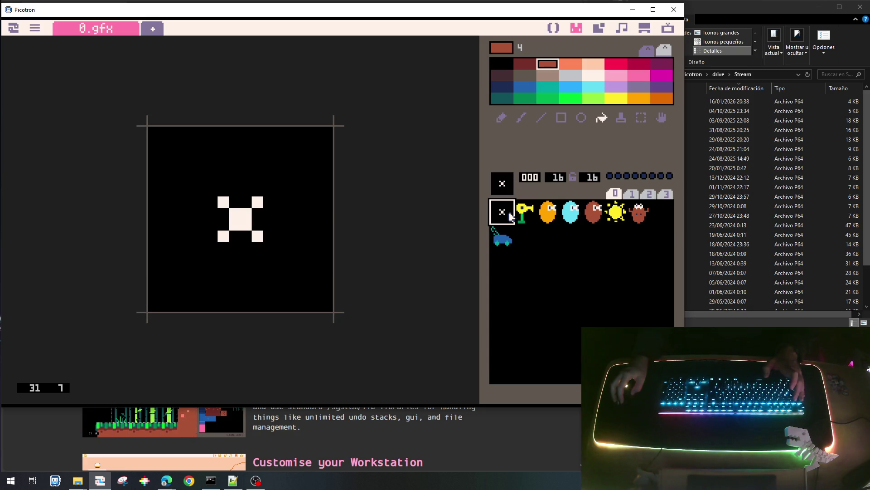
Copy the yellow flower sprite into slot 0.
left_click(518, 213)
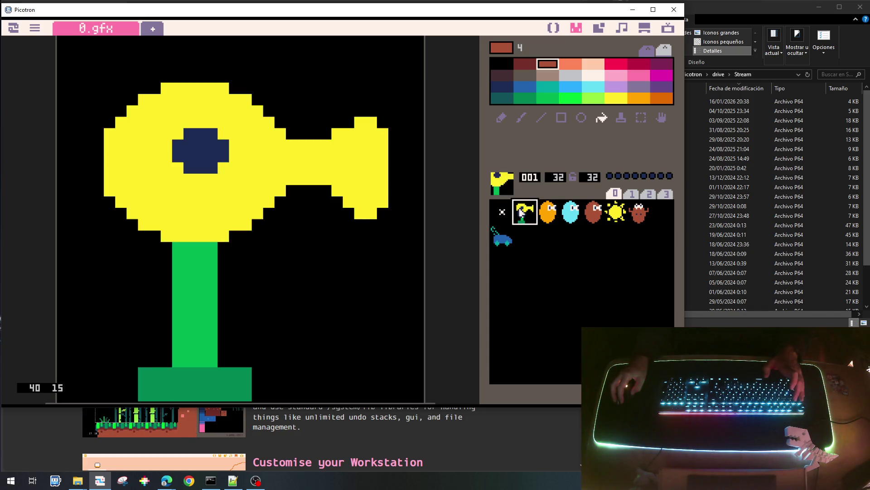
key("ctrl+c")
left_click(505, 215)
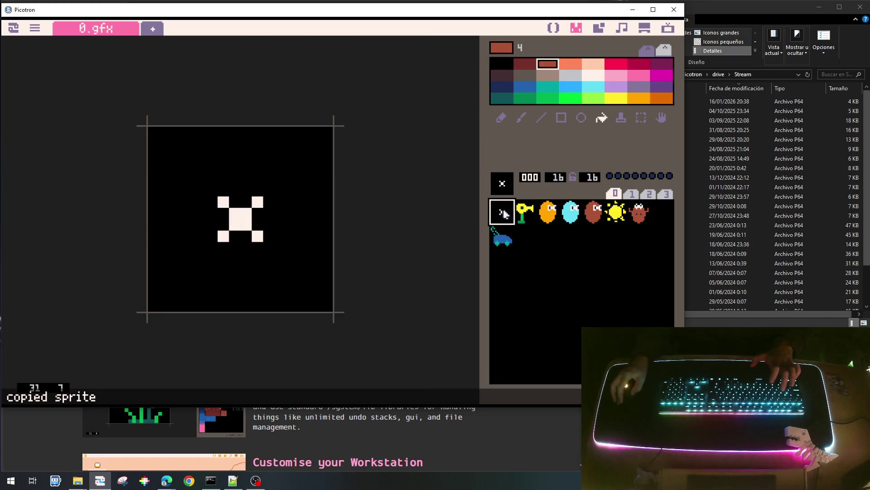
left_click(522, 211)
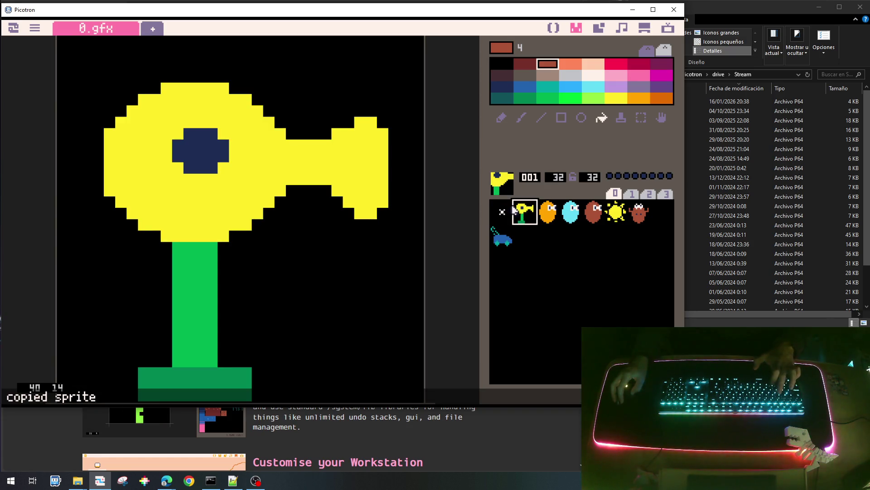
left_click(504, 211)
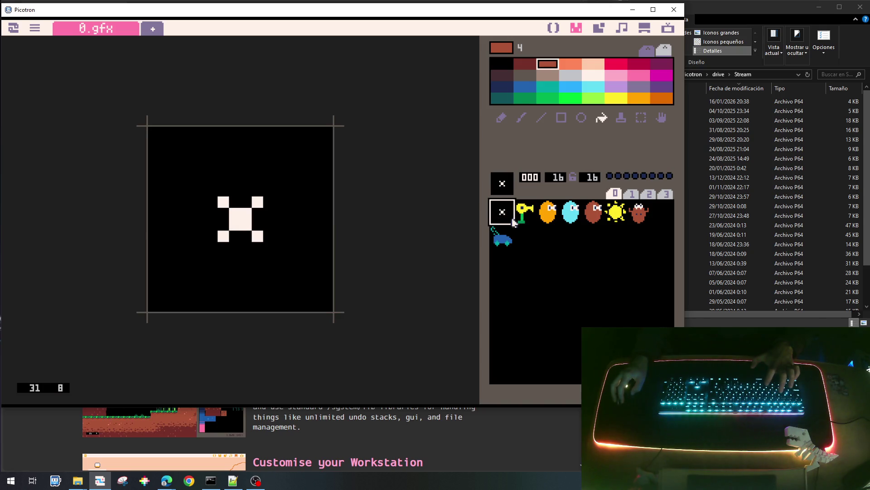
left_click(522, 211)
key("ctrl+c")
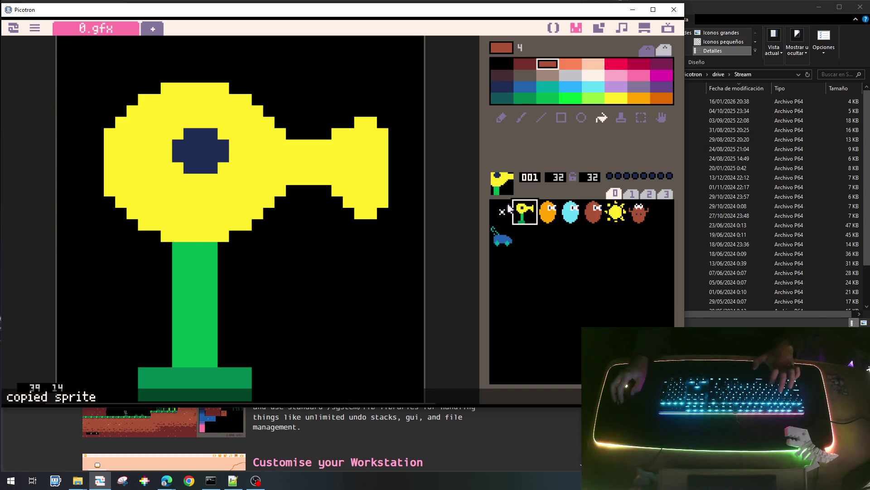
left_click(502, 212)
key("ctrl+v")
Shift the orange, cyan and brown blob sprites into slots 1, 2 and 3.
left_click(544, 213)
key("ctrl+c")
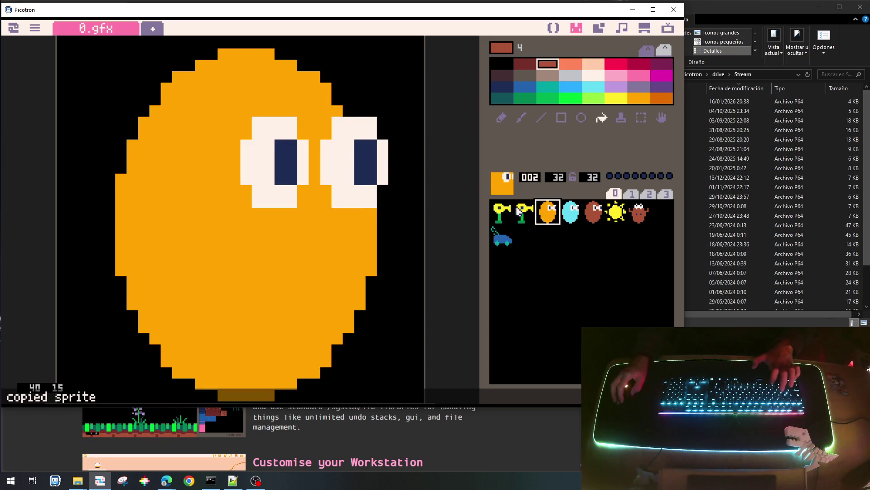
left_click(522, 212)
key("ctrl+v")
left_click(564, 212)
key("ctrl+c")
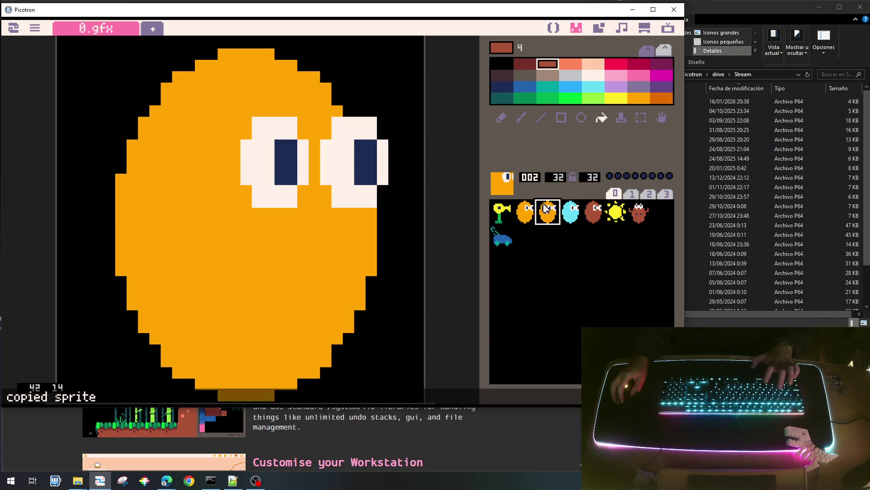
key("ctrl+v")
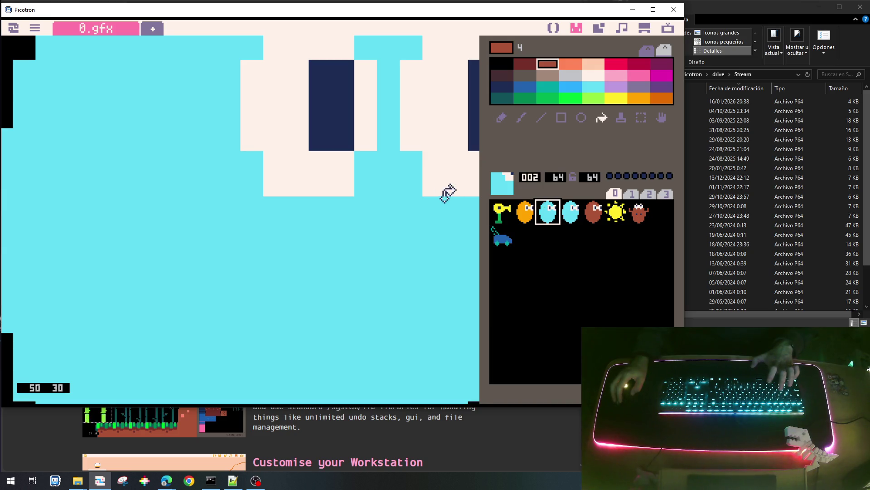
scroll(399, 188, "down", 1)
scroll(398, 189, "down", 1)
scroll(394, 188, "down", 1)
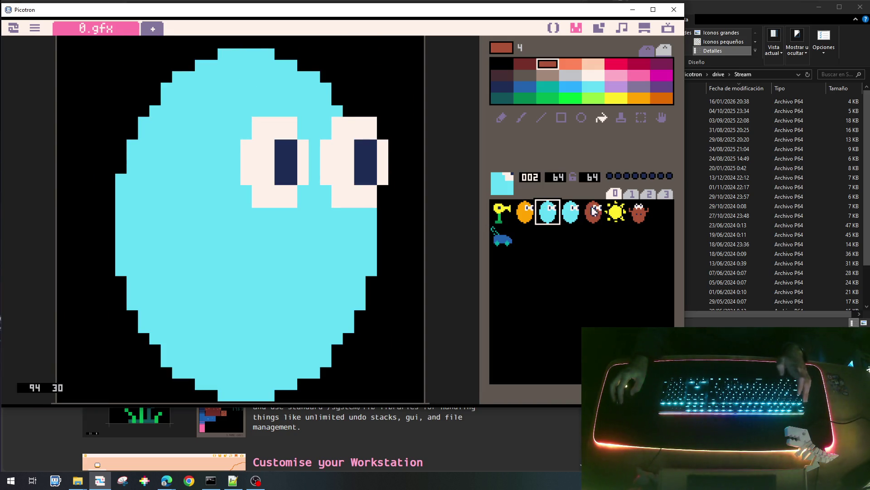
left_click(594, 212)
key("ctrl+c")
left_click(570, 211)
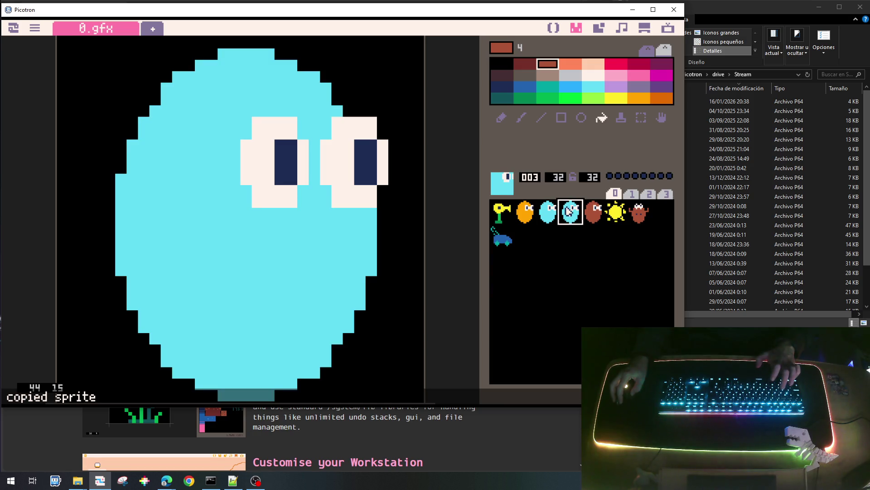
key("ctrl+v")
Blank out slot 4 by pasting an empty sprite over the old brown blob.
left_click(594, 216)
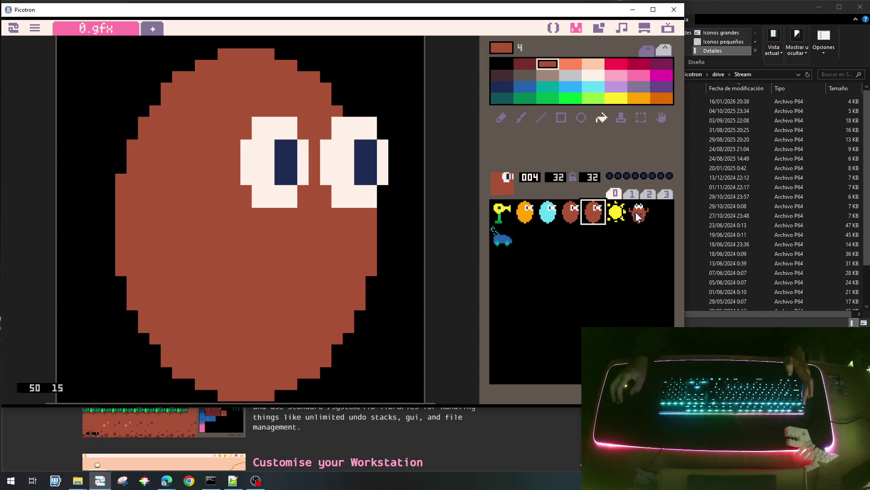
left_click(593, 237)
key("ctrl+c")
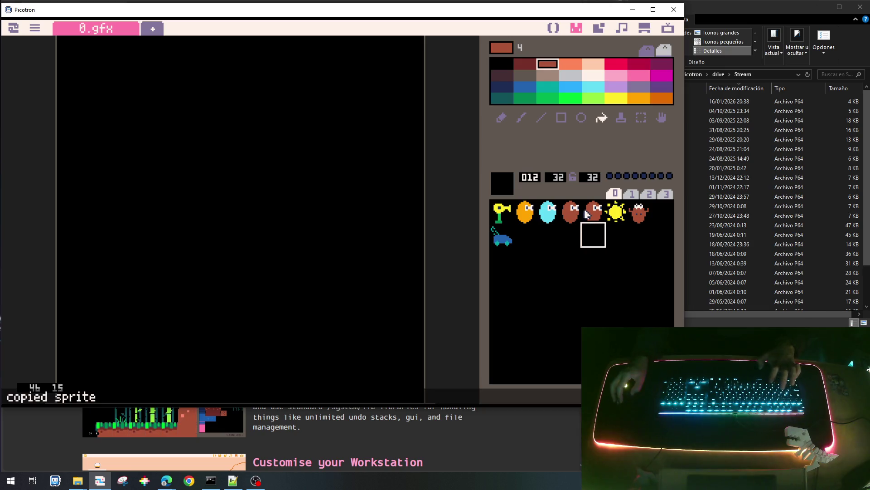
left_click(591, 214)
key("ctrl+v")
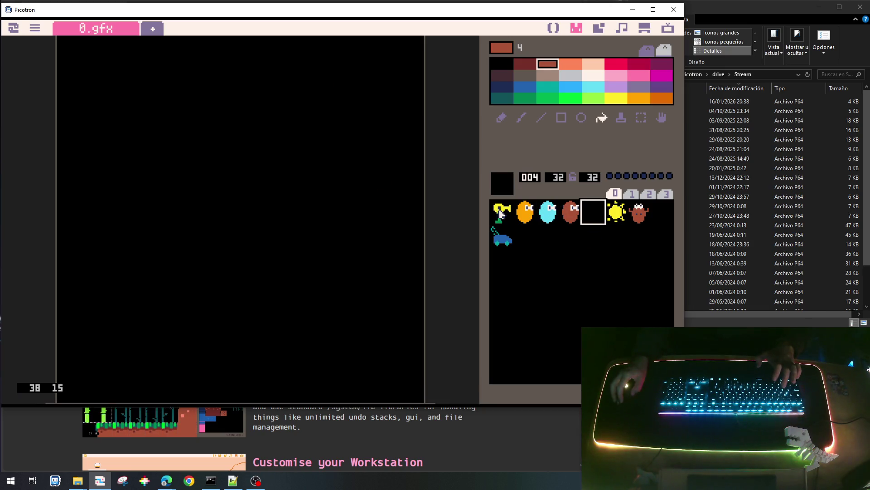
left_click(503, 214)
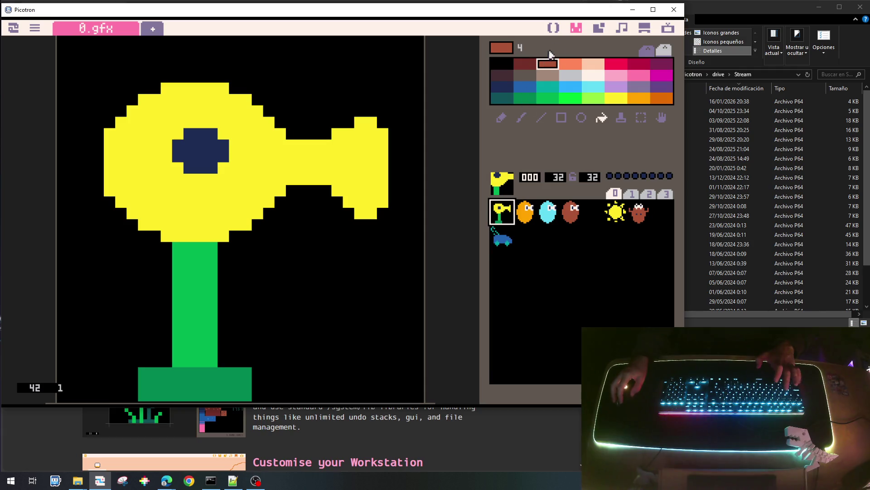
left_click(555, 29)
type("0,")
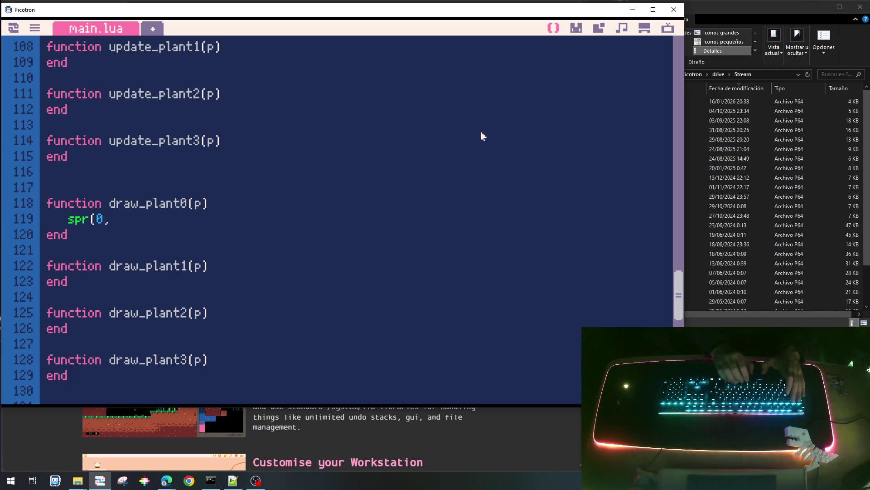
type("x,y,")
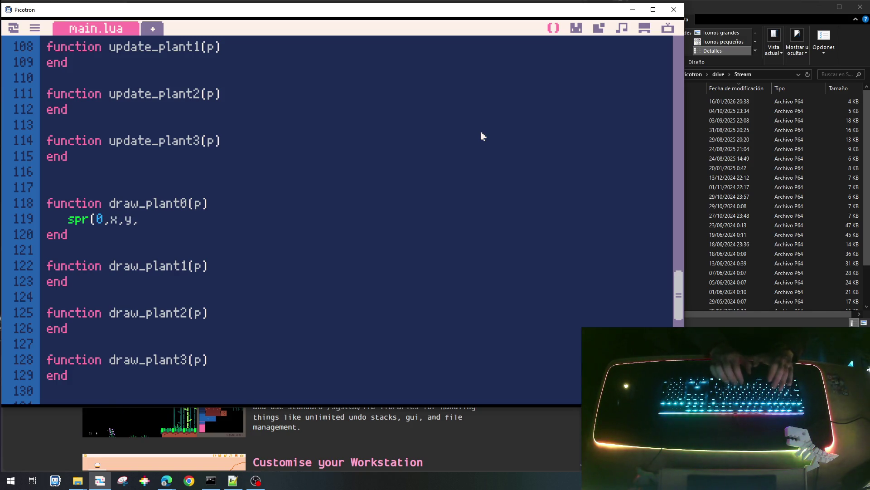
Make room above the sprite call and copy draw_bg's x and y position lines.
key("BackSpace")
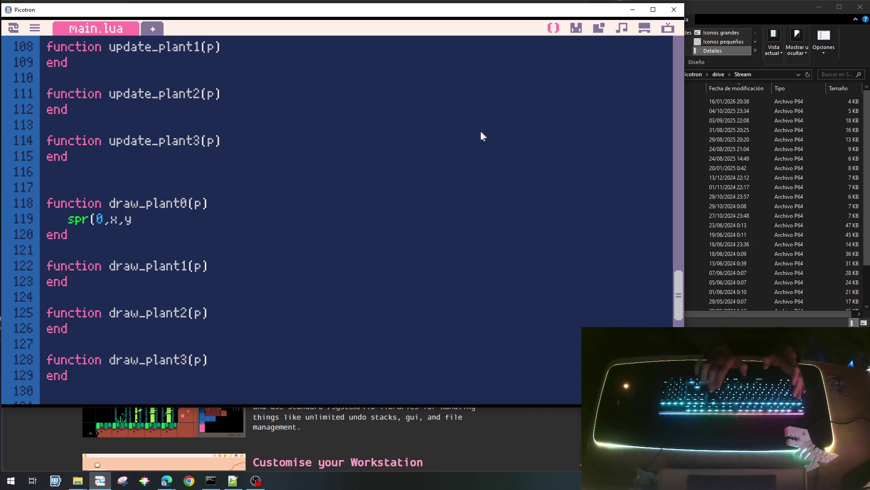
type(")")
key("Return")
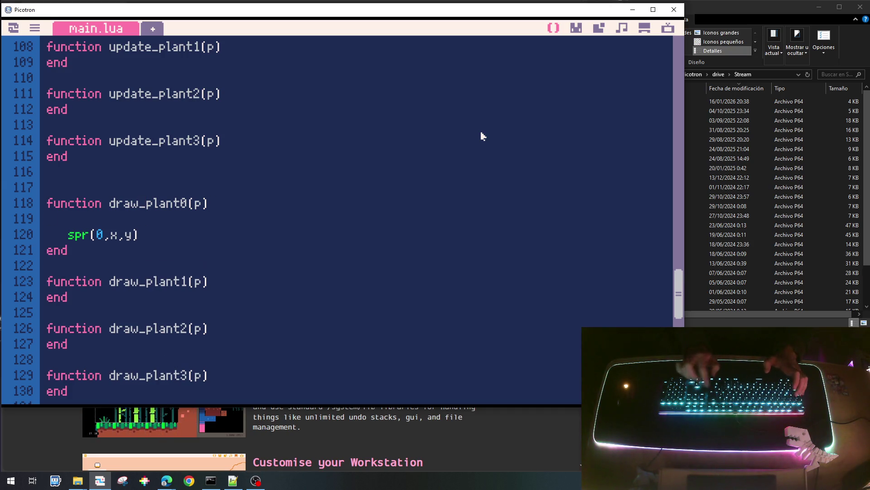
type("local ")
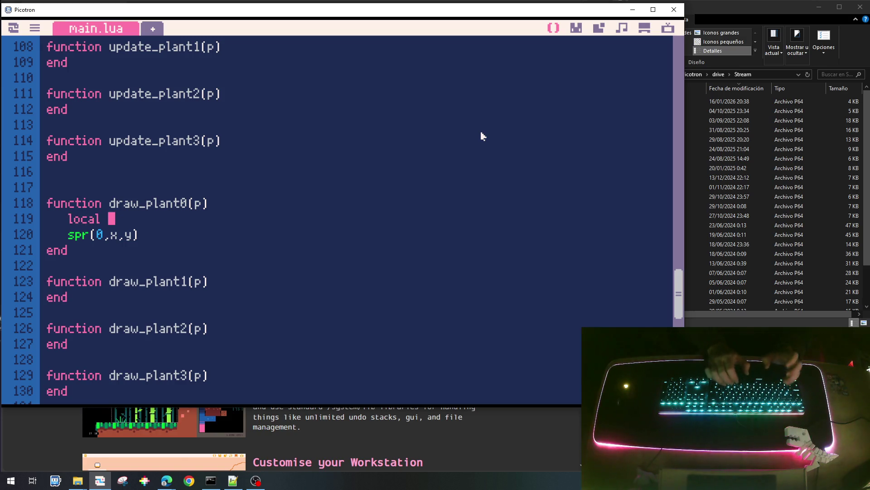
type("x=")
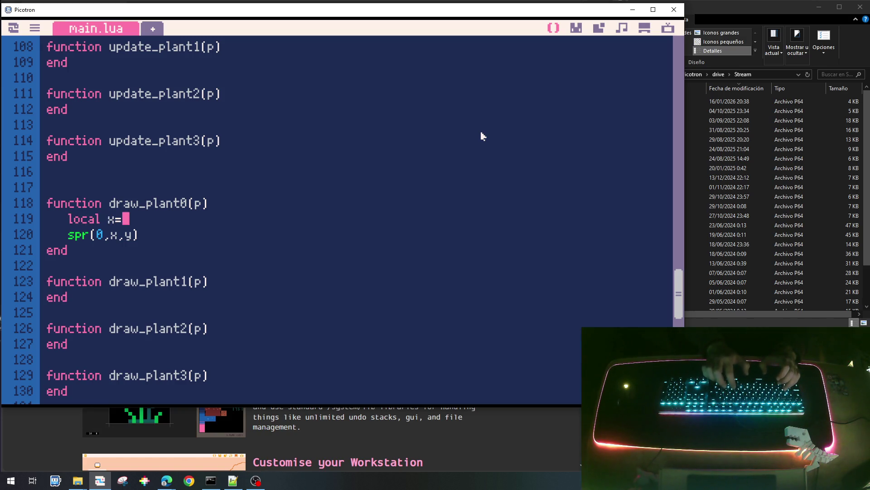
scroll(482, 136, "up", 2)
scroll(509, 140, "up", 10)
scroll(451, 198, "up", 2)
scroll(445, 209, "up", 10)
scroll(443, 214, "up", 2)
left_click(153, 331)
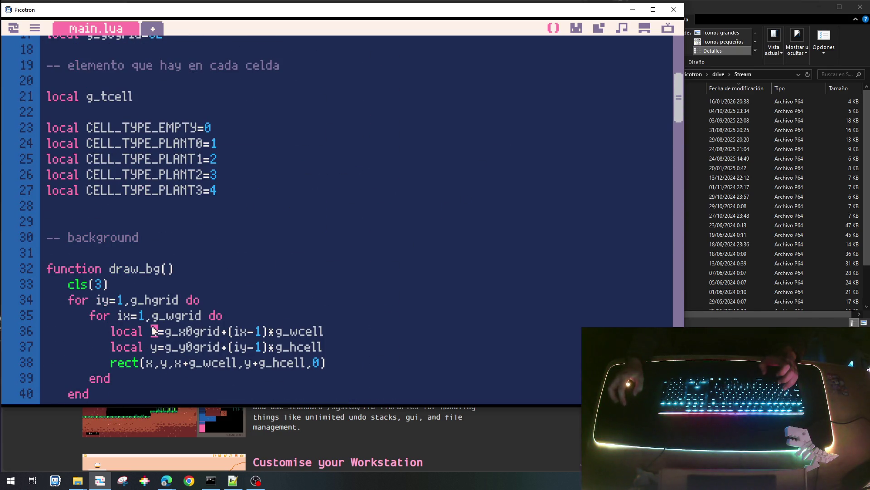
left_click_drag(46, 331, 224, 347)
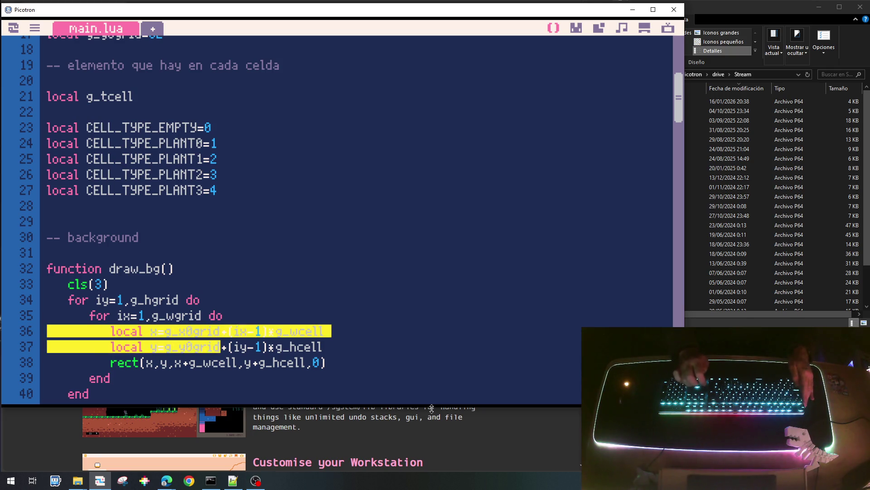
key("Up")
key("Home")
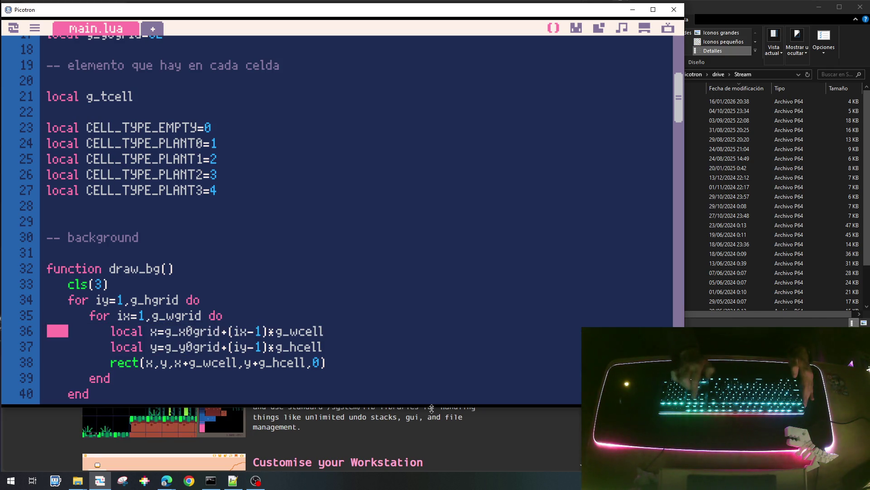
key("shift+Down")
key("shift+Down")
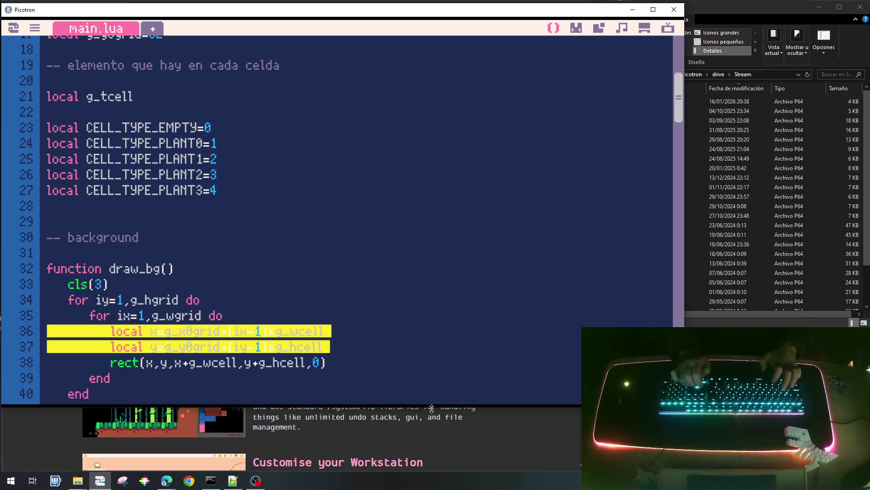
key("Page_Down")
key("Page_Down")
key("Page_Down")
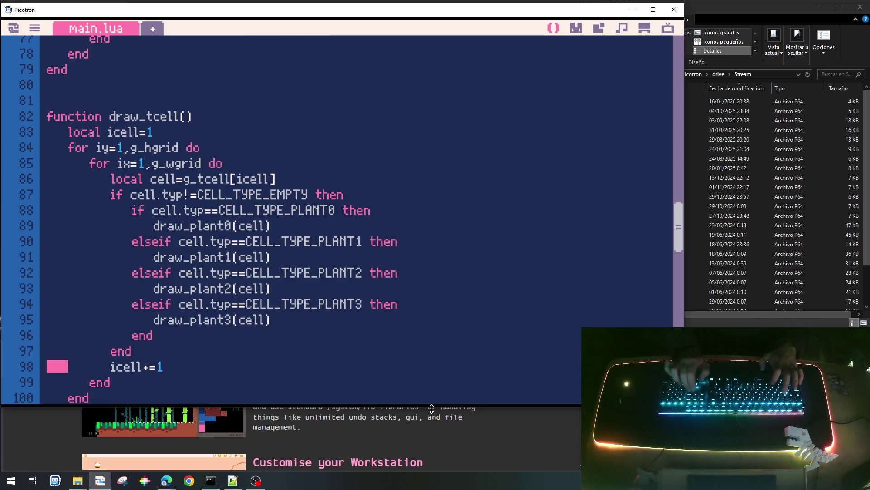
key("Page_Down")
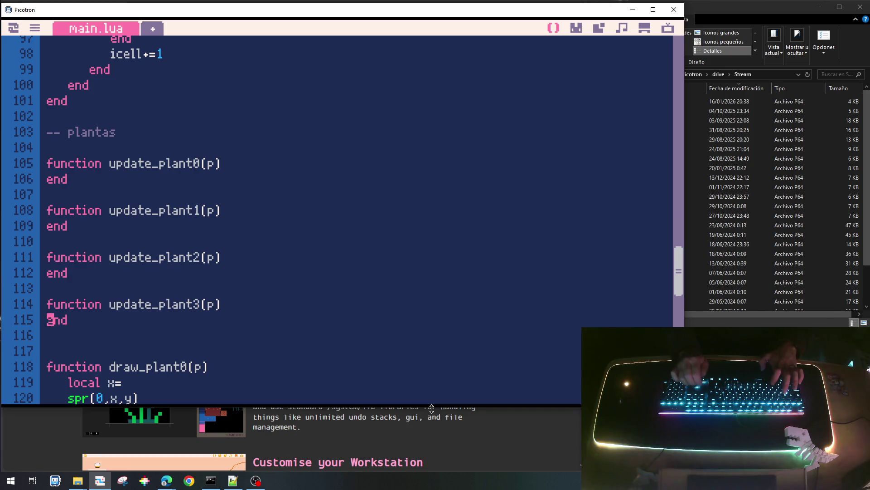
Paste the position lines over draw_plant0's unfinished local x and dedent them.
key("Down")
key("Down")
key("Down")
key("Up")
key("Up")
key("shift+End")
key("ctrl+v")
key("Up")
key("Up")
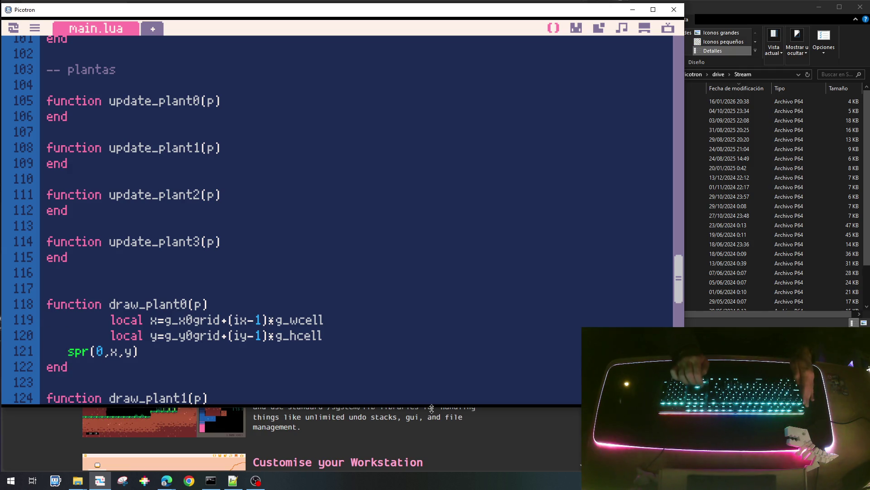
key("shift+Down")
key("shift+Down")
key("shift+Tab")
key("shift+Tab")
key("Up")
key("Up")
Remove the 1 from the ix-1 term on the pasted x line.
key("End")
key("Left")
key("Left")
key("Left")
key("Left")
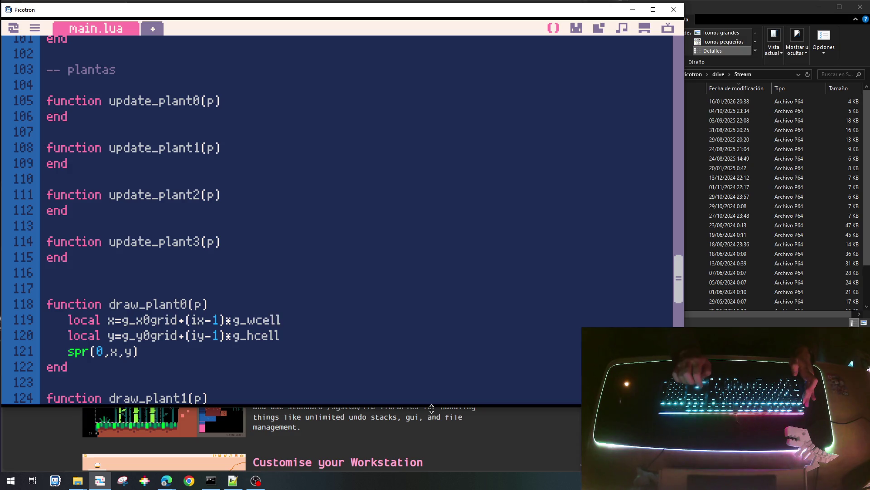
key("Left")
key("Left")
key("Left")
key("Left")
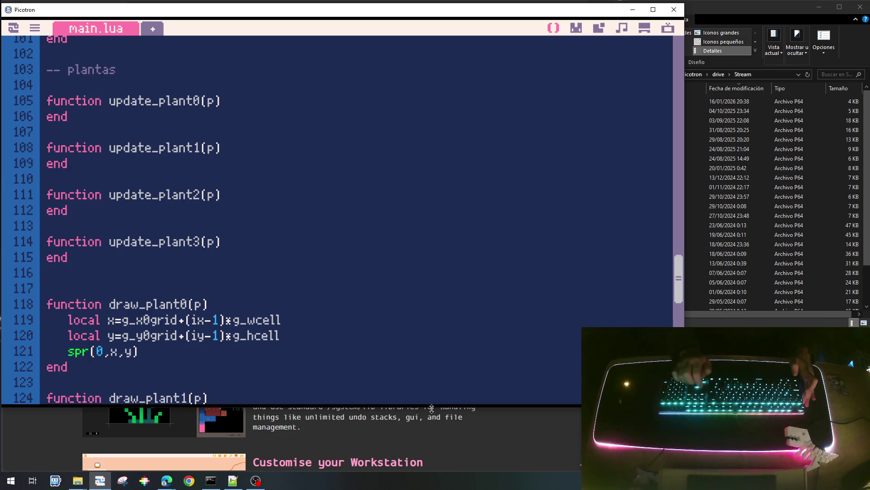
key("Delete")
type("5")
key("Left")
type(".")
Use (ix-.5) and (iy-.5) with cell width and height, drawing spr(0,x-16,y-16).
key("Down")
key("Delete")
type(".5")
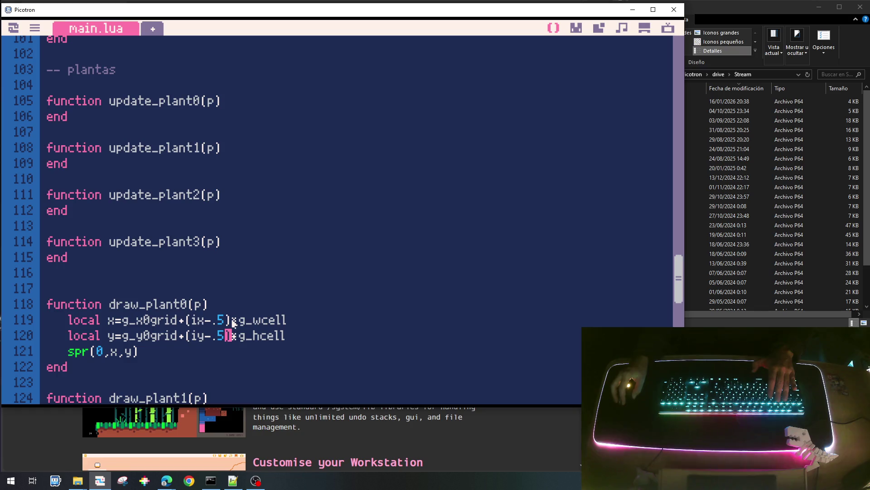
key("Up")
key("BackSpace")
key("BackSpace")
type("1")
key("Down")
key("BackSpace")
key("BackSpace")
type("1)*")
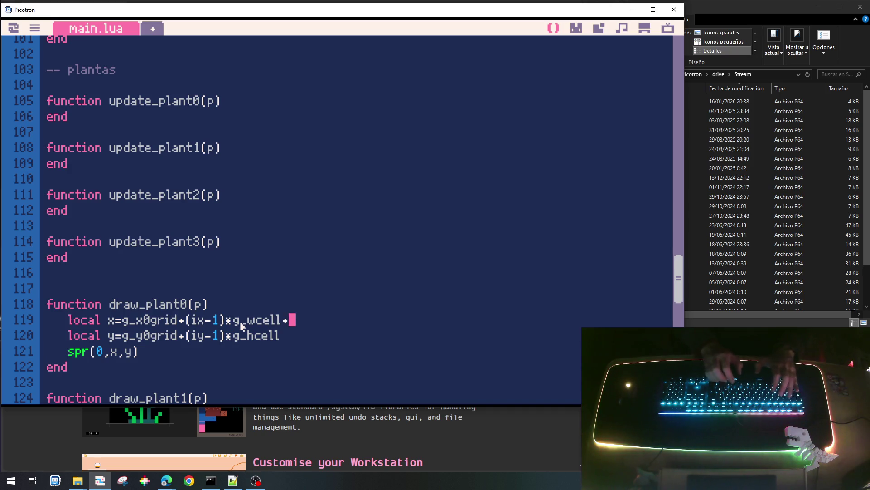
type("g_")
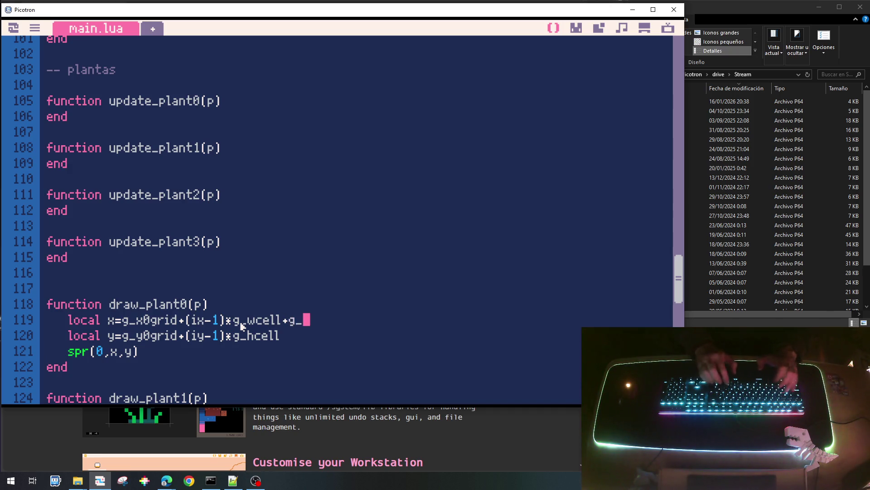
type("wcell+g_wcell/2")
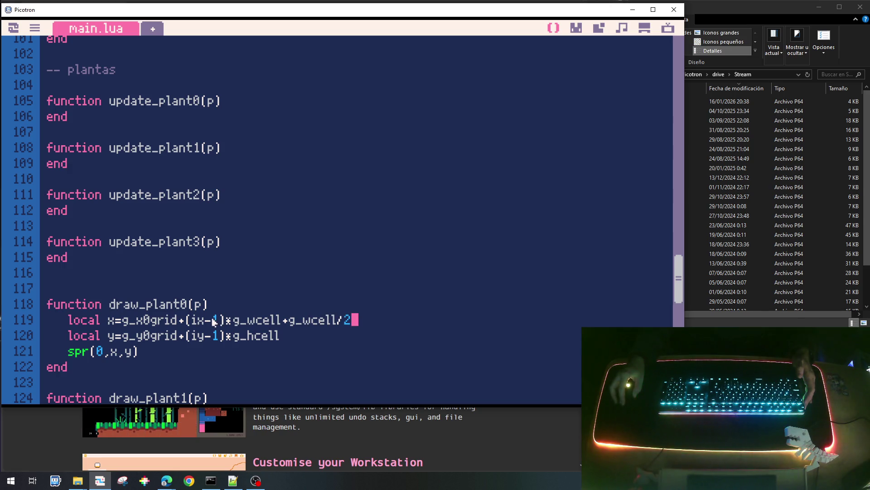
key("Delete")
type(".5")
key("Left")
key("BackSpace")
type(".5")
key("Right")
key("Right")
key("Right")
key("Delete")
type("h")
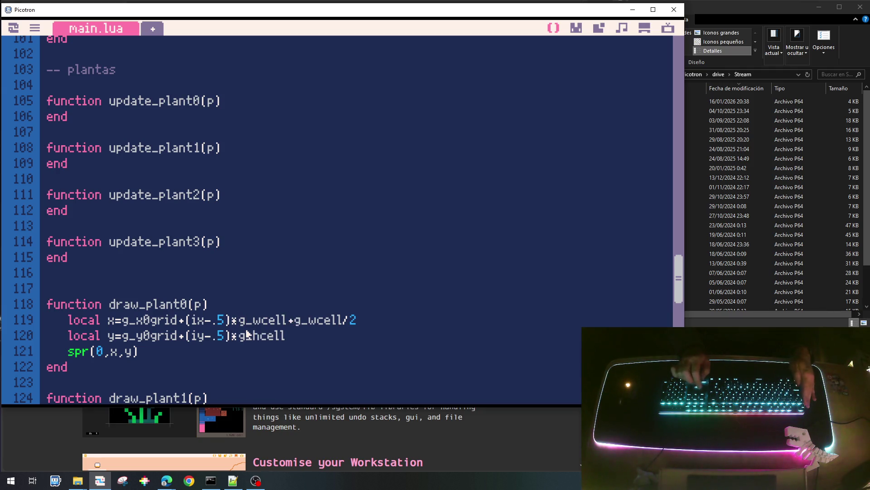
key("shift+End")
key("Delete")
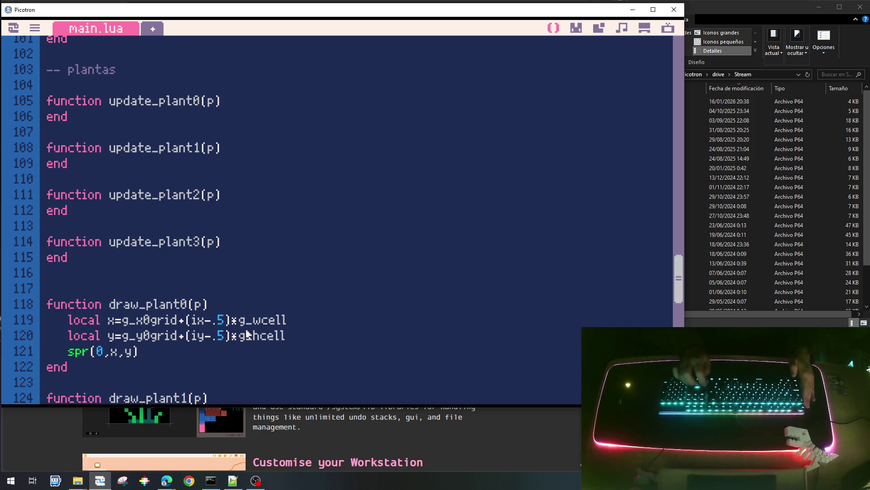
type("-16,y")
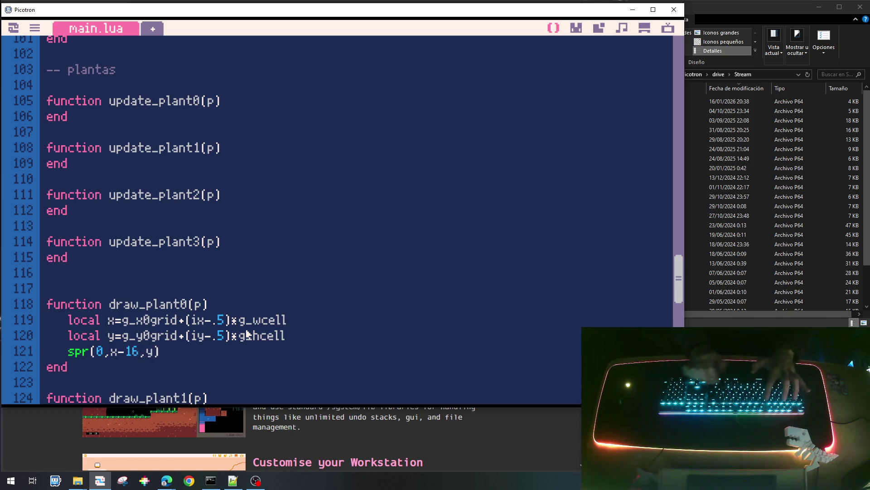
type("-16")
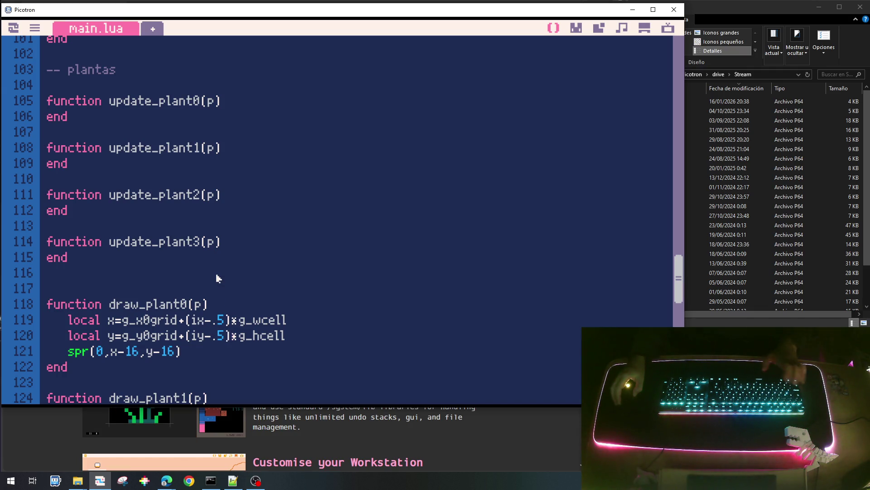
Save and run the cart, which hits a nil g_tcell runtime error.
key("ctrl+s")
key("ctrl+r")
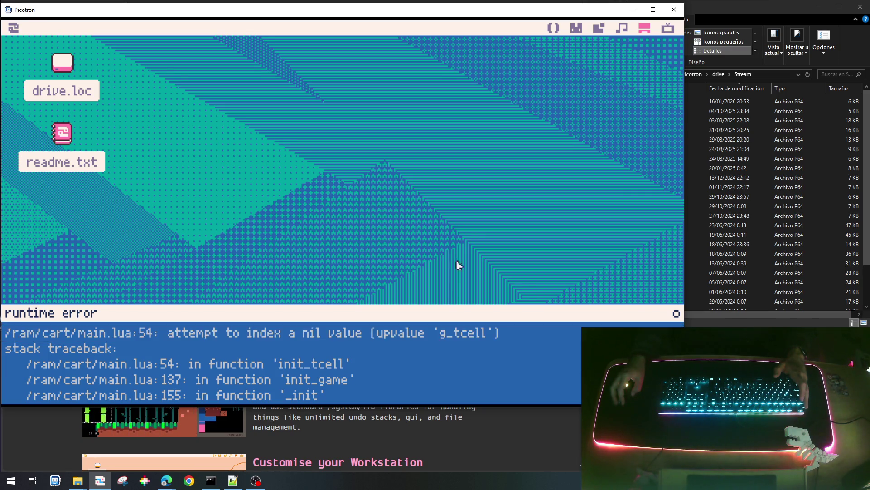
Return to init_tcell and add g_tcell={} after local icell=1.
left_click(554, 29)
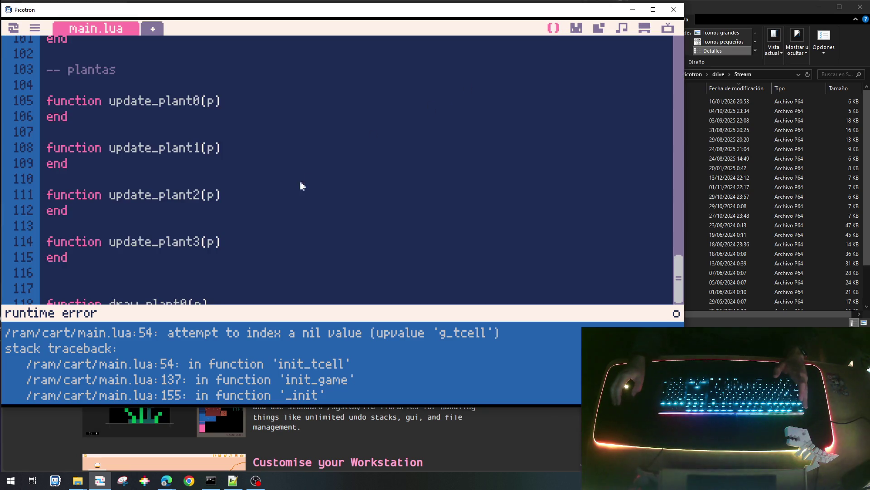
scroll(280, 221, "up", 5)
scroll(284, 232, "up", 5)
scroll(284, 233, "up", 8)
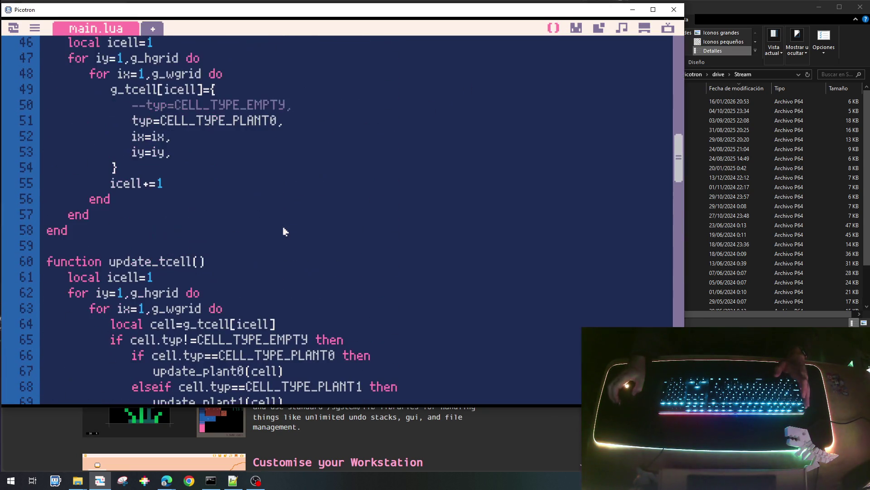
scroll(285, 232, "up", 3)
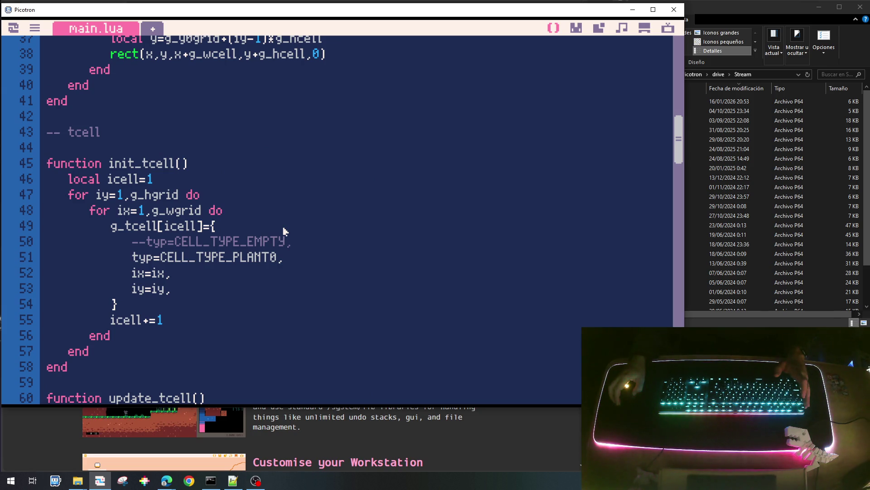
left_click(212, 288)
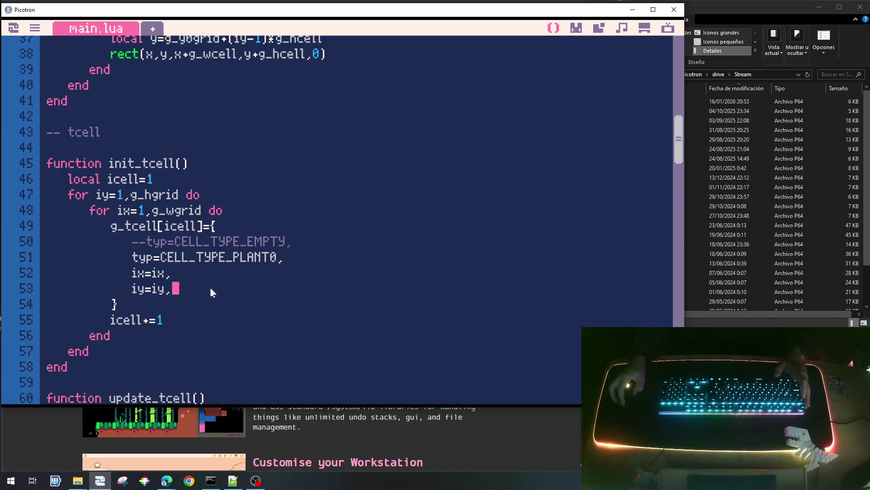
key("BackSpace")
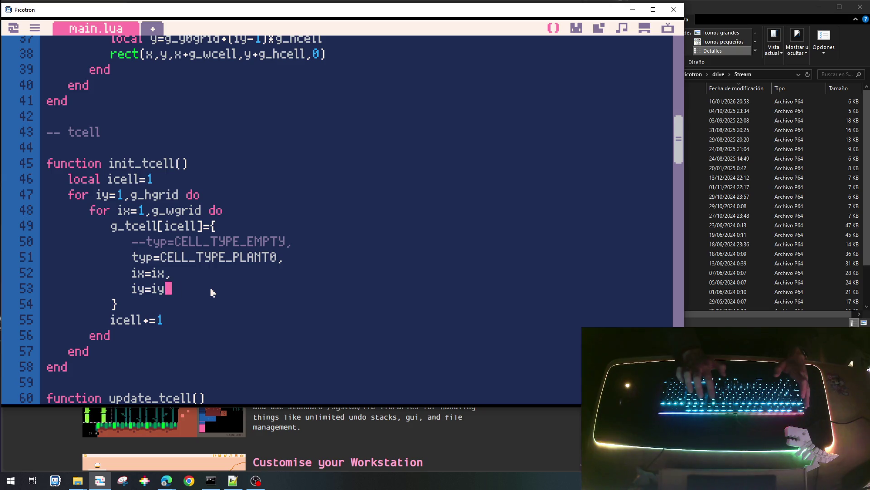
key("Up")
key("Up")
key("Up")
key("Right")
key("Right")
key("Up")
key("Right")
key("Right")
key("Right")
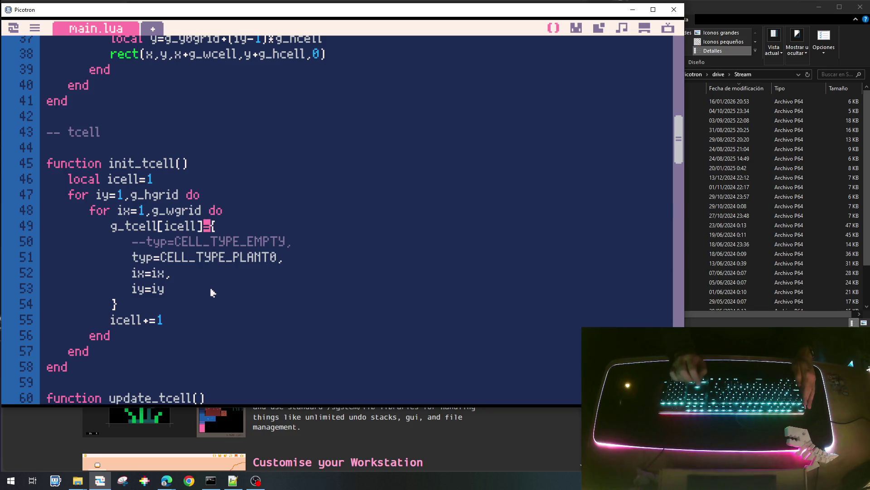
key("Up")
key("Up")
key("Up")
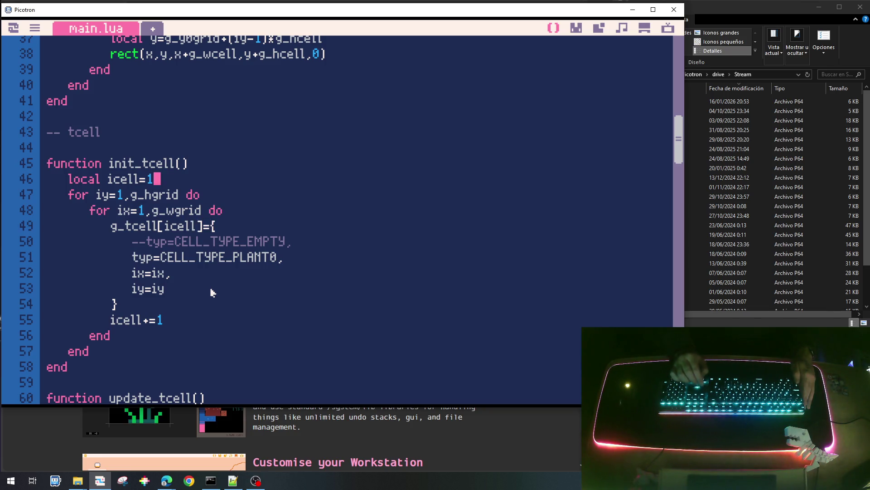
key("Return")
type("g_tcell={}")
Build the cell as local cell, store it with g_tcell[icell]=cell, save and rerun.
key("Down")
key("Down")
key("Down")
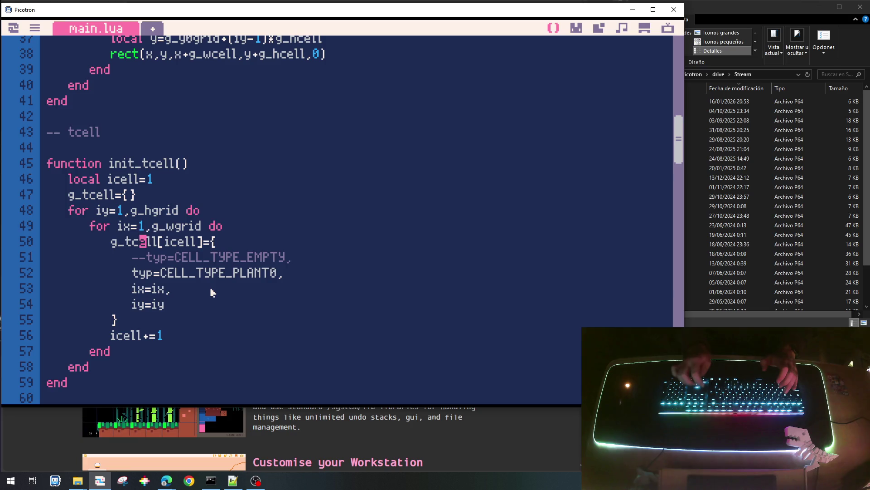
key("Right")
key("Right")
key("Right")
key("Right")
key("Right")
key("shift+Home")
key("shift+Home")
key("ctrl+c")
key("BackSpace")
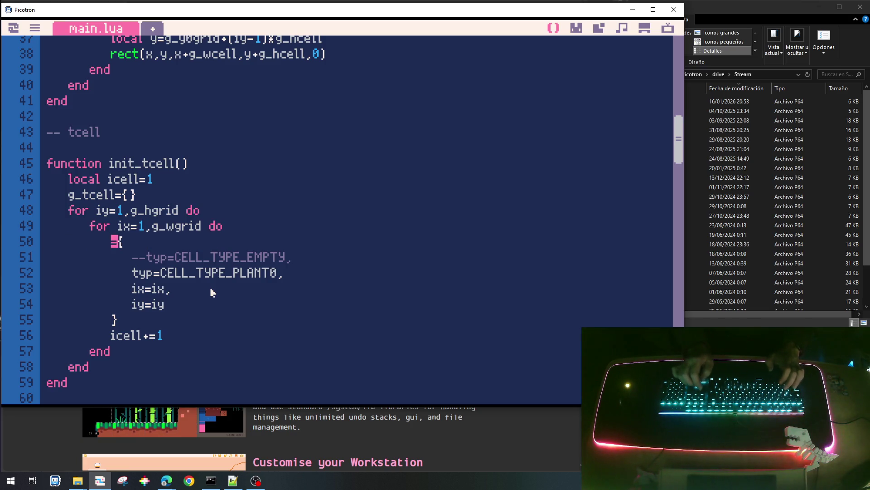
type("local c")
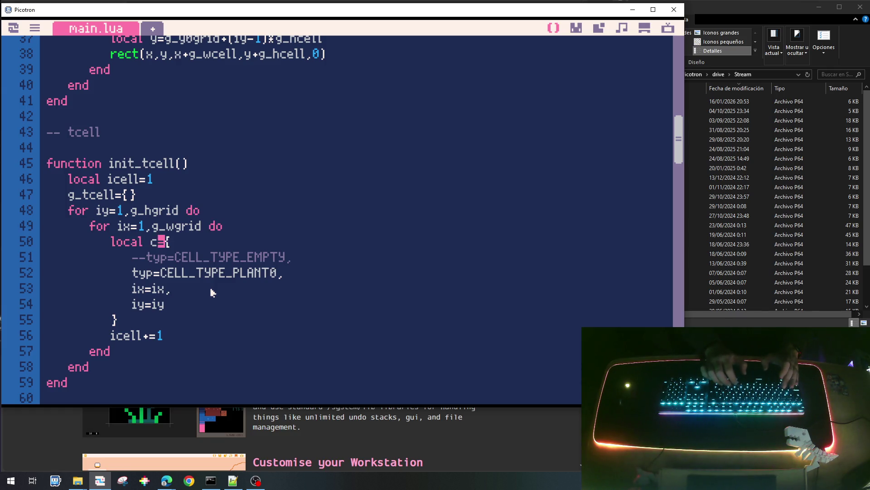
type("ell")
key("Down")
key("Down")
key("Down")
key("Down")
key("Down")
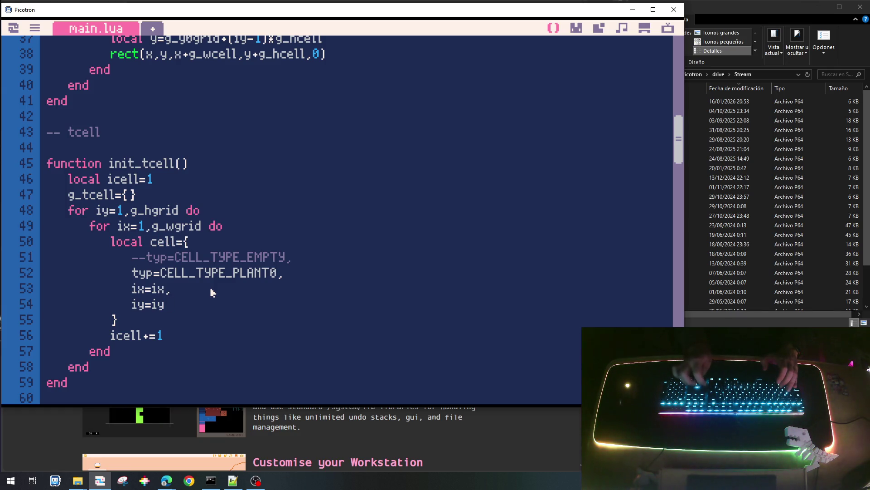
key("Return")
key("ctrl+v")
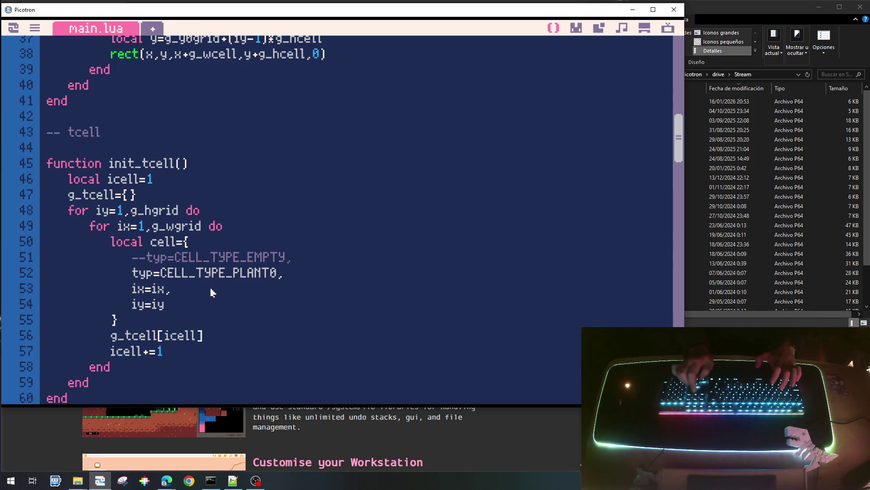
type("=")
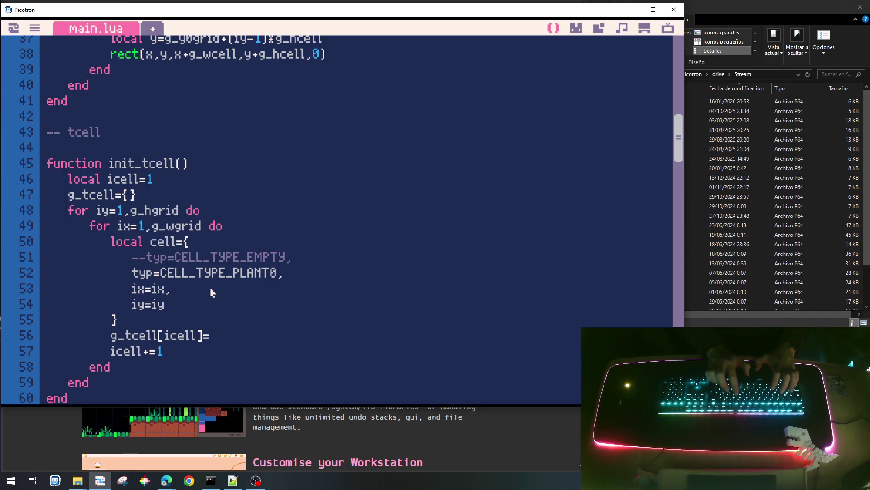
type("cel")
key("ctrl+s")
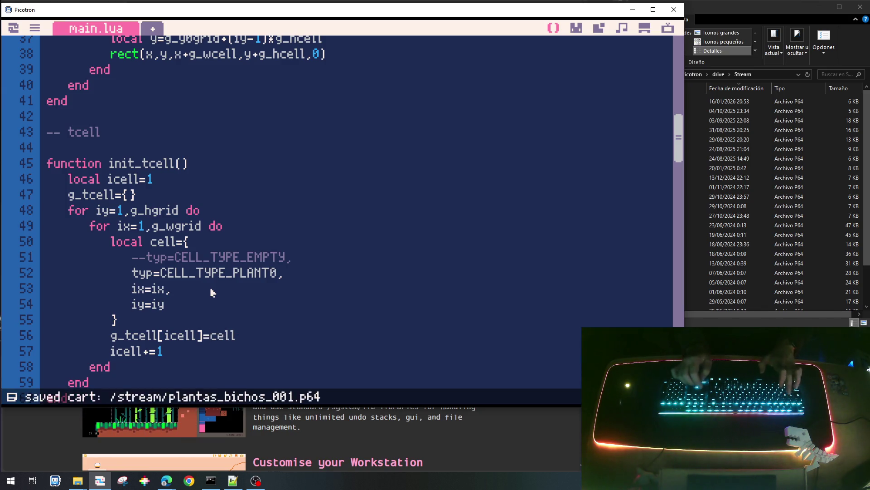
key("ctrl+r")
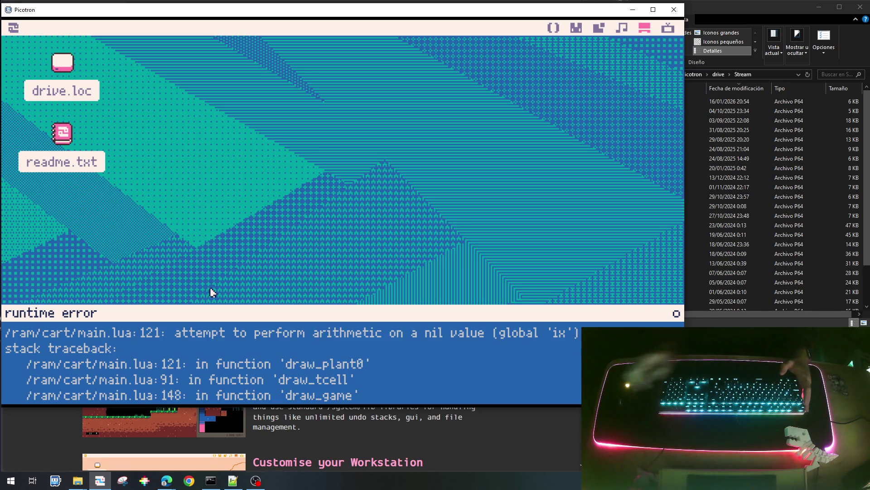
Prefix ix and iy with p. in draw_plant0, save and run the flower grid.
key("Escape")
key("Escape")
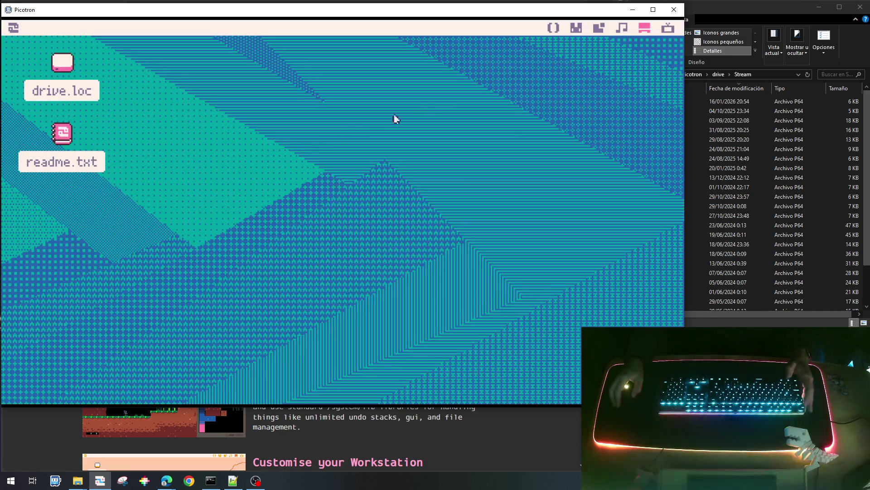
left_click(555, 30)
scroll(301, 285, "down", 1)
scroll(356, 266, "down", 6)
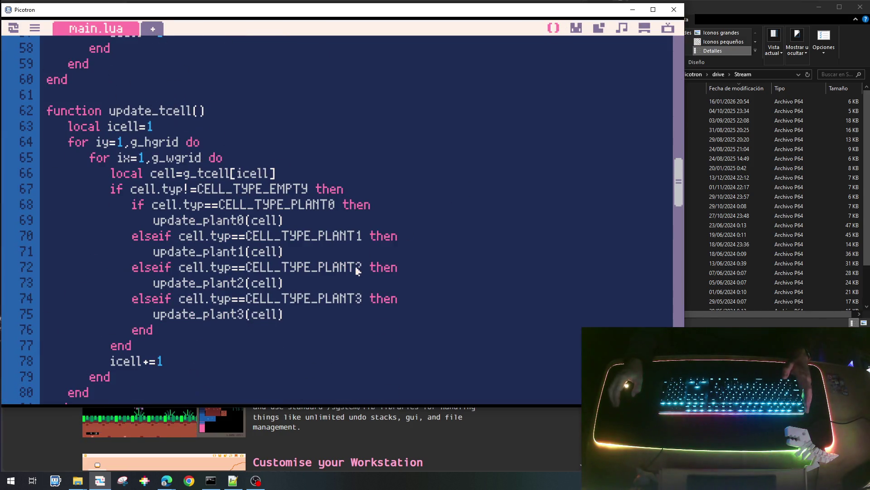
scroll(356, 270, "down", 4)
scroll(355, 271, "down", 7)
scroll(355, 271, "down", 5)
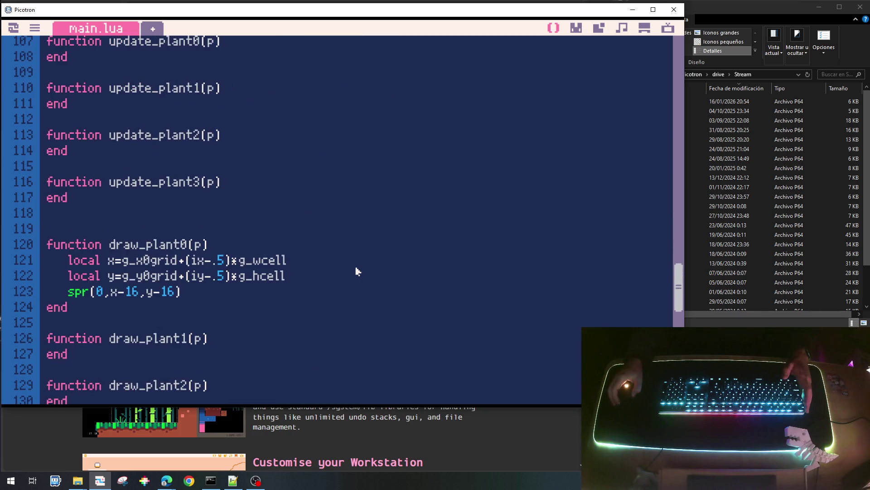
left_click(196, 260)
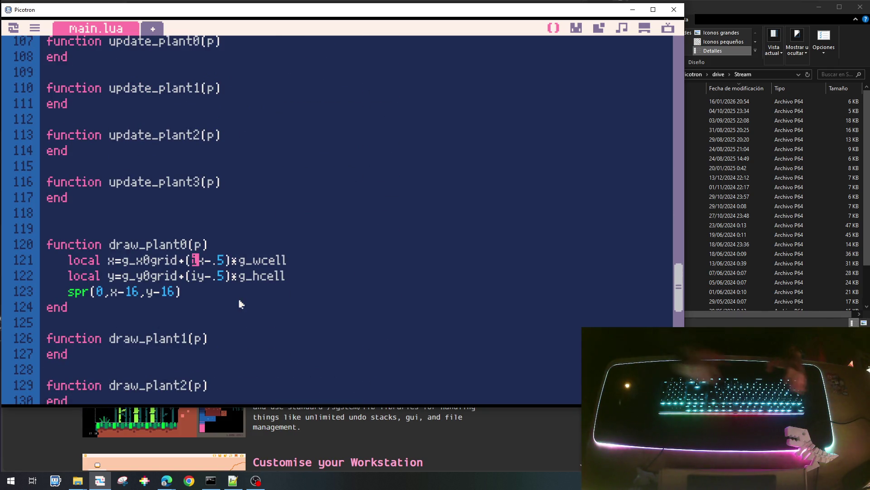
type("p.")
key("Down")
key("Left")
key("Left")
type("p.")
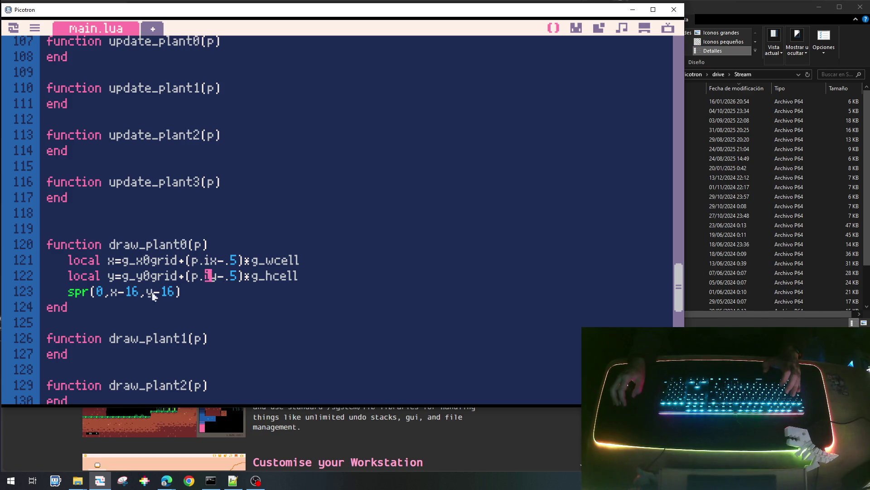
key("ctrl+s")
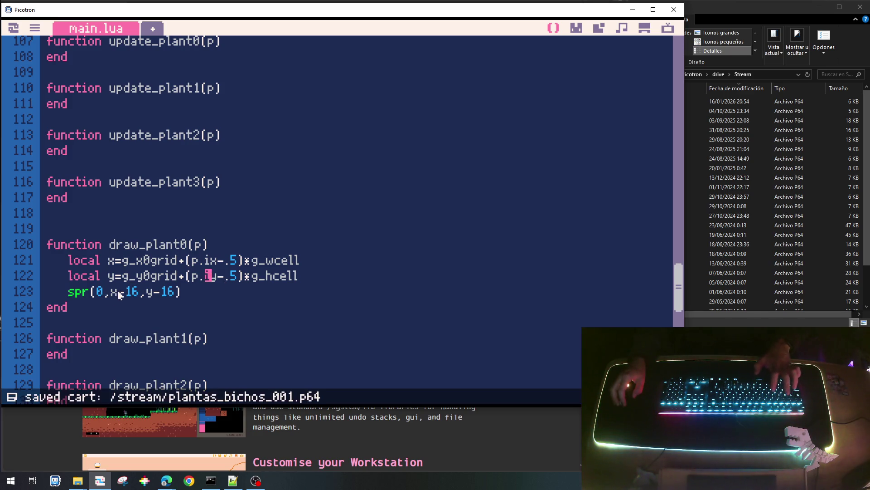
key("ctrl+r")
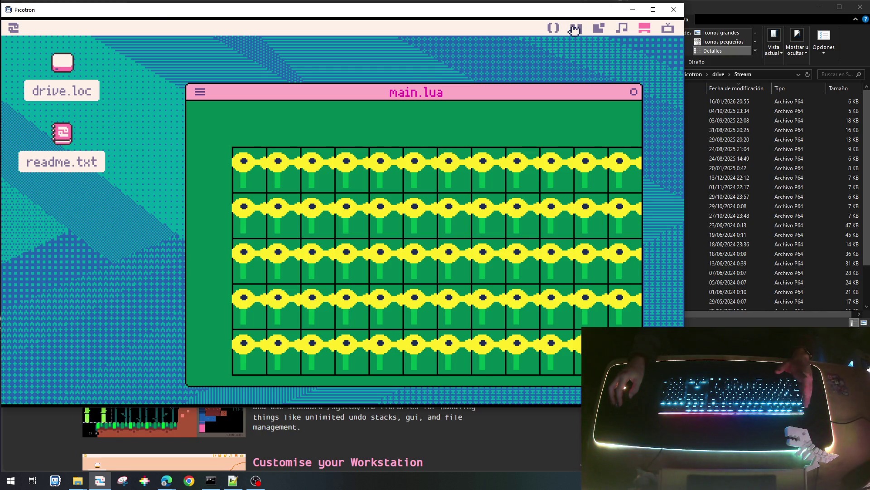
Paint yellow into the notch on the flower sprite's right petal.
left_click(576, 28)
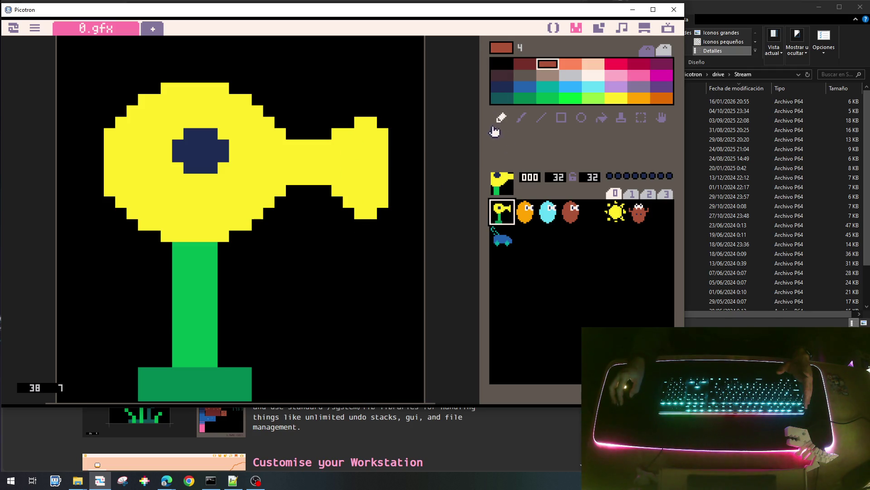
right_click(350, 136)
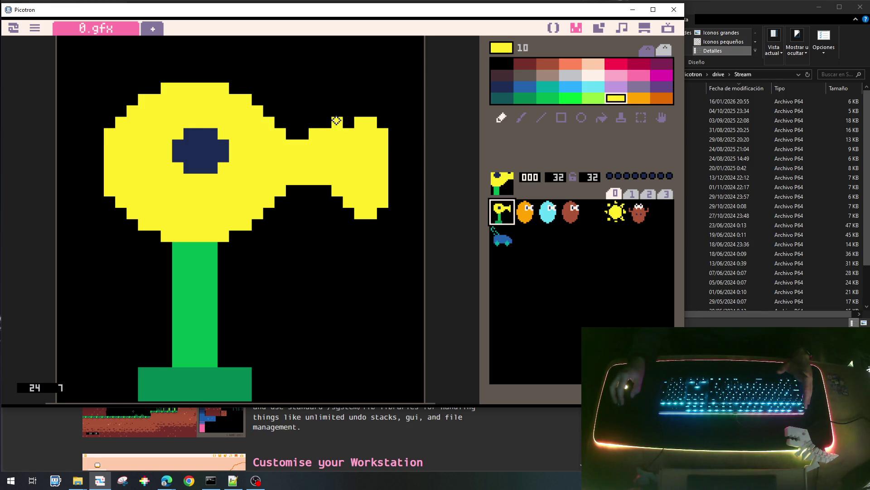
mouse_move(315, 184)
left_mouse_down()
mouse_move(347, 211)
mouse_move(382, 184)
mouse_move(374, 132)
mouse_move(384, 155)
left_mouse_up()
right_click(389, 243)
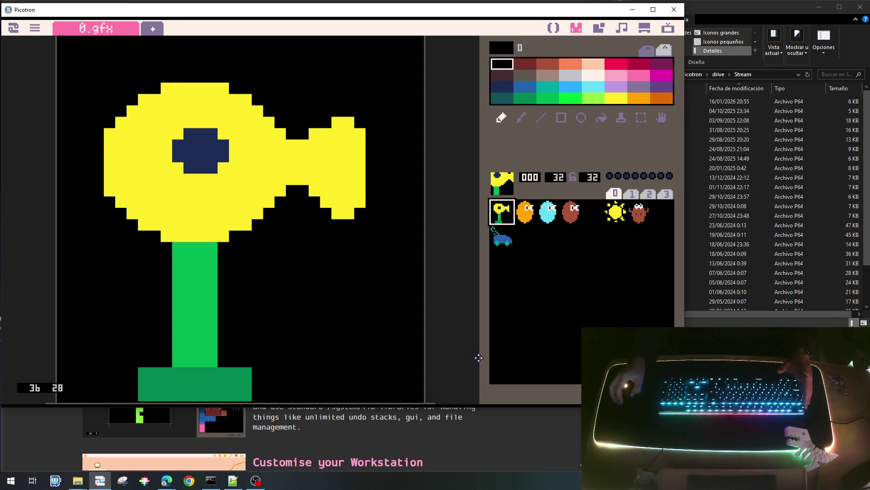
Save, run the garden to check the flower, then return to the top of main.lua.
key("ctrl+s")
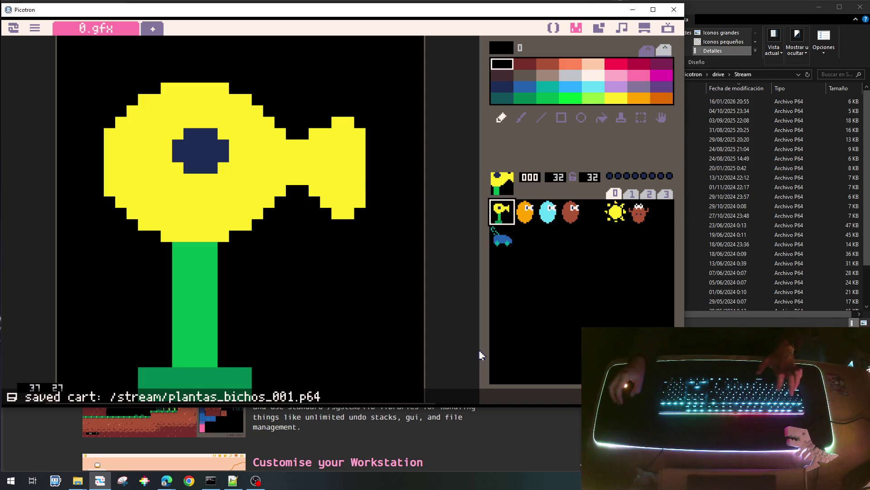
key("ctrl+r")
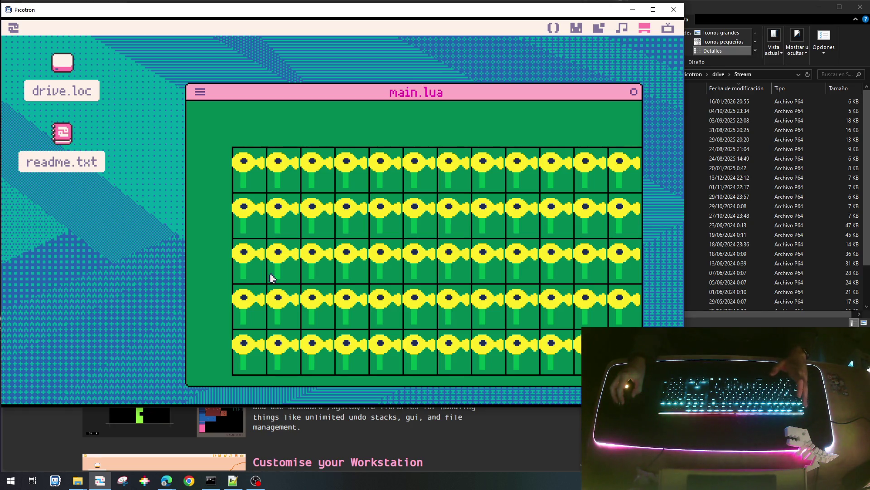
key("Escape")
key("Escape")
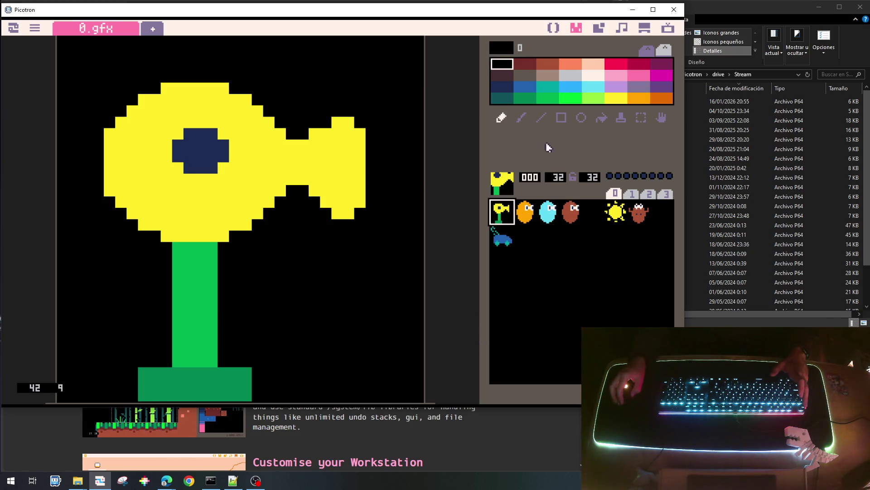
left_click(554, 29)
scroll(454, 109, "up", 5)
scroll(290, 216, "up", 10)
scroll(294, 238, "up", 10)
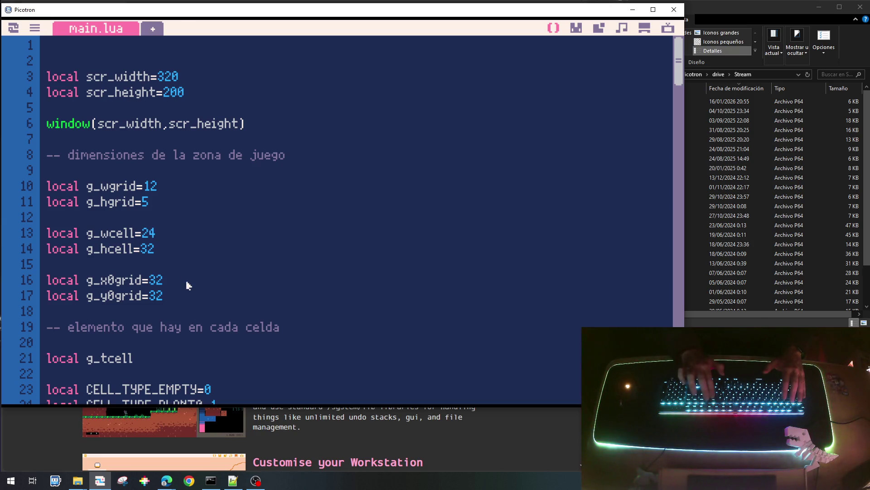
Change g_wcell from 24 to 28 and run the garden.
key("BackSpace")
type("8")
key("ctrl+r")
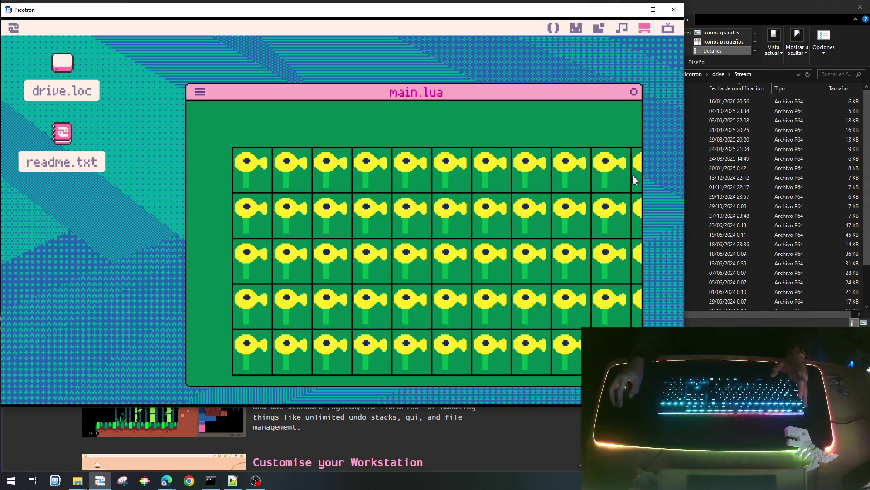
key("Escape")
key("Escape")
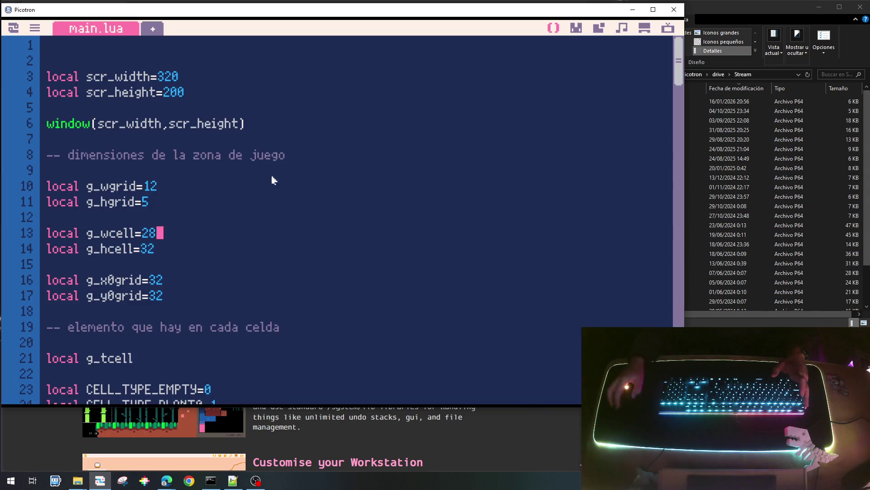
Change g_wgrid from 12 to 10 columns and run again.
left_click(163, 185)
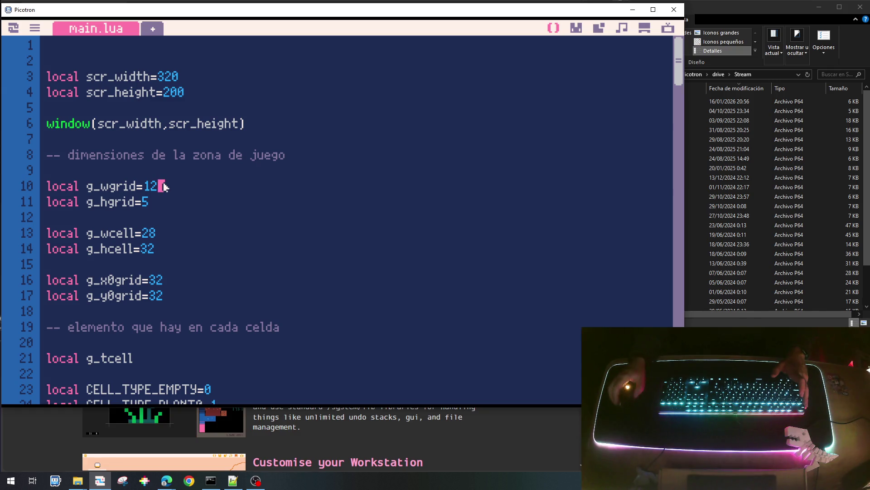
key("BackSpace")
type("0")
key("ctrl+r")
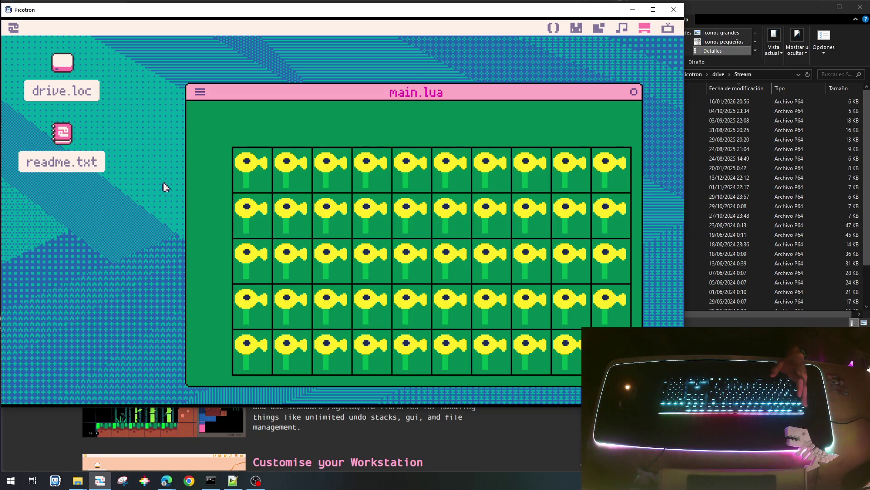
key("Escape")
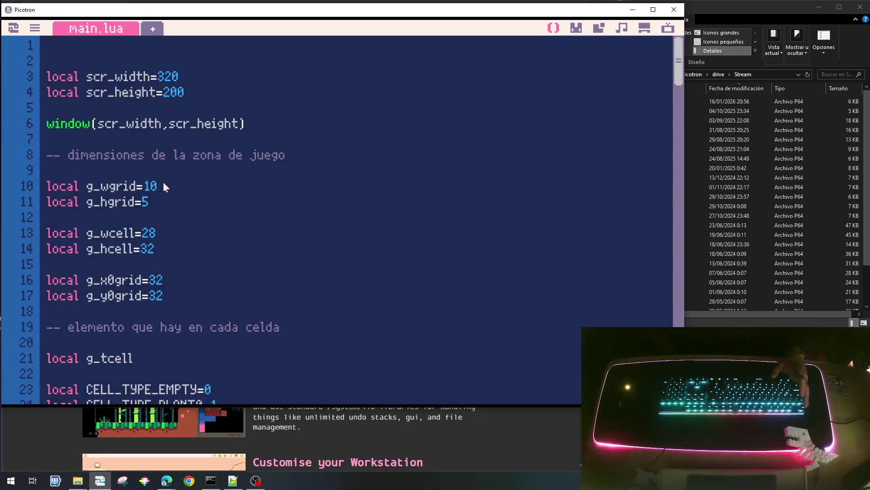
scroll(185, 298, "down", 5)
scroll(185, 298, "down", 10)
scroll(186, 298, "down", 5)
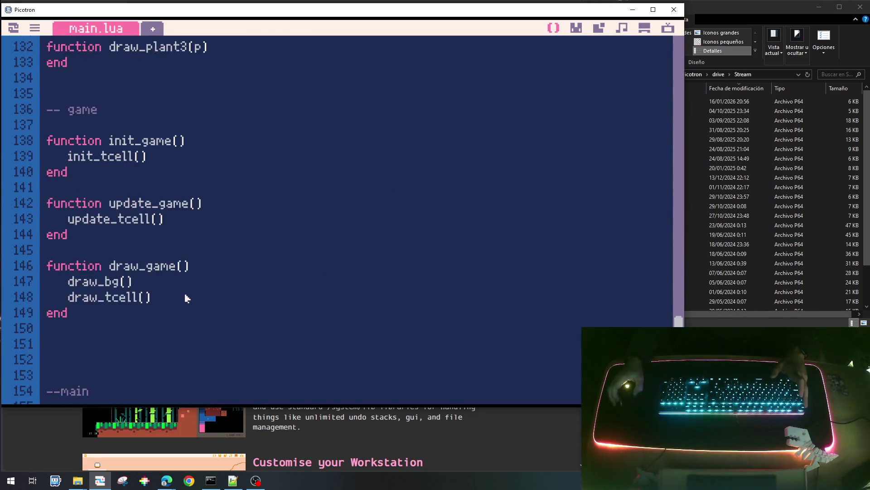
scroll(185, 298, "down", 3)
scroll(185, 298, "down", 3)
scroll(185, 298, "up", 5)
scroll(185, 298, "up", 3)
scroll(185, 298, "up", 4)
scroll(138, 177, "up", 3)
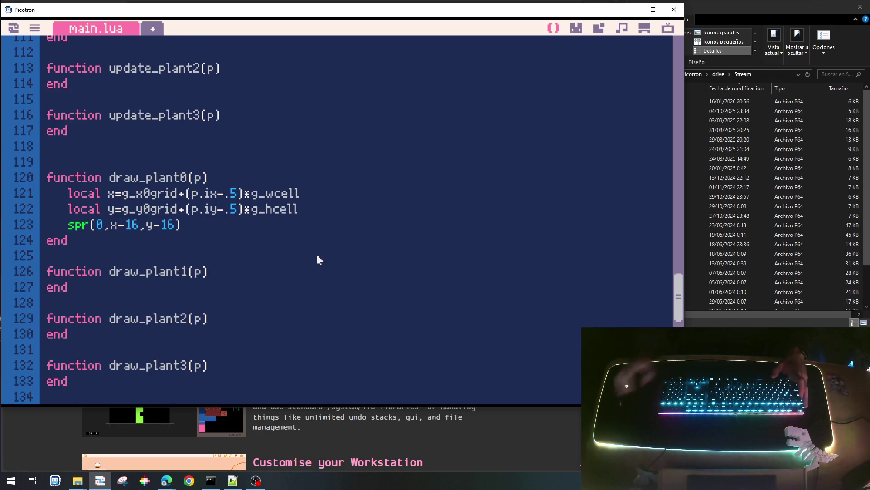
Copy draw_plant0's body lines into draw_plant1, draw_plant2 and draw_plant3.
key("shift+Down")
key("shift+Down")
key("shift+Down")
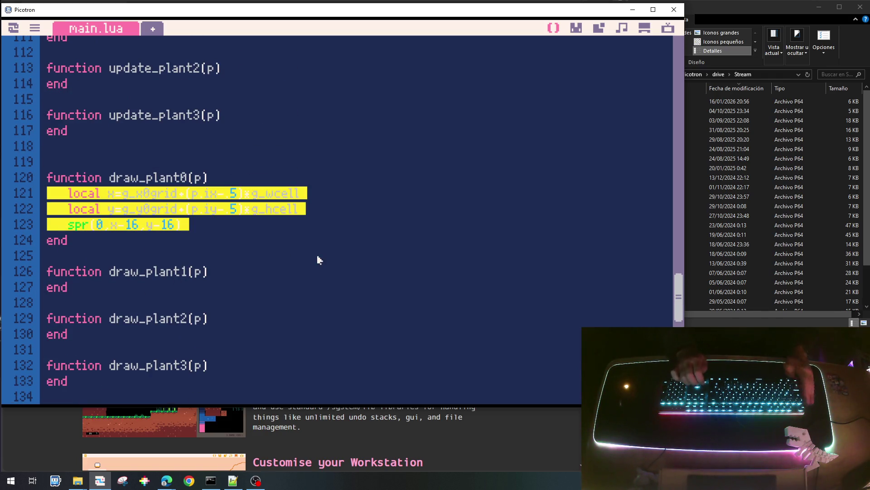
key("ctrl+c")
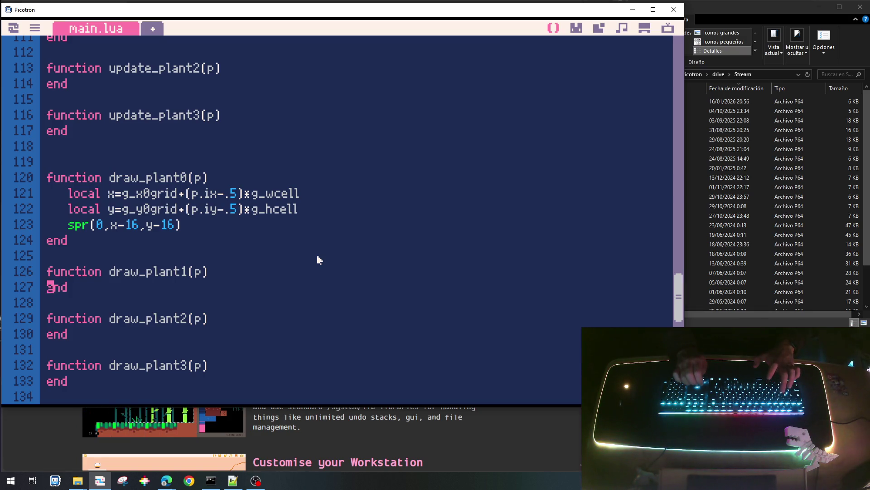
key("ctrl+v")
key("Down")
key("Down")
key("Down")
key("ctrl+v")
key("Down")
key("Down")
key("Down")
key("ctrl+v")
Change the pasted spr indices to 1, 2 and 3.
key("Up")
key("Down")
key("Right")
key("Right")
key("Right")
key("Down")
key("Delete")
type("3")
key("Up")
key("Up")
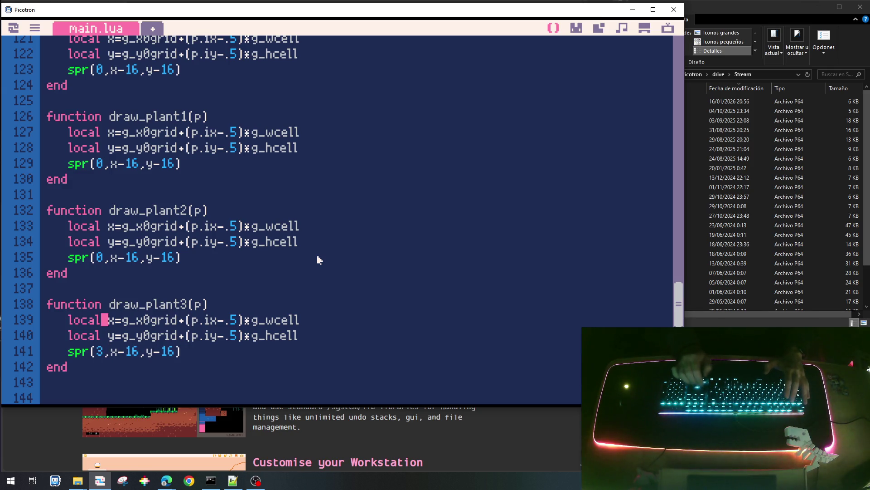
key("Up")
key("Right")
key("Right")
key("Right")
key("Delete")
type("2")
key("Up")
key("Up")
key("Up")
key("BackSpace")
type("1")
scroll(317, 259, "up", 5)
scroll(316, 259, "up", 5)
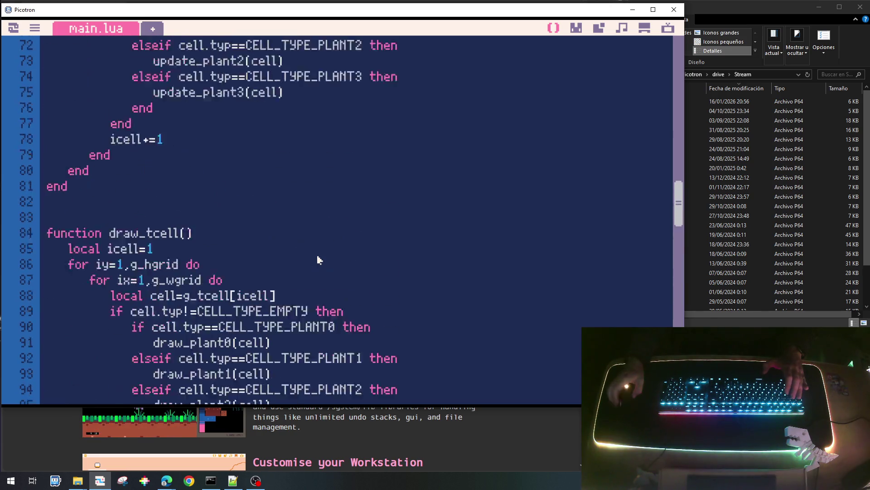
scroll(318, 255, "down", 3)
scroll(317, 255, "up", 5)
scroll(343, 215, "up", 3)
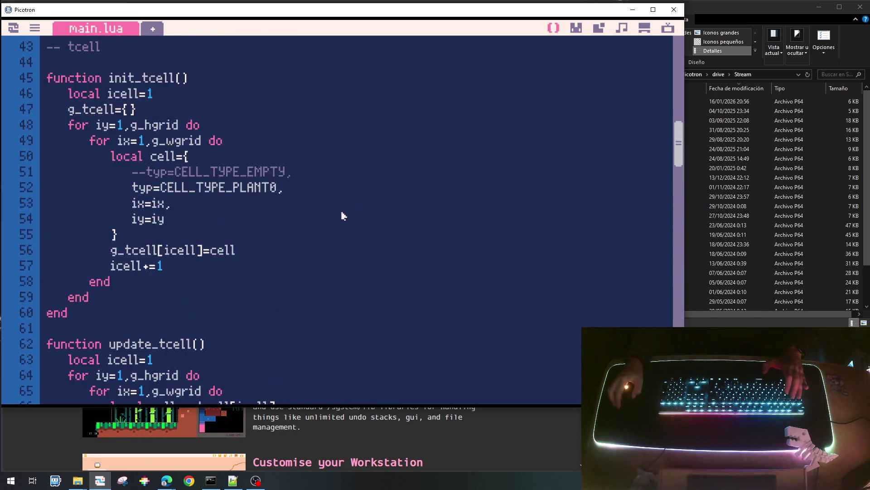
scroll(342, 216, "up", 3)
Fill the grid with PLANT1 then PLANT2 cells on line 52, running each, then start changing to PLANT3.
key("BackSpace")
type("1")
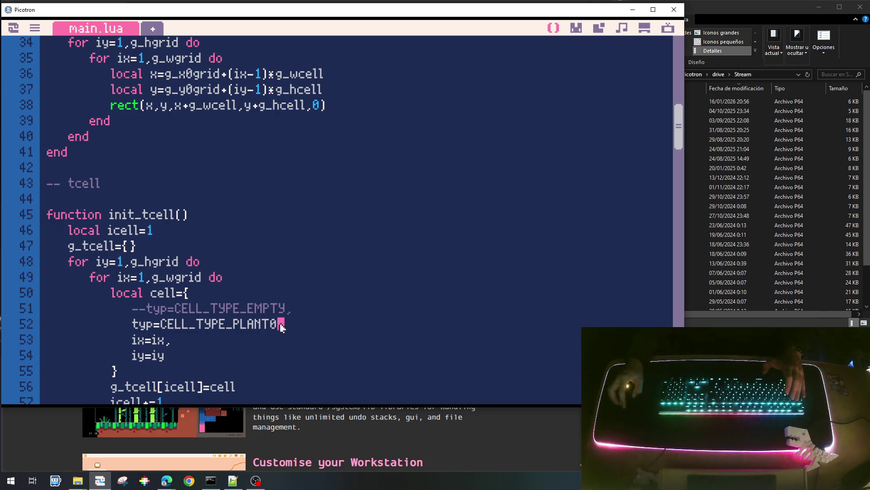
key("ctrl+s")
key("ctrl+r")
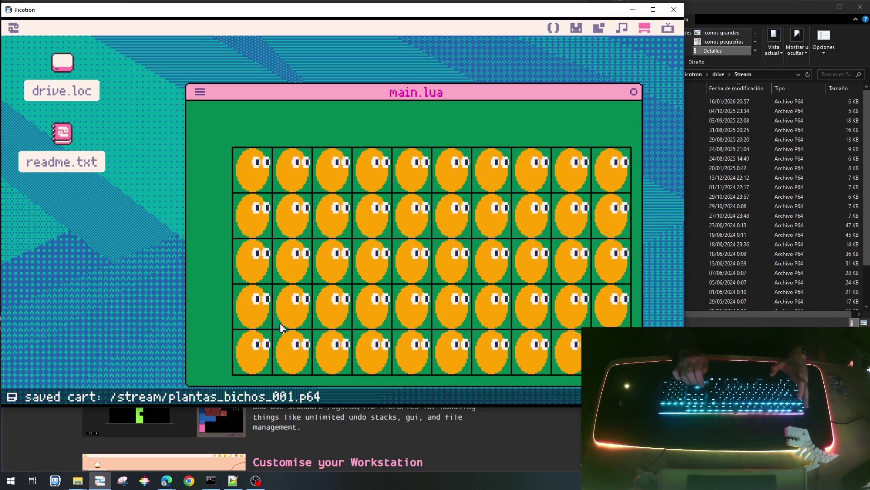
key("Escape")
key("BackSpace")
type("2,")
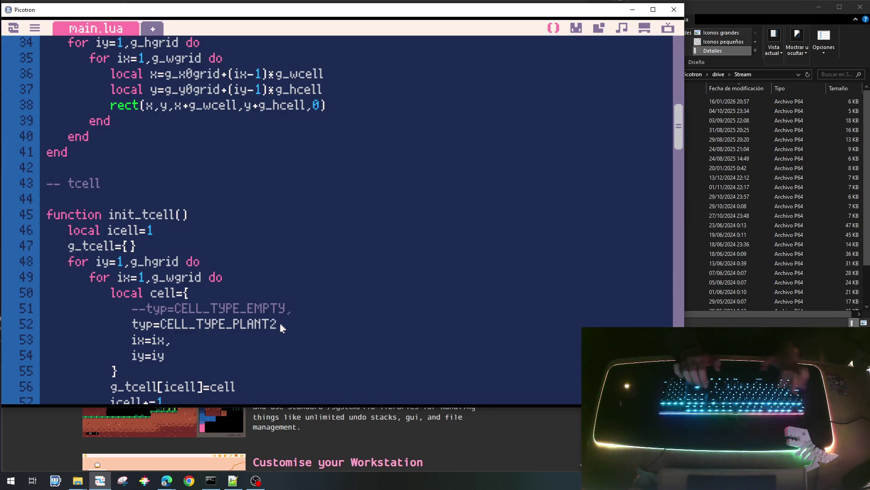
key("ctrl+r")
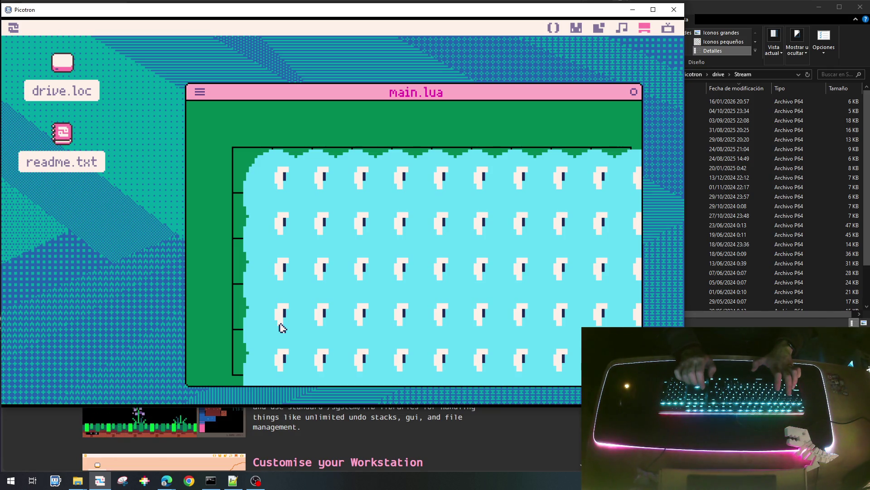
key("Escape")
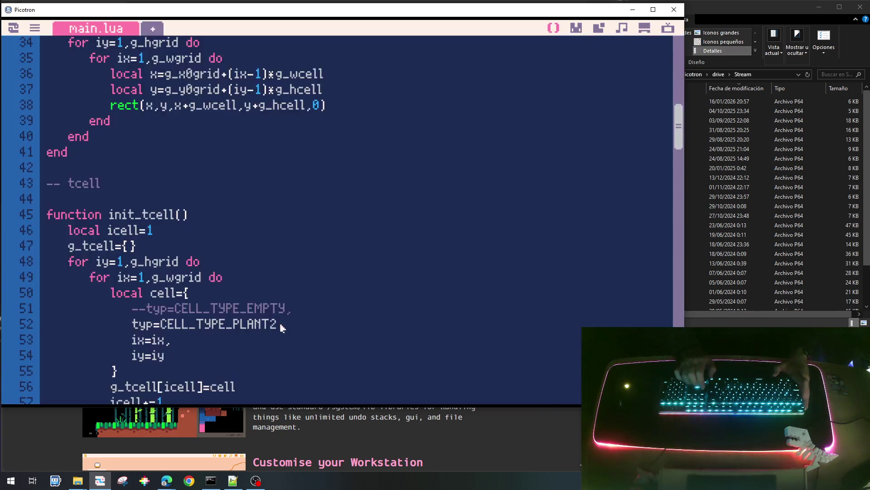
key("BackSpace")
type("3")
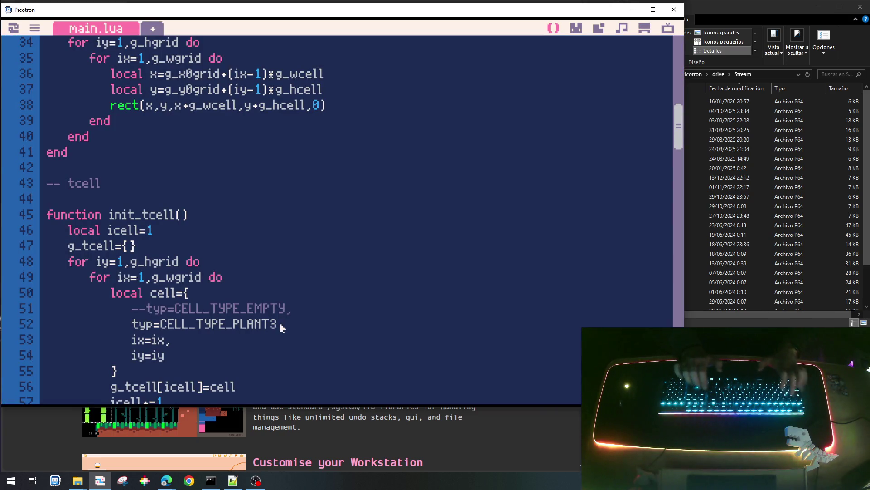
Run the brown PLANT3 grid, revert line 52 to PLANT2 and run again.
key("ctrl+r")
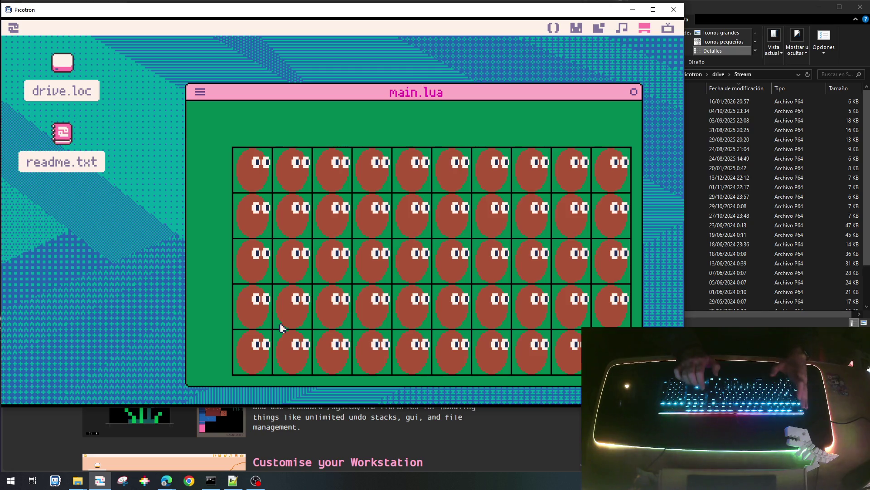
key("Escape")
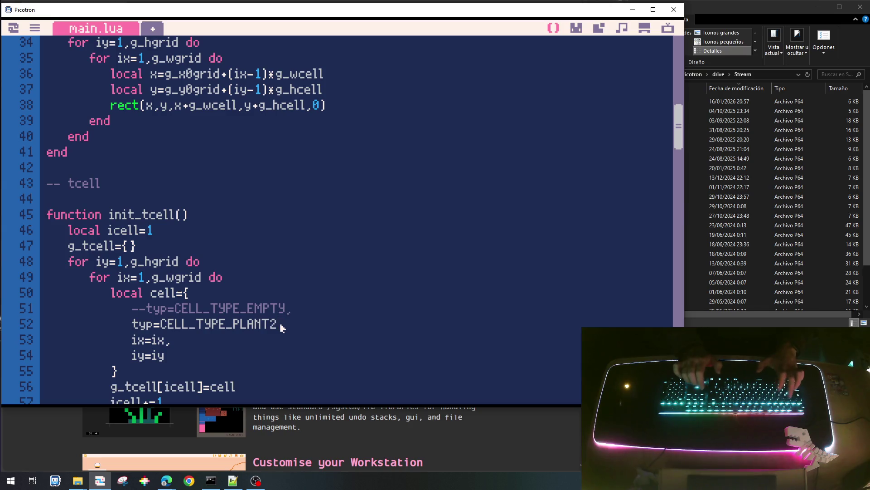
key("ctrl+r")
key("Escape")
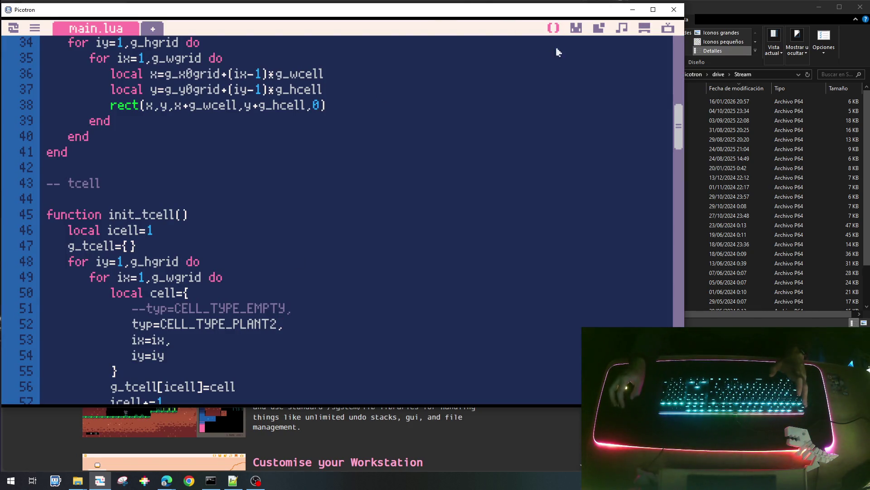
left_click(576, 29)
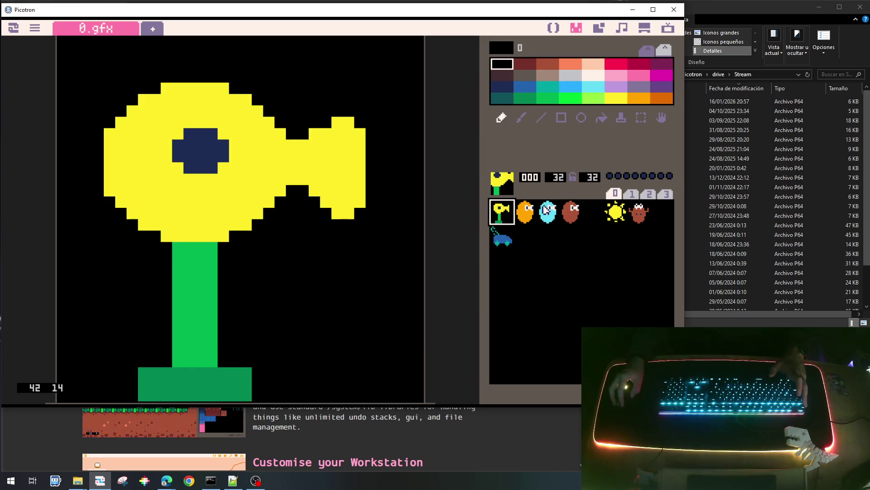
Browse the ghost sprites and resize sprite 002 to 32 pixels wide and 32 high.
left_click(546, 211)
left_click(570, 211)
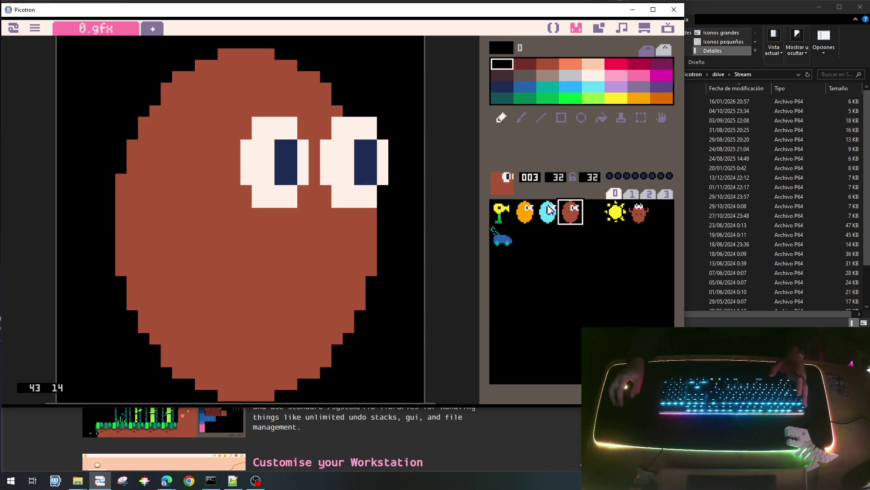
left_click(546, 211)
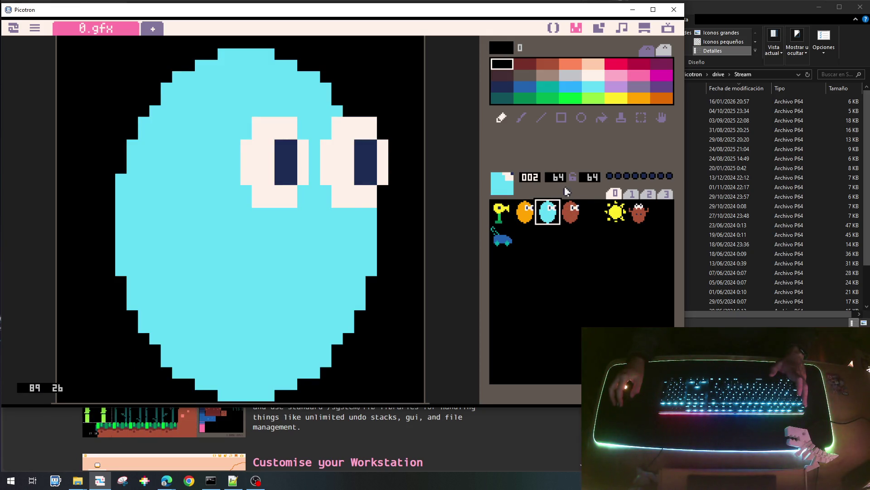
left_click(522, 213)
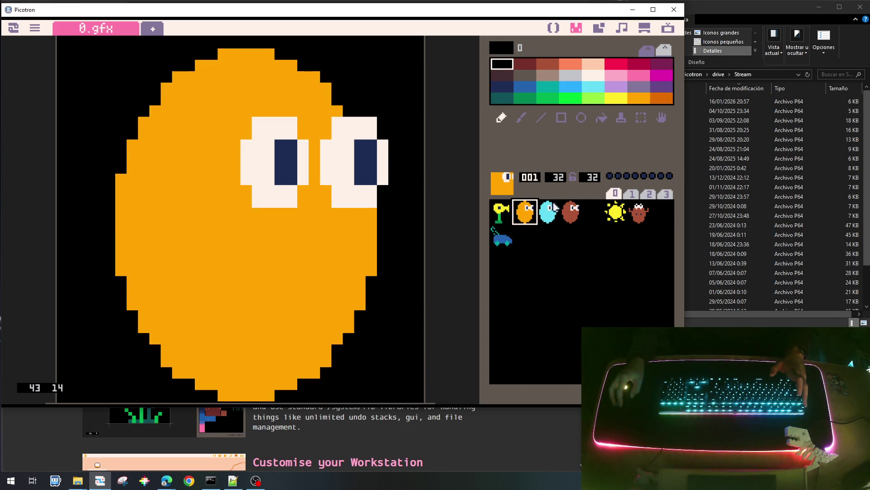
left_click(554, 208)
left_click(554, 178)
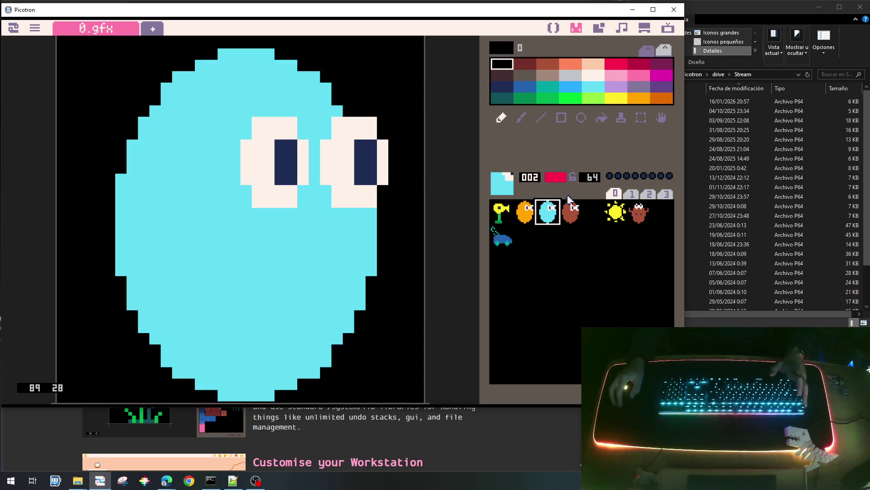
scroll(394, 263, "down", 2)
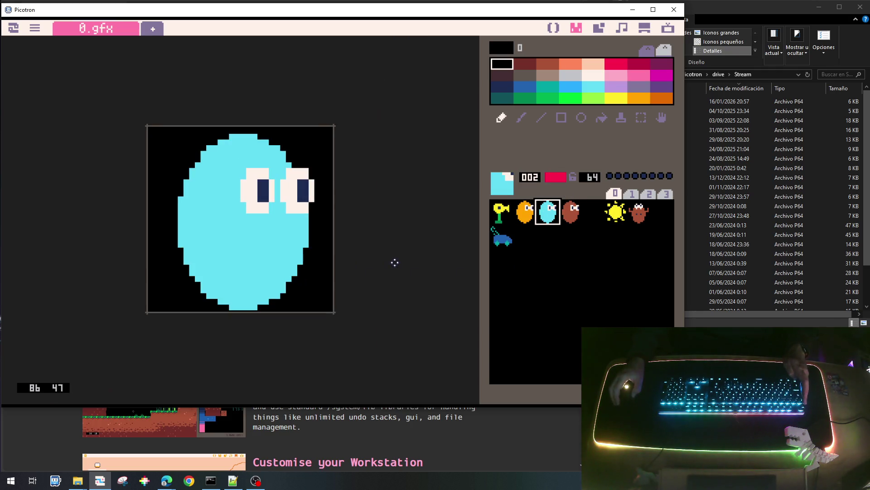
left_click(565, 217)
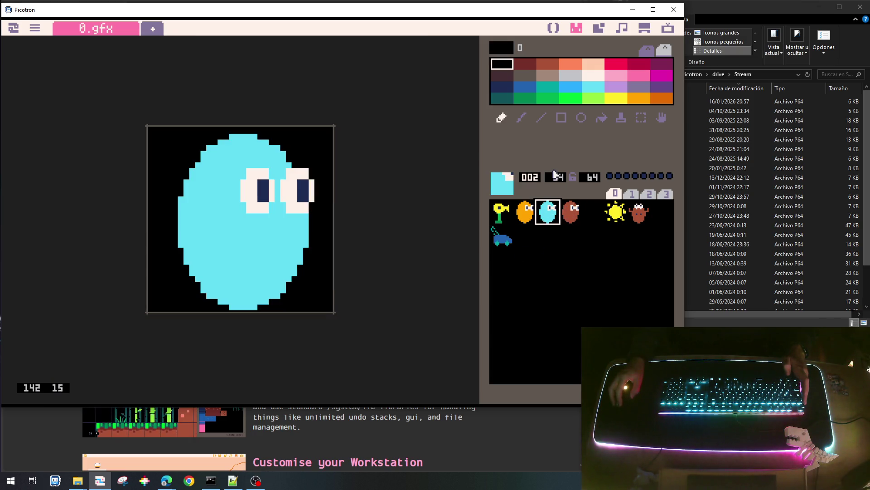
type("32")
key("Return")
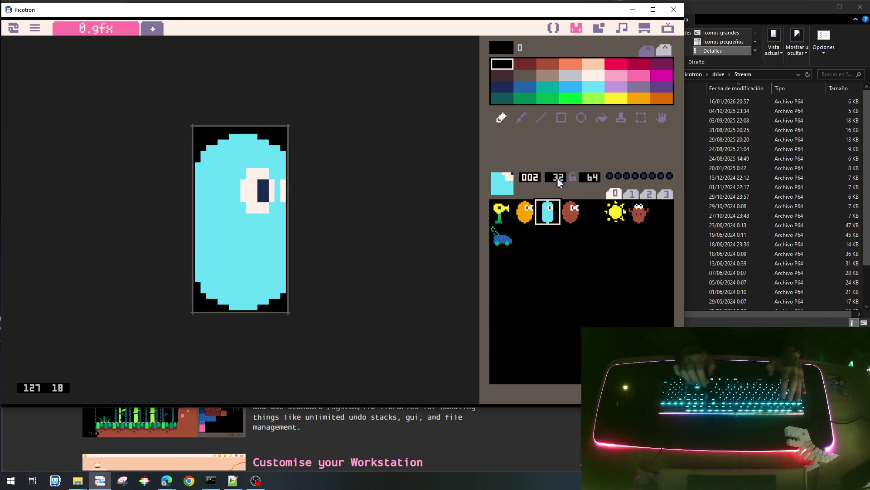
left_click(592, 176)
type("32")
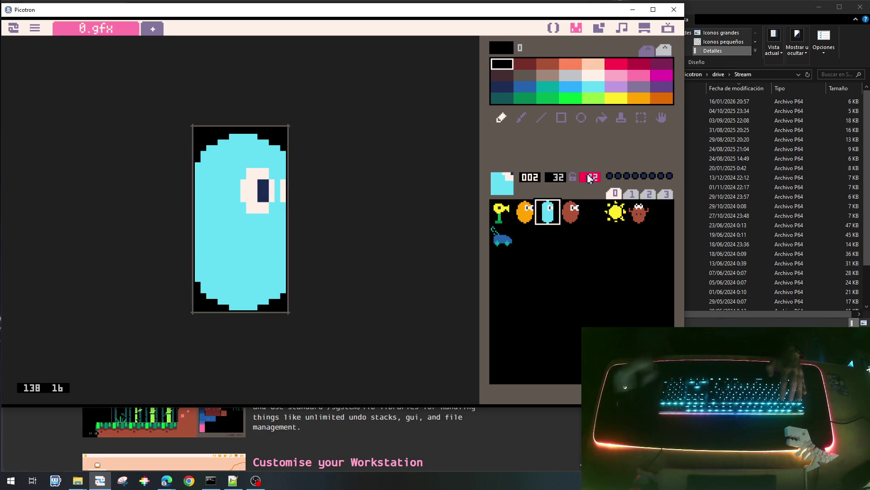
key("Return")
Copy brown ghost sprite 003 into sprite 002 and fill its body with light cyan colour 28.
left_click(574, 210)
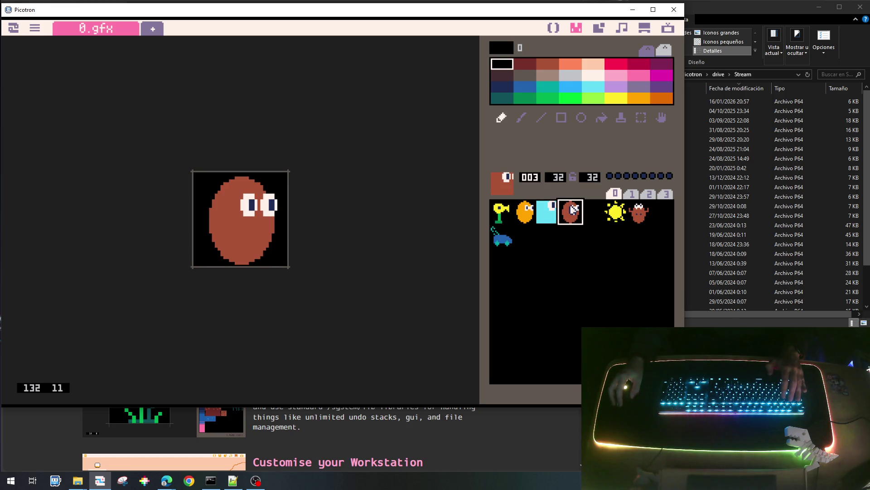
key("ctrl+c")
left_click(542, 213)
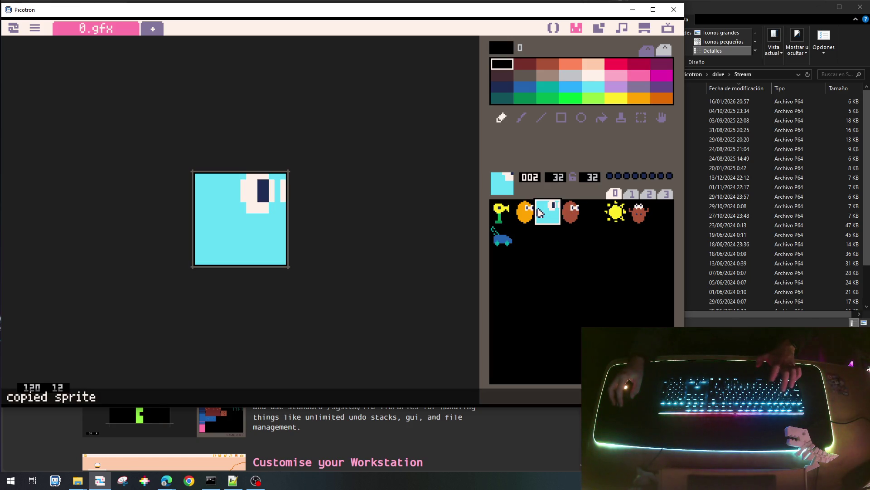
key("ctrl+v")
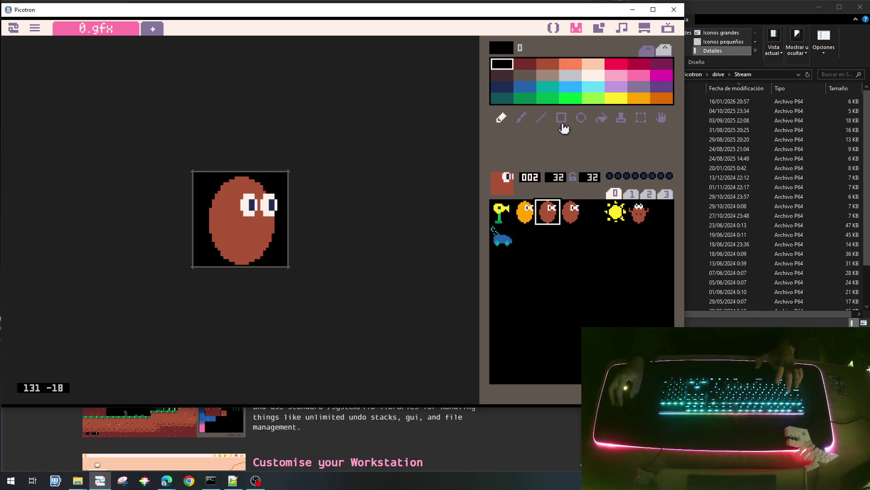
left_click(594, 102)
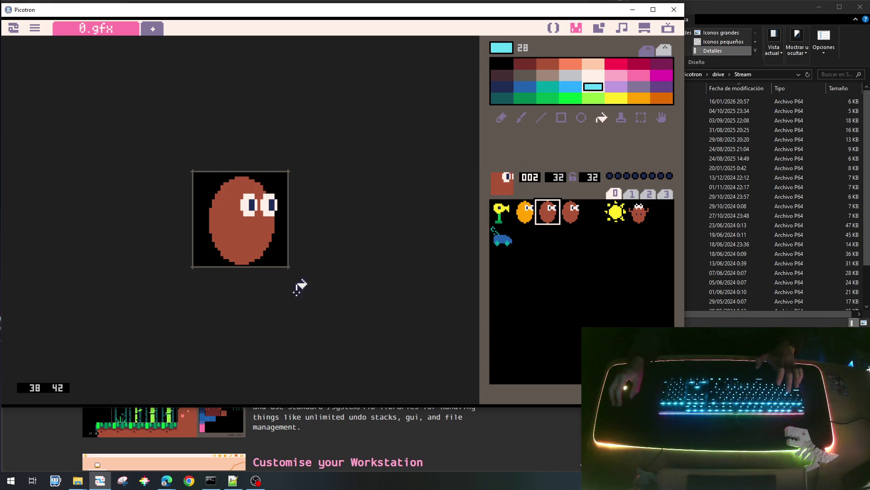
left_click(260, 233)
Save the cart, run the game to check the new sprite, then return to main.lua.
key("ctrl+s")
key("ctrl+r")
key("Escape")
key("Escape")
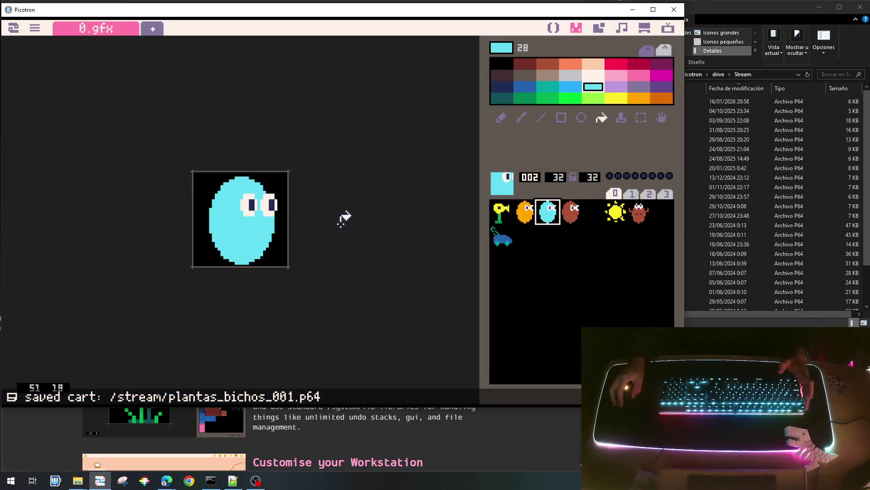
key("Escape")
key("Escape")
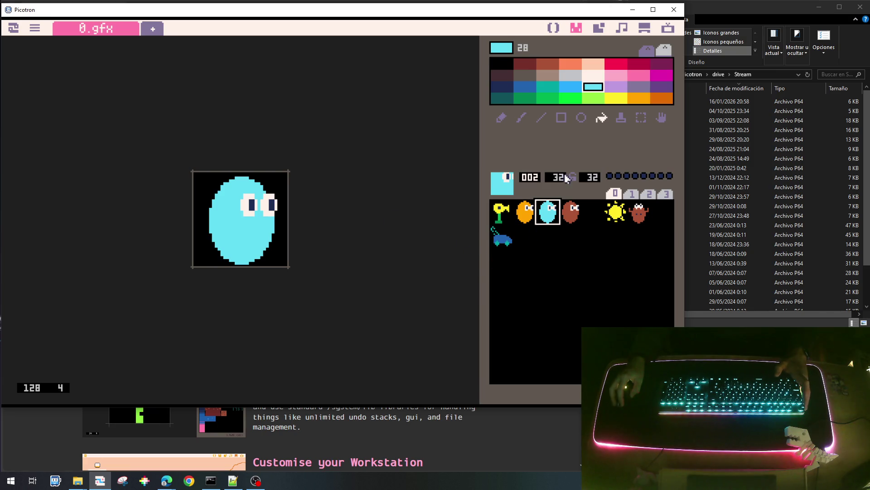
left_click(556, 29)
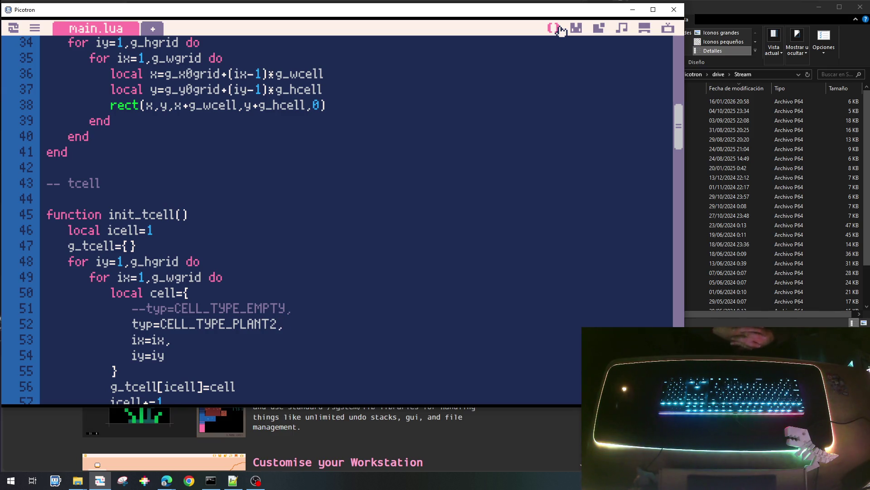
scroll(297, 172, "down", 5)
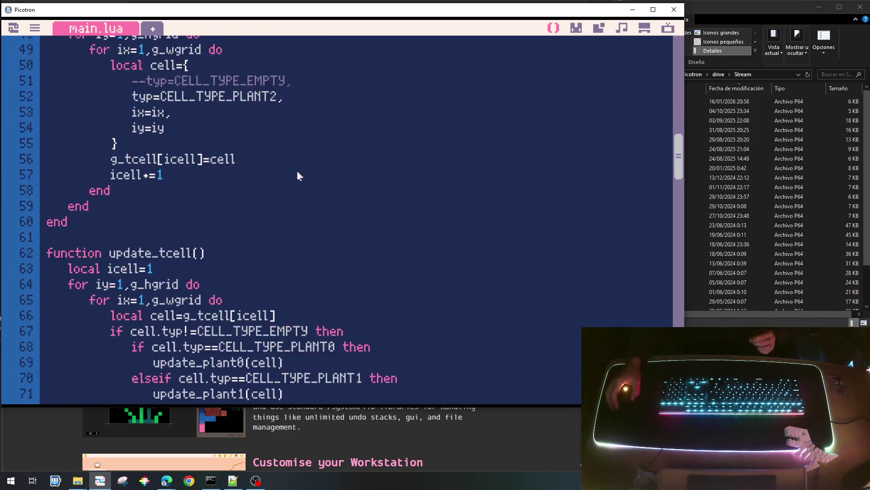
scroll(298, 171, "down", 5)
scroll(301, 175, "down", 5)
scroll(303, 178, "down", 4)
scroll(303, 182, "up", 8)
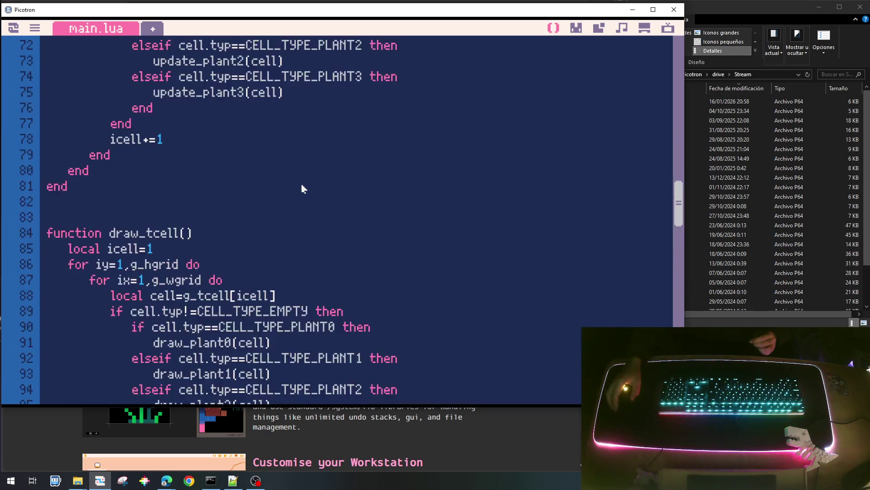
scroll(301, 188, "up", 15)
scroll(301, 188, "up", 5)
scroll(188, 334, "down", 3)
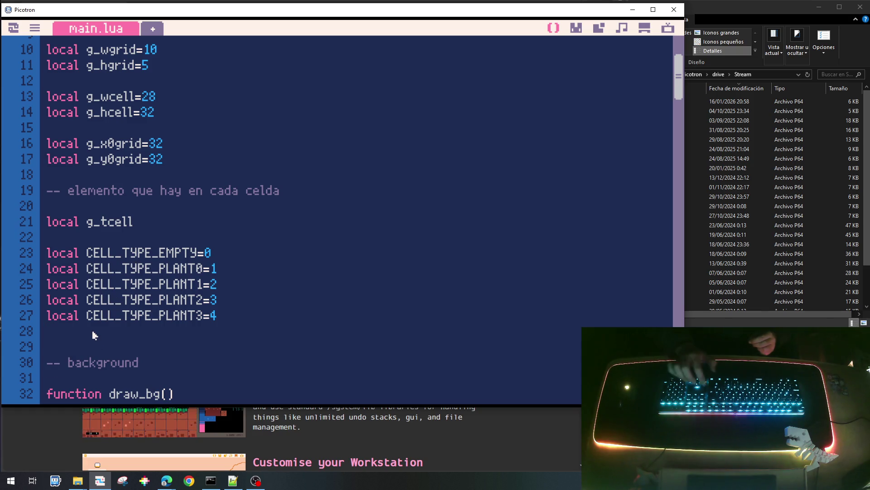
Write the '-- cortadoras de cesped' comment and start a local tcortadora declaration below the cell constants.
key("Return")
key("Return")
type("-- cortadoras de cesped")
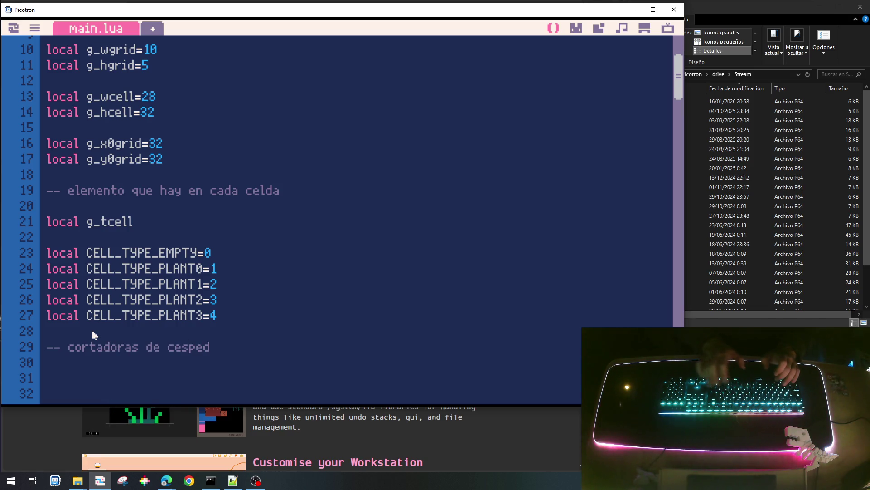
key("Return")
scroll(93, 334, "down", 1)
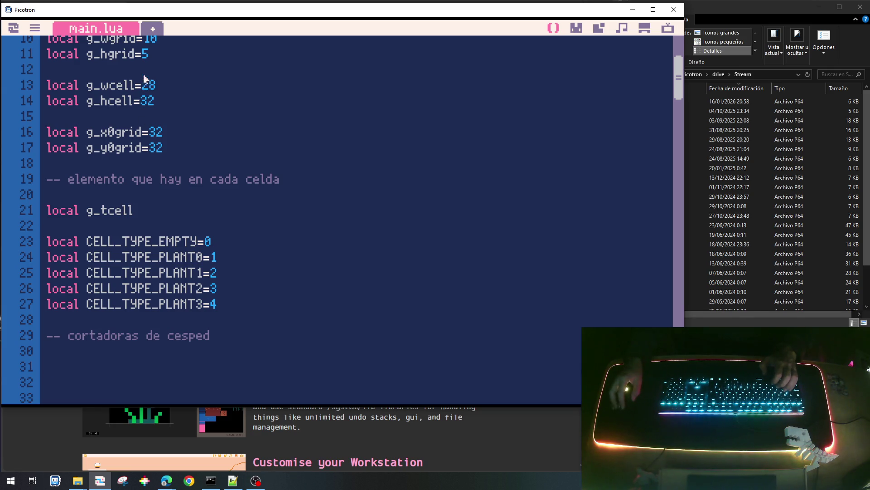
key("Return")
type("local tcortadoras")
key("BackSpace")
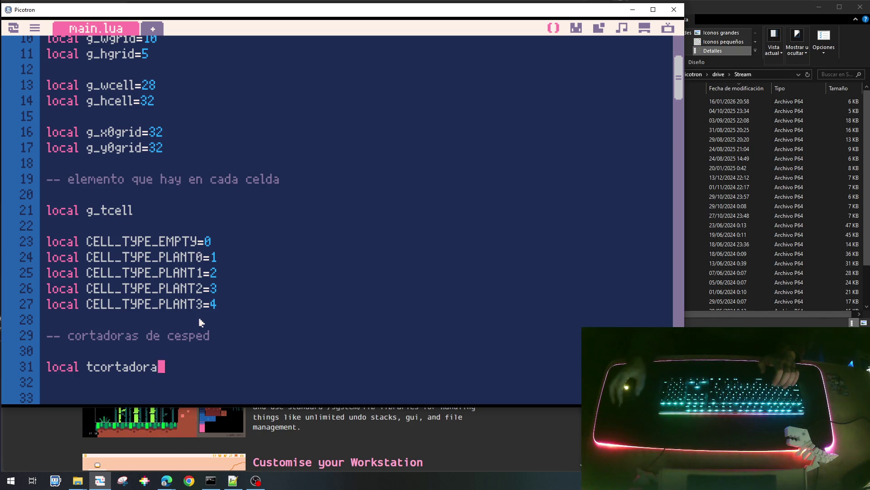
scroll(210, 344, "down", 3)
left_click(86, 235)
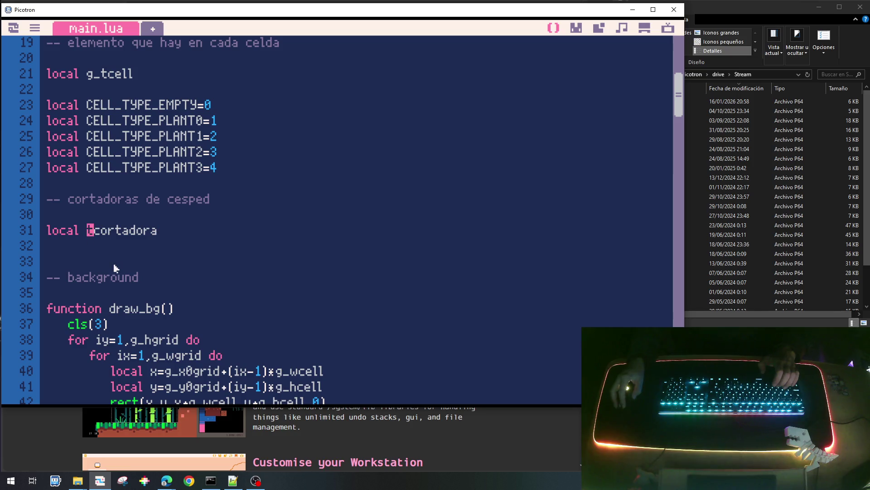
type("g_")
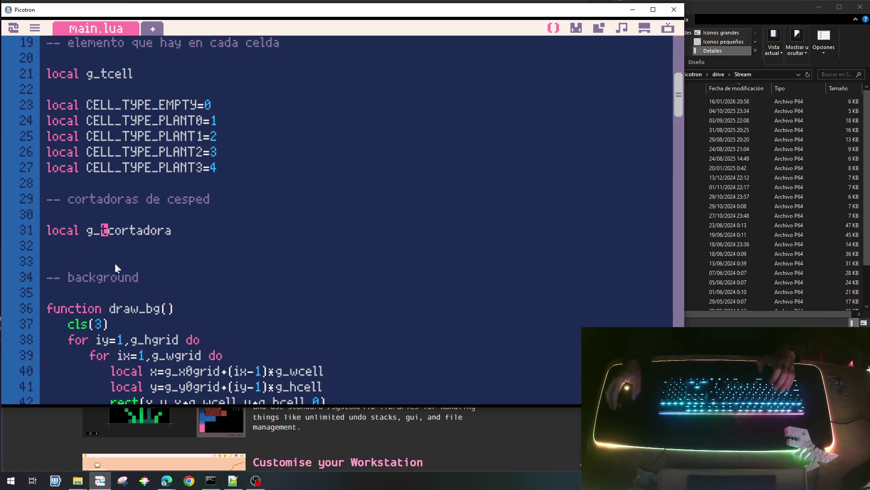
scroll(116, 269, "down", 5)
scroll(115, 269, "down", 10)
scroll(116, 269, "down", 3)
scroll(115, 271, "down", 5)
scroll(115, 272, "down", 2)
scroll(115, 272, "down", 2)
scroll(115, 273, "down", 3)
scroll(115, 272, "down", 9)
scroll(116, 273, "down", 3)
scroll(102, 123, "up", 2)
Start a lawnmower section above the game code with an empty init_tcortadora function stub.
left_click(74, 189)
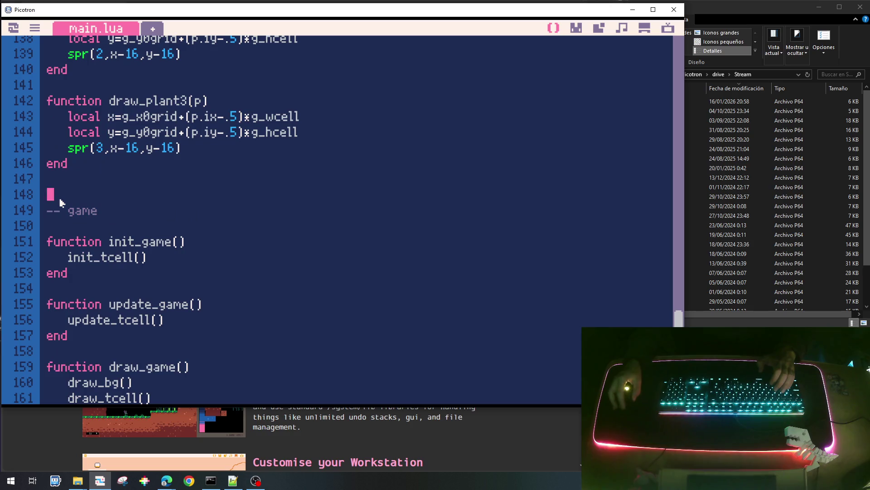
key("Return")
key("Return")
key("Return")
key("Up")
key("Up")
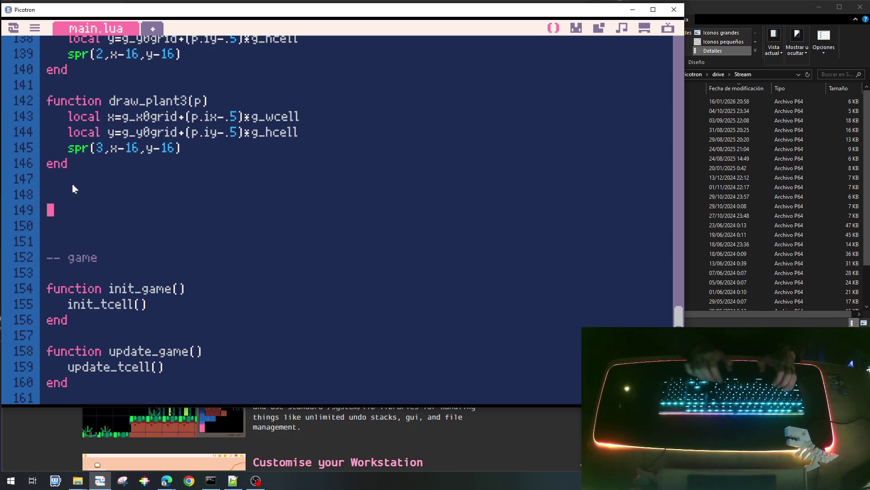
type("-- cort")
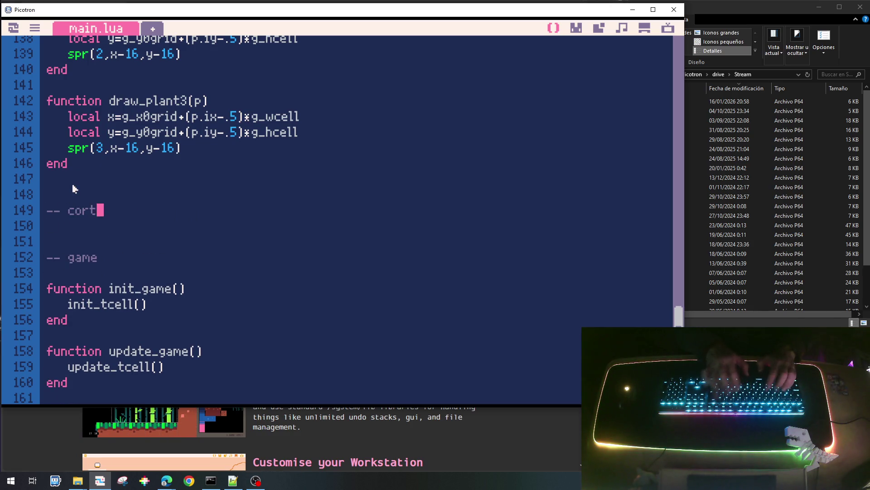
type("adoras de cesped")
key("Return")
key("Return")
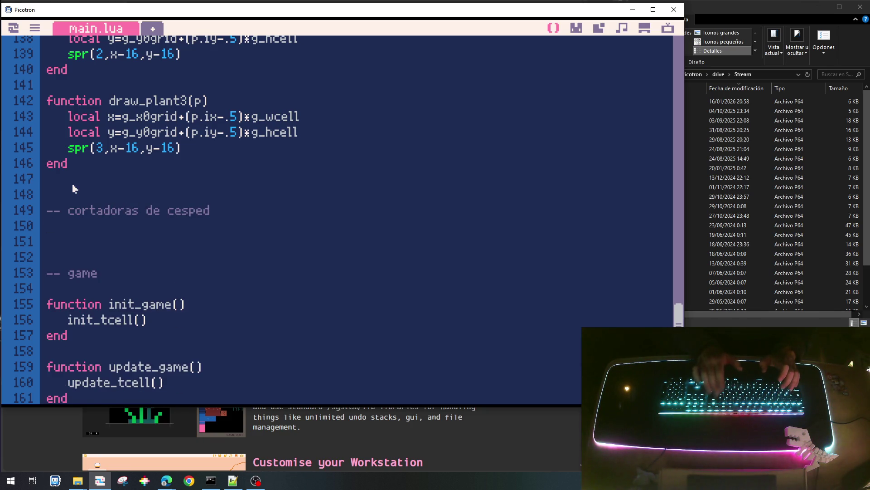
type("function init_tco")
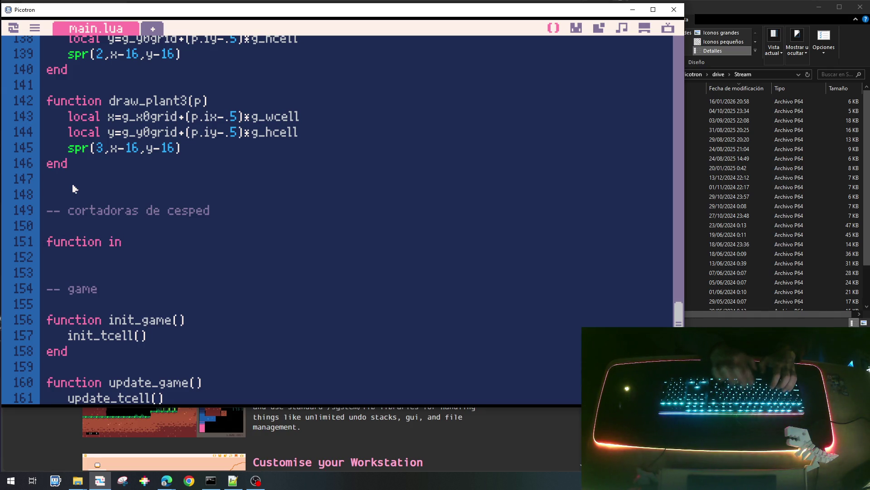
type("rtadora(")
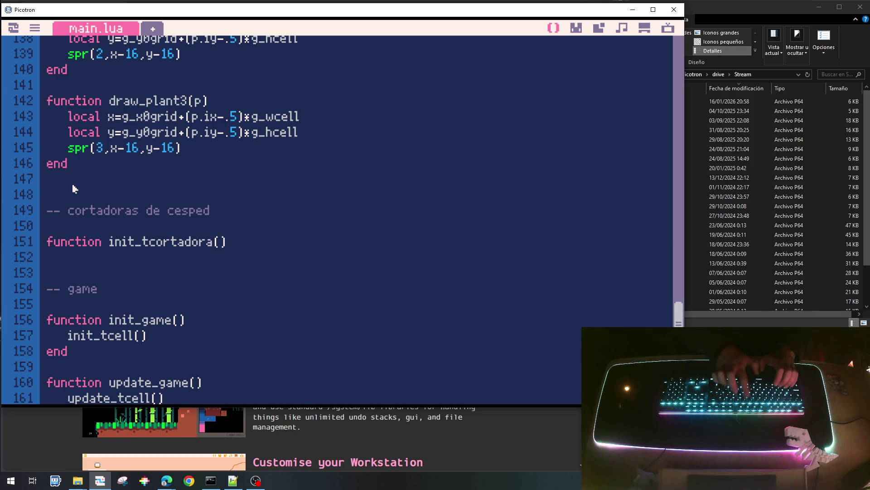
key("Return")
type("en")
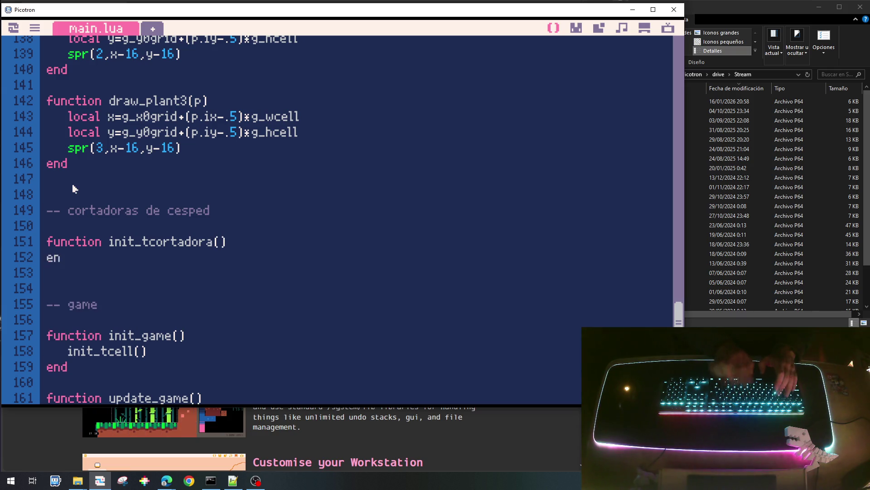
Duplicate the stub twice and rename the copies to update_tcortadora and draw_tcortadora.
key("shift+Down")
key("shift+Down")
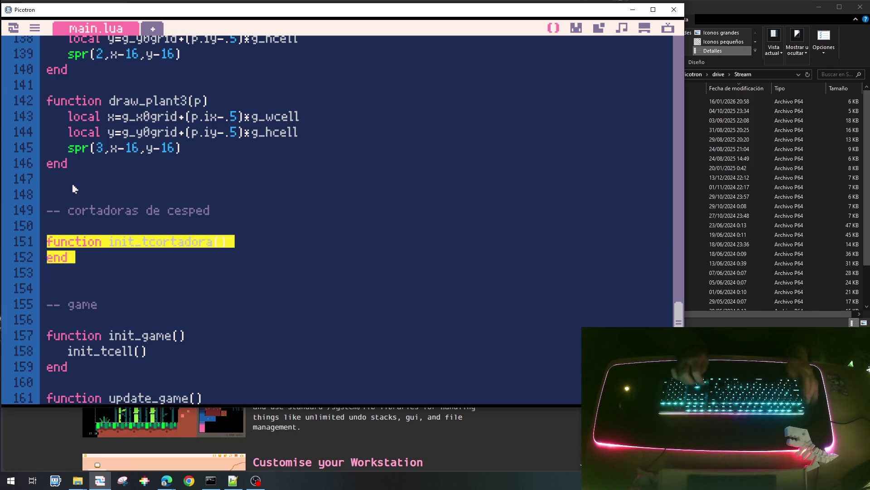
key("Down")
key("Return")
key("Return")
key("Up")
key("Up")
key("ctrl+v")
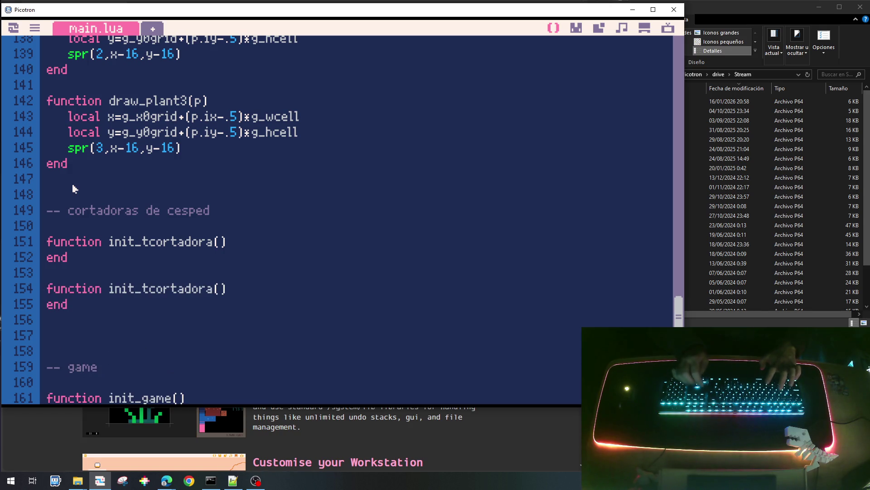
key("ctrl+v")
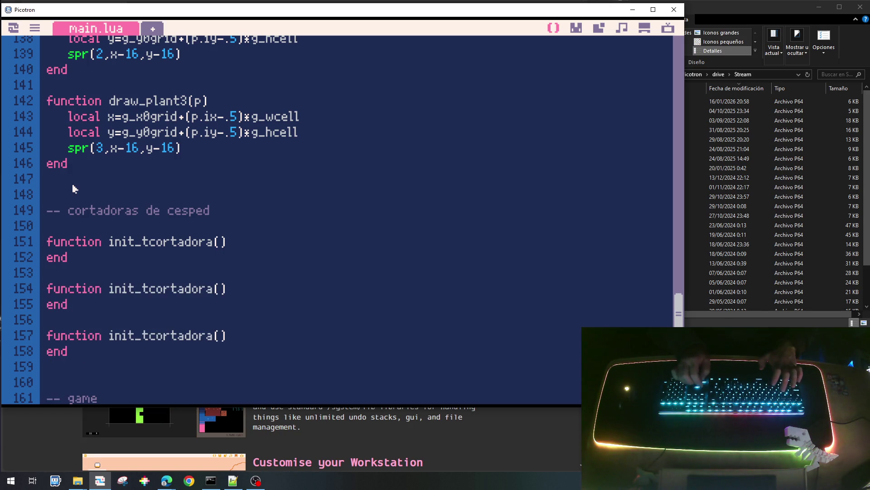
key("Delete")
key("Delete")
key("Delete")
key("Delete")
type("update")
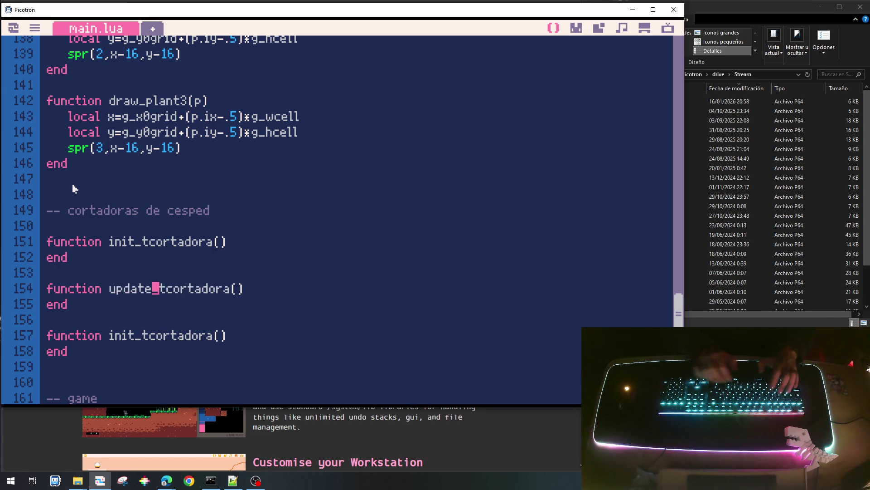
key("Down")
key("Down")
key("Down")
key("Right")
key("Right")
key("Right")
key("BackSpace")
key("BackSpace")
key("BackSpace")
key("BackSpace")
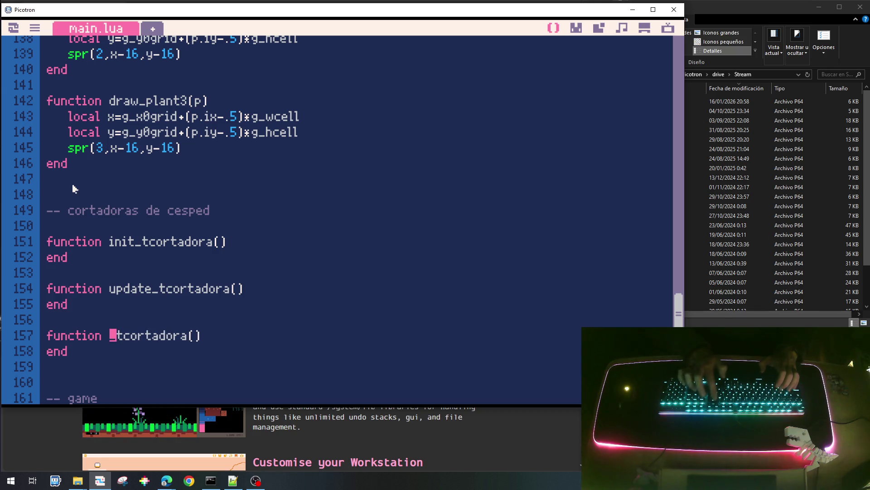
type("draw")
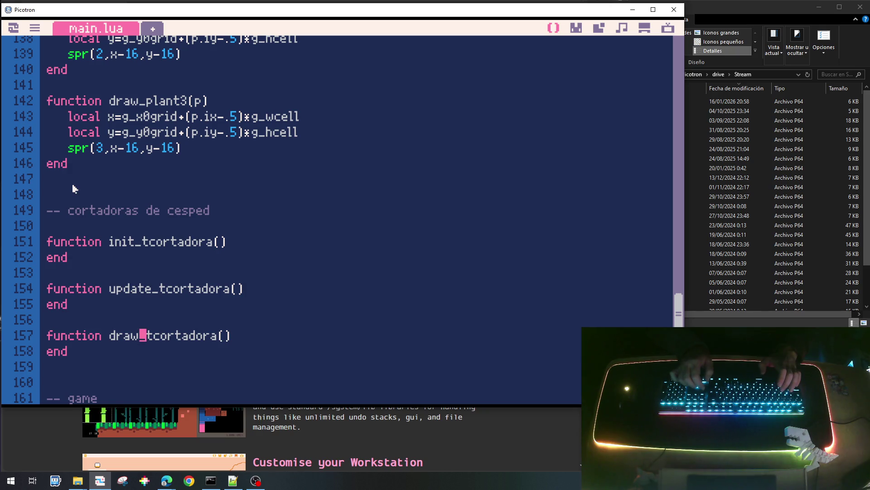
Copy all three stubs and paste a second set of them below.
key("Up")
key("Up")
key("Up")
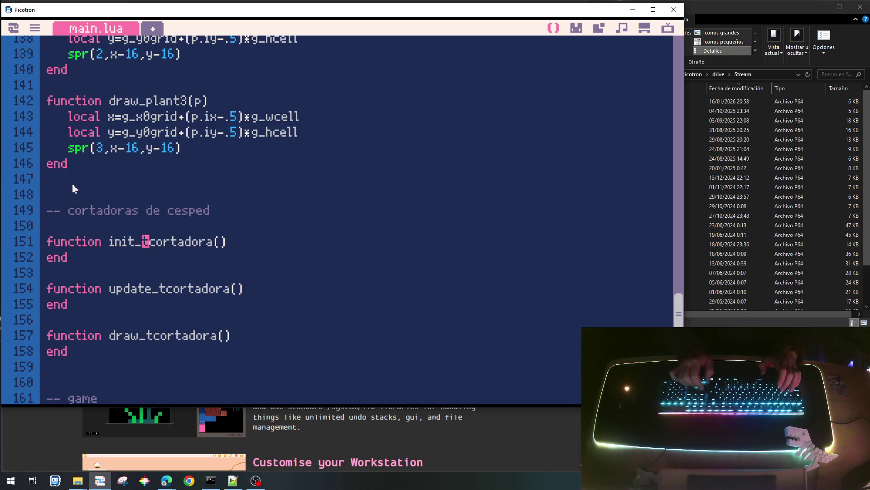
key("Home")
key("shift+Down")
key("shift+Down")
key("shift+Down")
key("shift+Down")
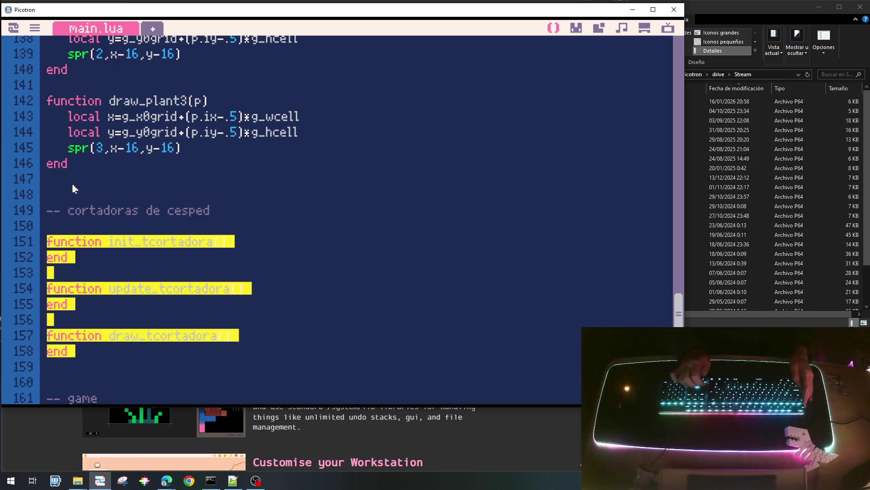
key("shift+Down")
key("shift+Down")
key("ctrl+c")
key("Down")
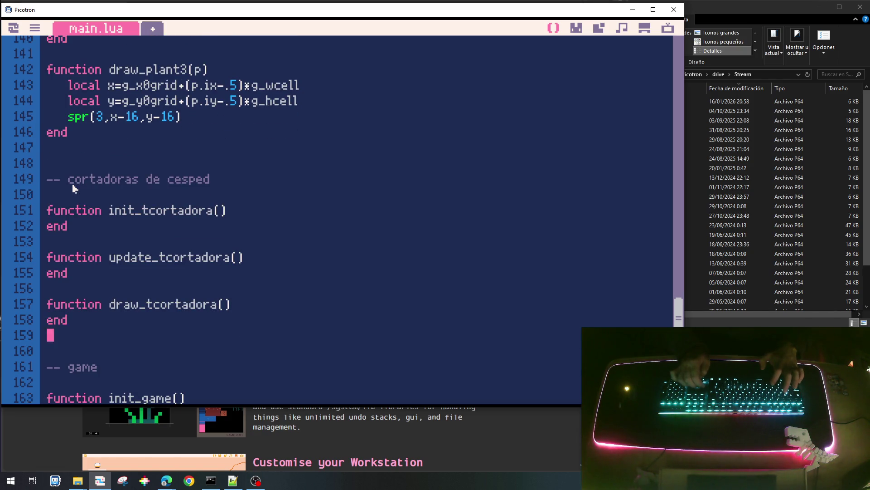
key("Up")
key("Up")
key("Up")
key("Return")
key("Return")
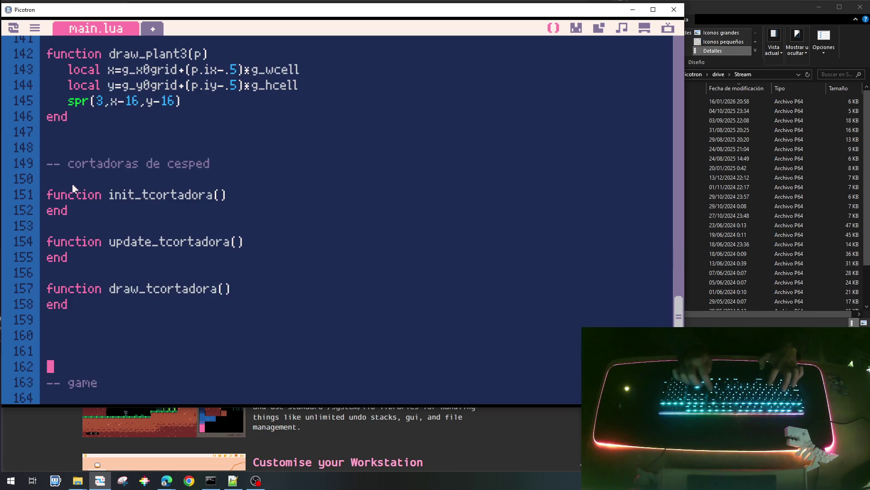
key("ctrl+v")
Try removing the t from the copied draw and update names, then undo those edits.
key("Up")
key("Up")
key("Down")
key("ctrl+Right")
key("ctrl+Right")
key("Delete")
key("Up")
key("Up")
key("Up")
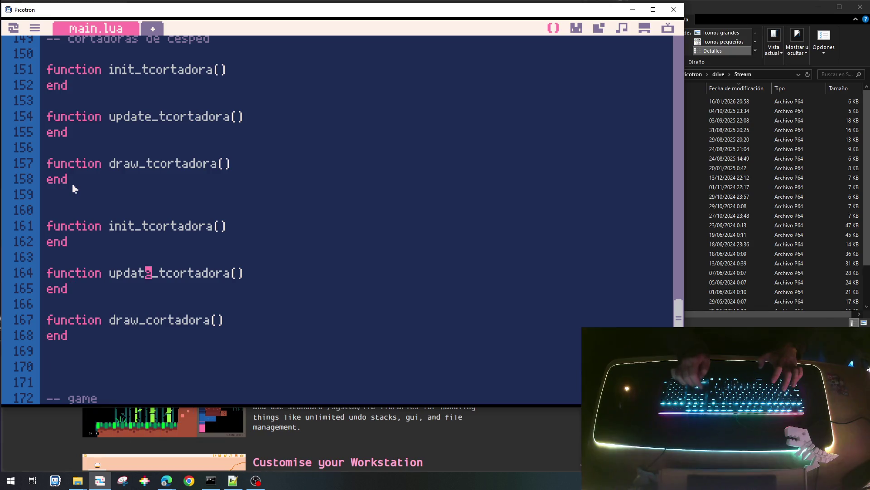
key("Delete")
key("Up")
key("Up")
key("Up")
key("Up")
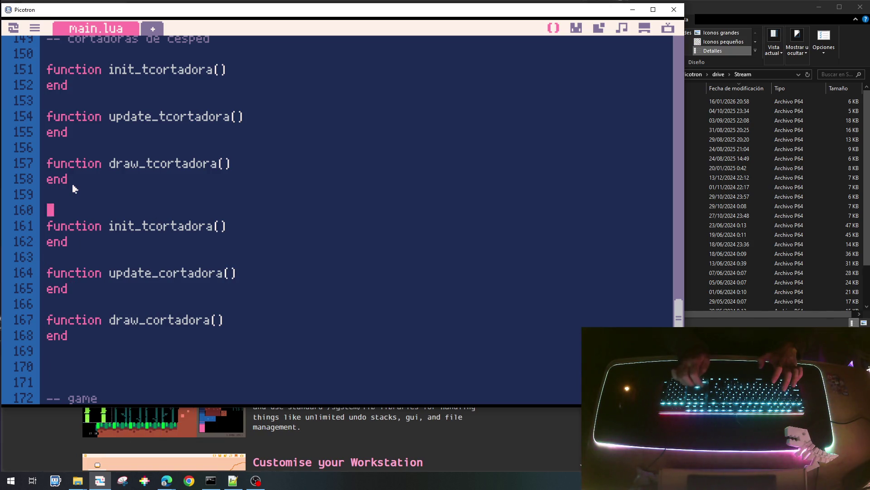
key("ctrl+Right")
key("ctrl+Right")
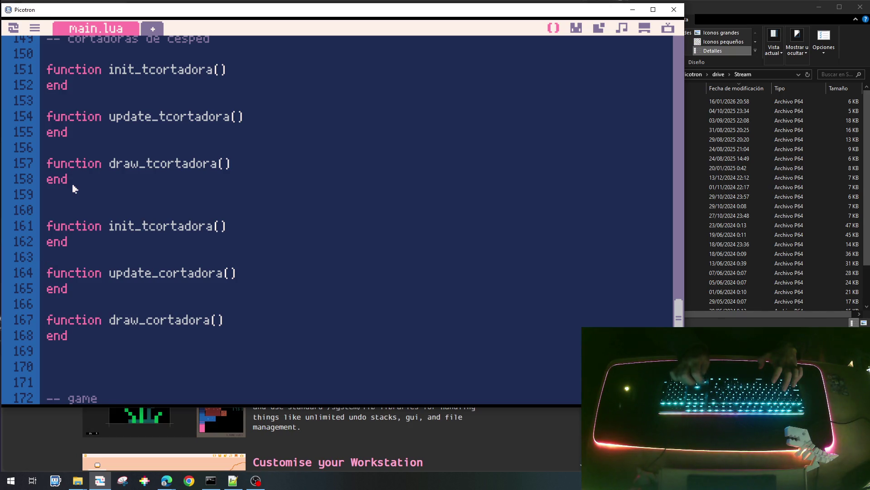
key("ctrl+z")
key("ctrl+z")
key("Up")
key("ctrl+z")
Finish renaming the stubs and write g_tcortadora={} with a for i=1,g_hgrid loop in init_tcortadora.
key("ctrl+z")
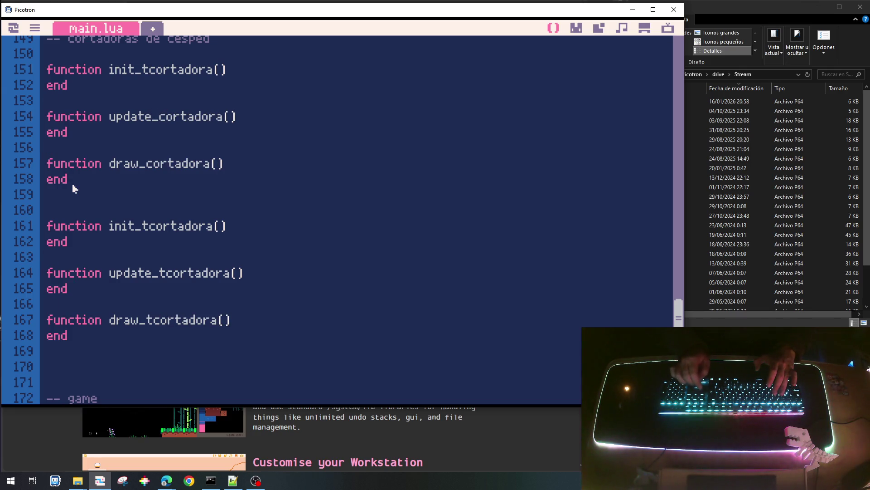
key("ctrl+z")
key("ctrl+z")
key("ctrl+z")
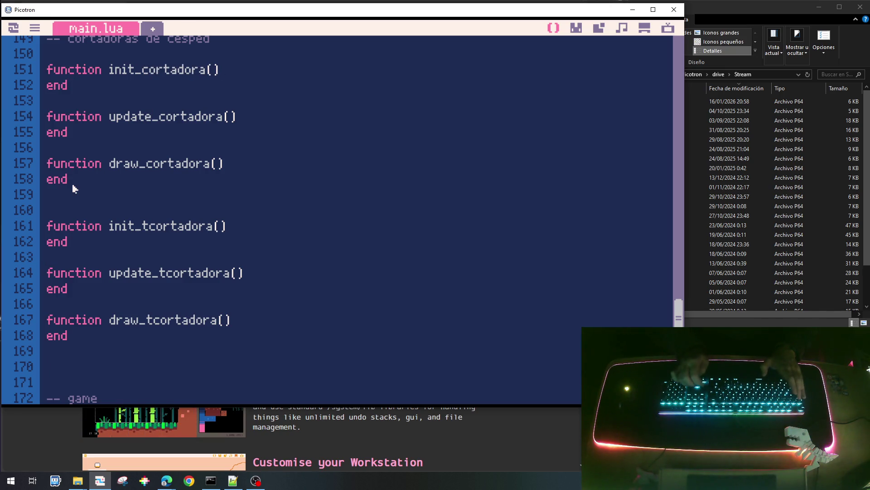
key("Return")
type("g_t")
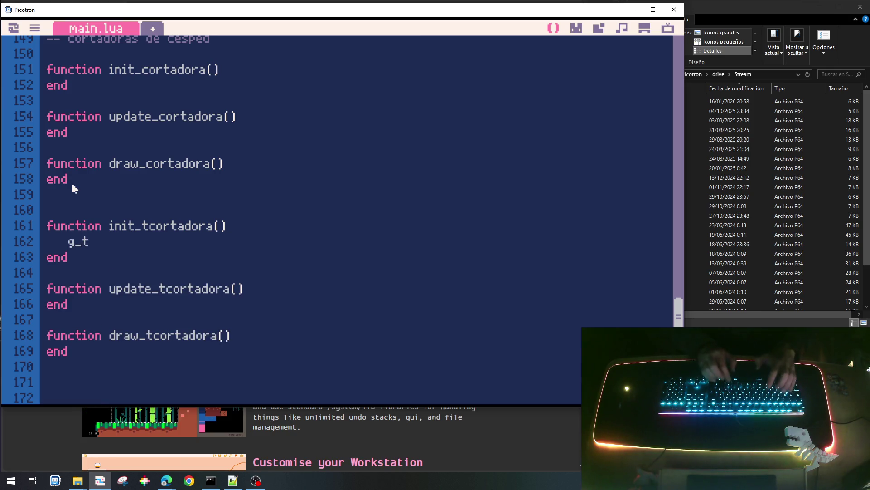
type("cortadora=")
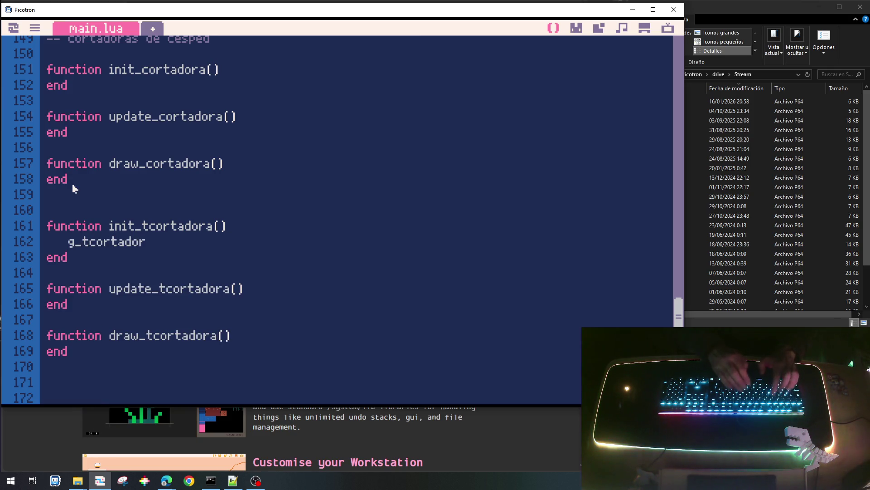
type("{}")
key("Return")
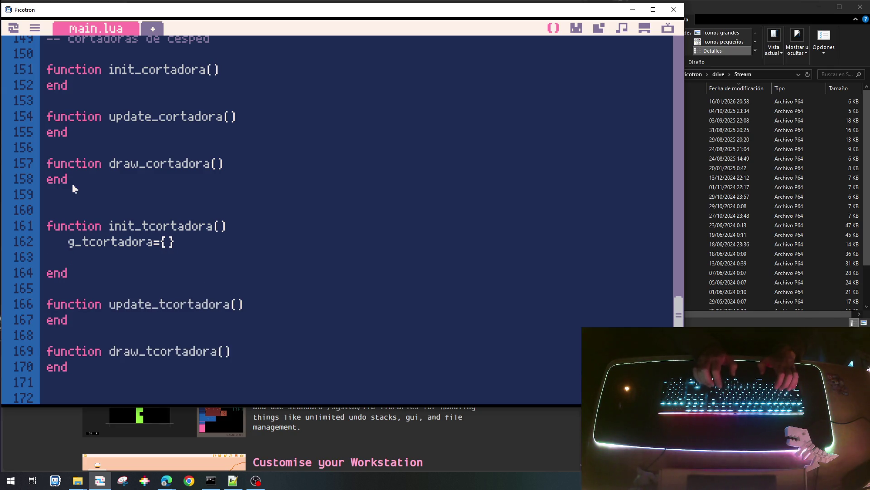
type("for i=")
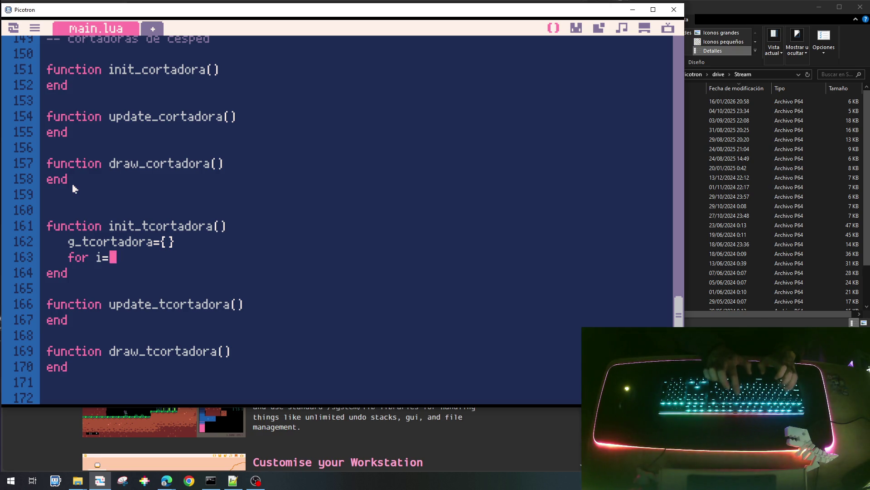
type("1,g_h")
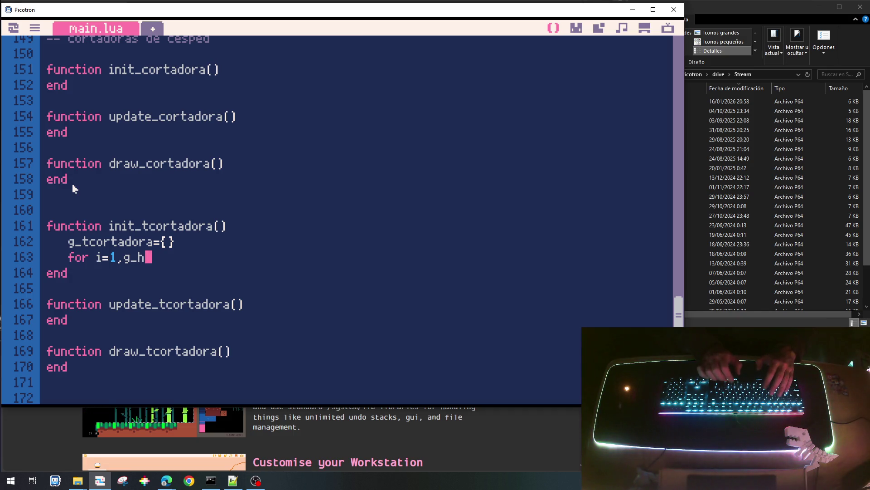
type("grid")
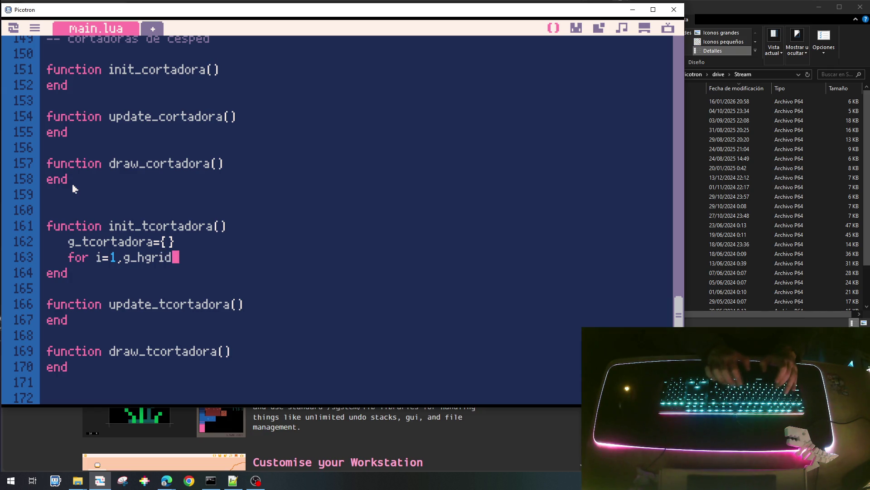
type(" do")
key("Return")
type("end")
key("Up")
key("End")
key("Return")
key("Tab")
type("g")
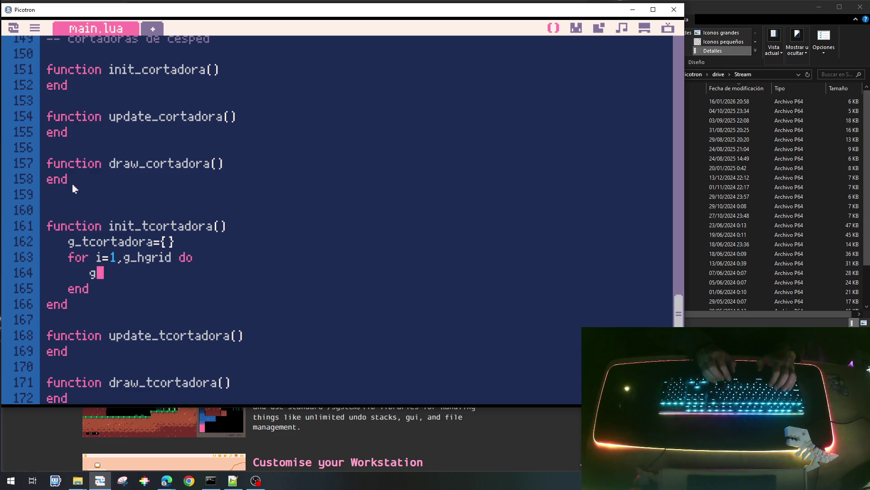
type("local ")
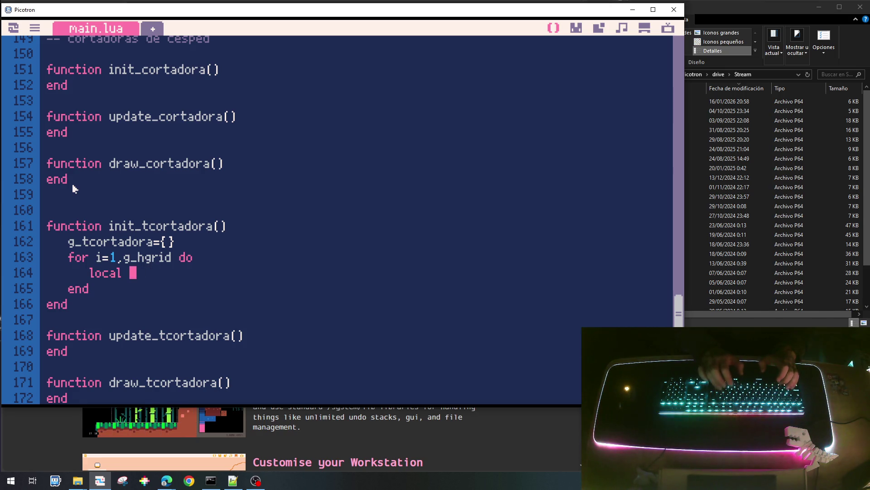
type("celltad")
Inside the loop create local c={}, call init_cortadora(c) and store it in g_tcortadora[i].
key("BackSpace")
key("BackSpace")
key("BackSpace")
key("BackSpace")
key("BackSpace")
key("BackSpace")
key("BackSpace")
key("BackSpace")
type("={")
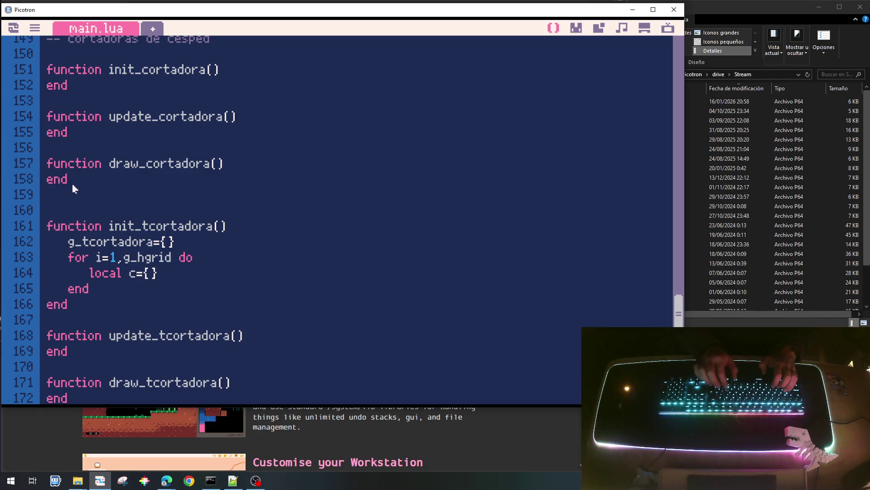
key("Return")
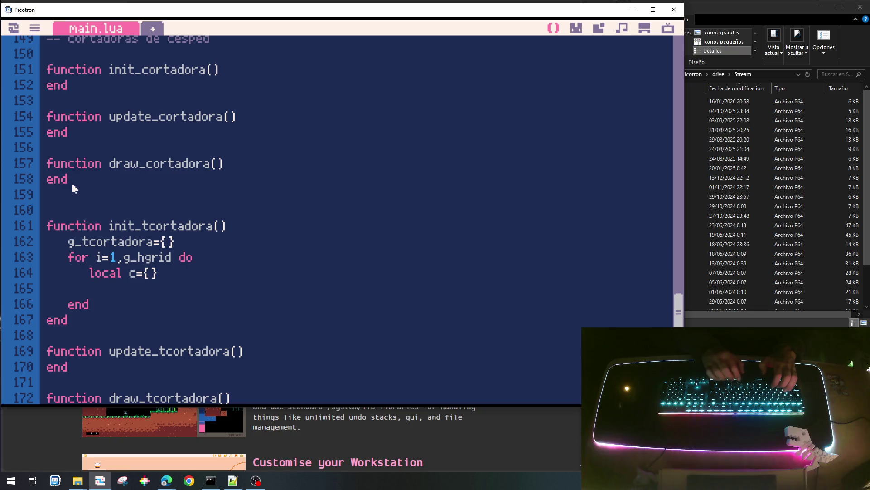
type("init_cortadora(c")
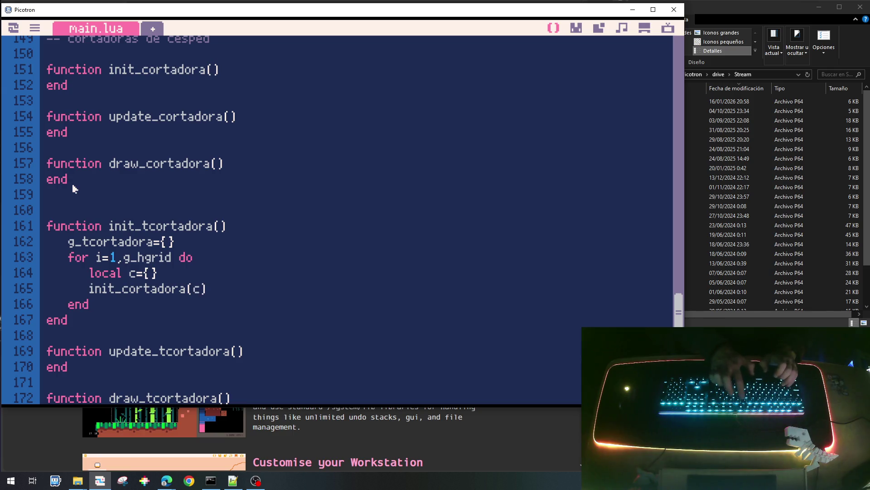
key("Return")
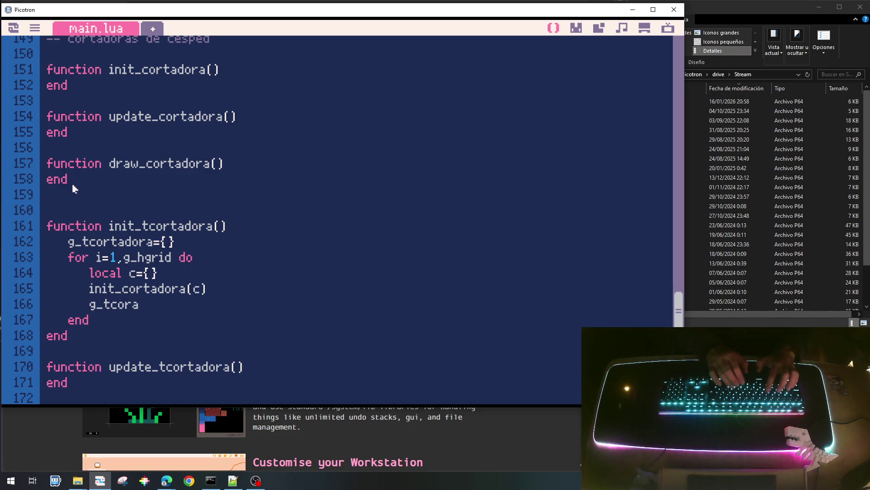
type("tadora[")
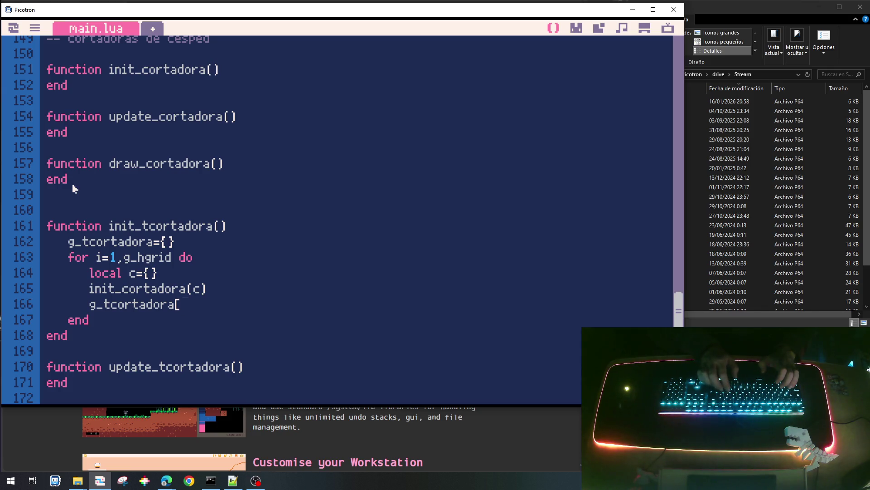
type("i]=c")
key("Up")
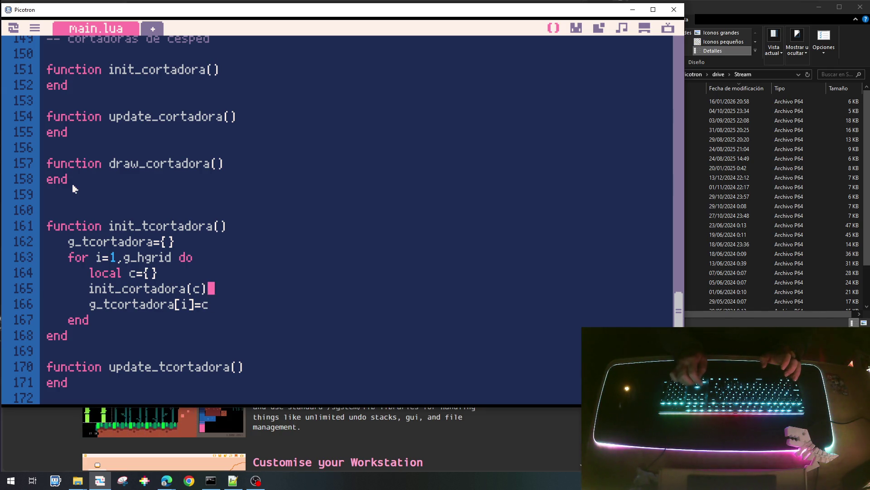
key("Up")
key("Up")
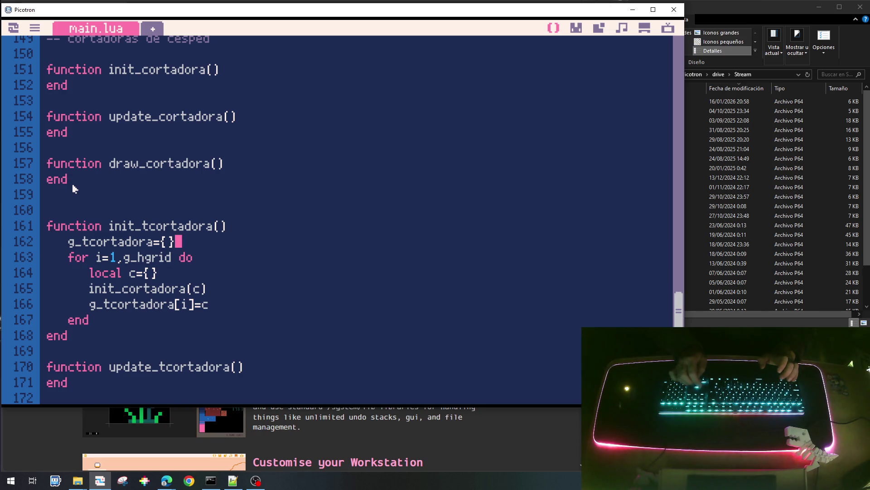
key("Home")
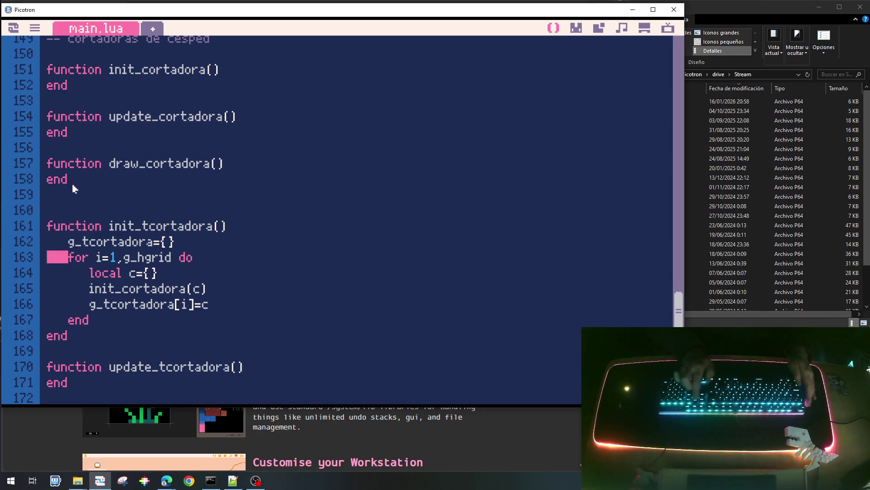
Paste the loop into update_tcortadora and make local c take its value from g_tcortadora[i].
key("shift+Down")
key("shift+Down")
key("shift+Down")
key("shift+Down")
key("shift+Down")
key("ctrl+c")
key("Down")
key("Down")
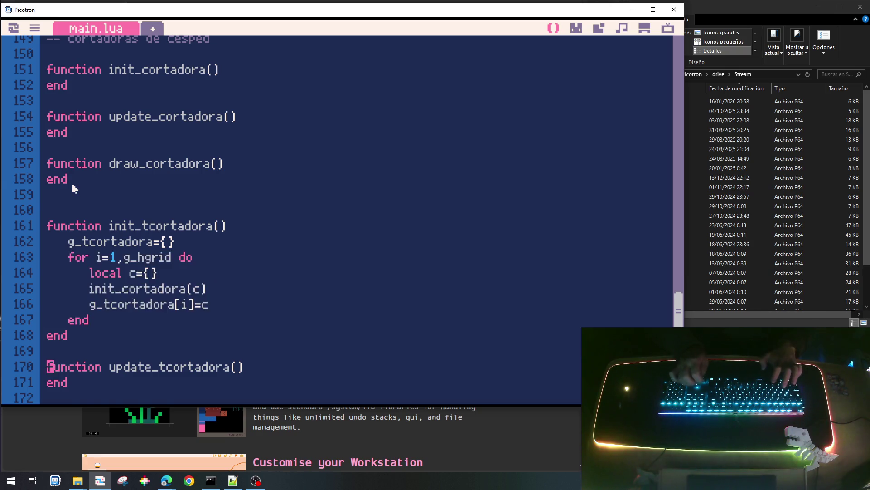
key("Down")
key("ctrl+v")
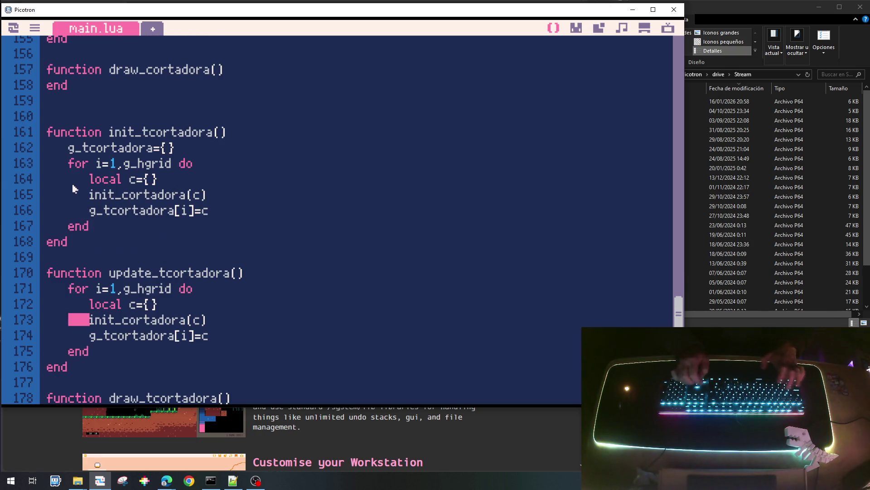
key("Right")
key("Right")
key("Right")
key("Home")
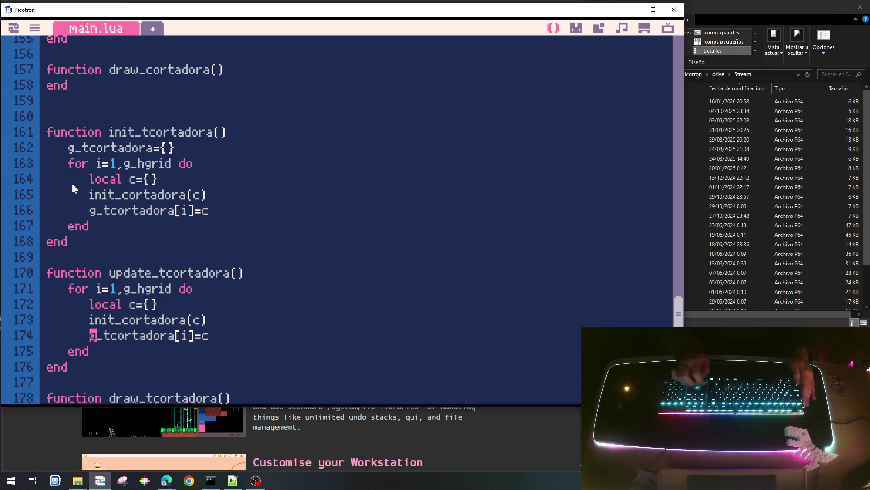
key("shift+Right")
key("shift+Right")
key("shift+Right")
key("Delete")
key("Up")
key("Up")
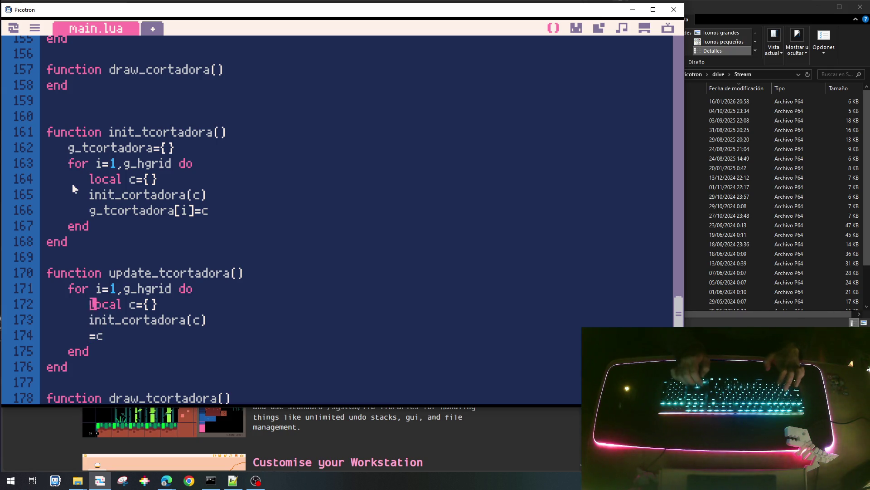
key("ctrl+v")
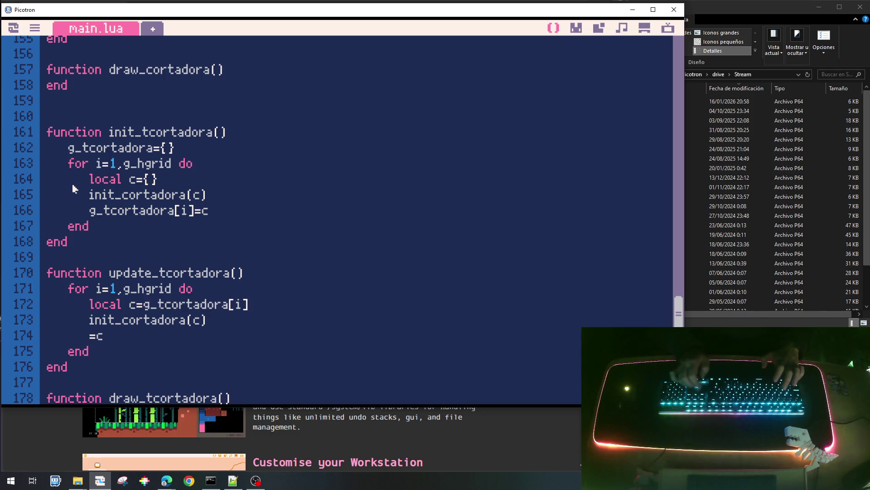
Turn the call into update_cortadora(c) and delete the leftover =c line.
key("Down")
key("Left")
key("Left")
key("Left")
key("Delete")
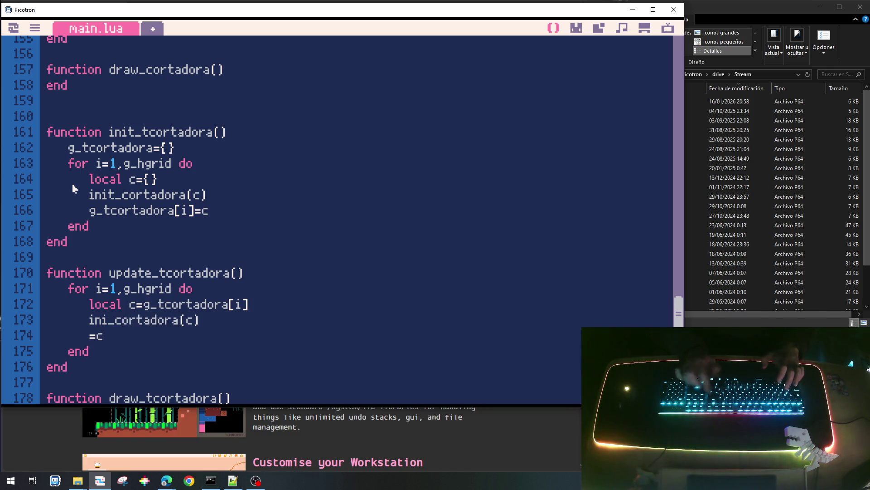
key("BackSpace")
key("BackSpace")
key("BackSpace")
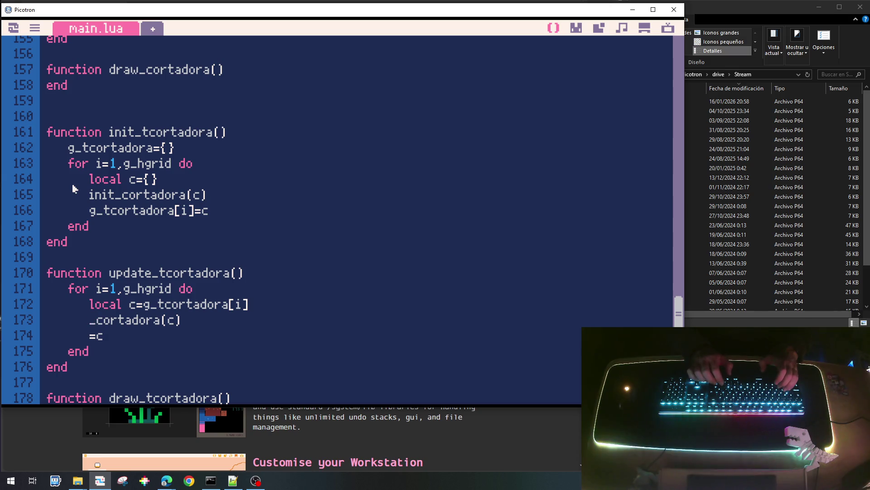
type("update")
key("Down")
key("shift+Home")
key("BackSpace")
key("BackSpace")
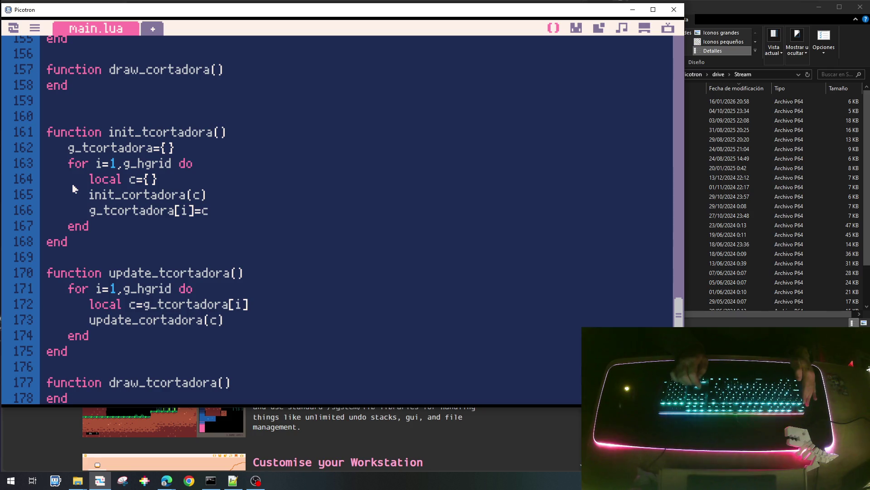
Copy the update loop into draw_tcortadora, calling draw_cortadora(c), then scroll up to the single-mower functions.
key("shift+Down")
key("shift+Down")
key("shift+Down")
key("shift+Down")
key("ctrl+c")
key("Down")
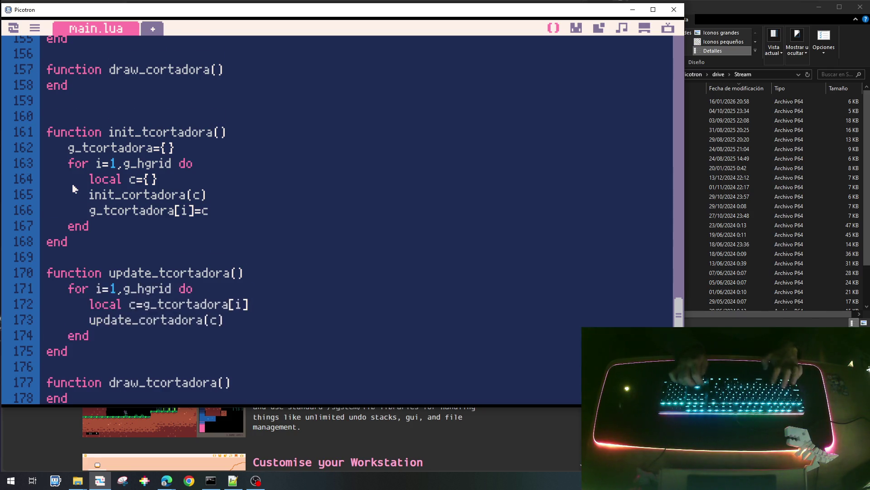
key("Down")
key("Down")
key("ctrl+v")
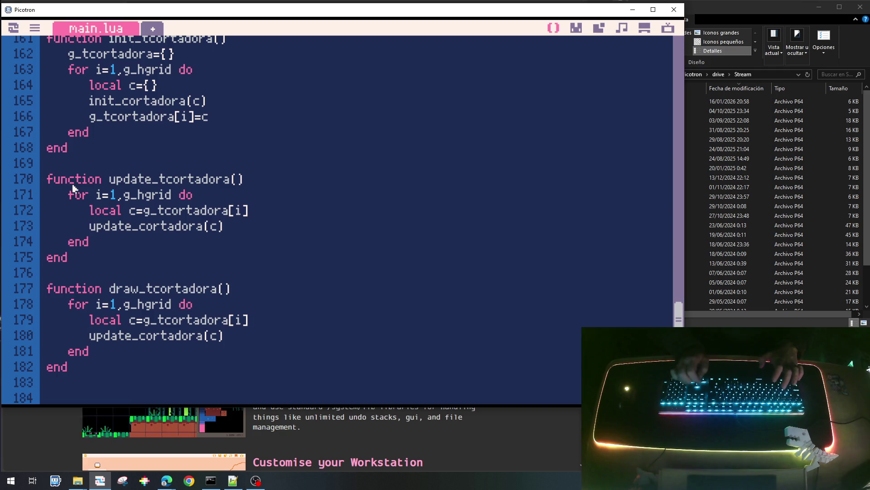
key("Delete")
key("Delete")
key("Delete")
key("Delete")
key("Delete")
key("Delete")
type("draw")
key("Up")
key("Up")
key("Up")
key("Up")
key("Up")
key("Up")
key("Up")
key("Up")
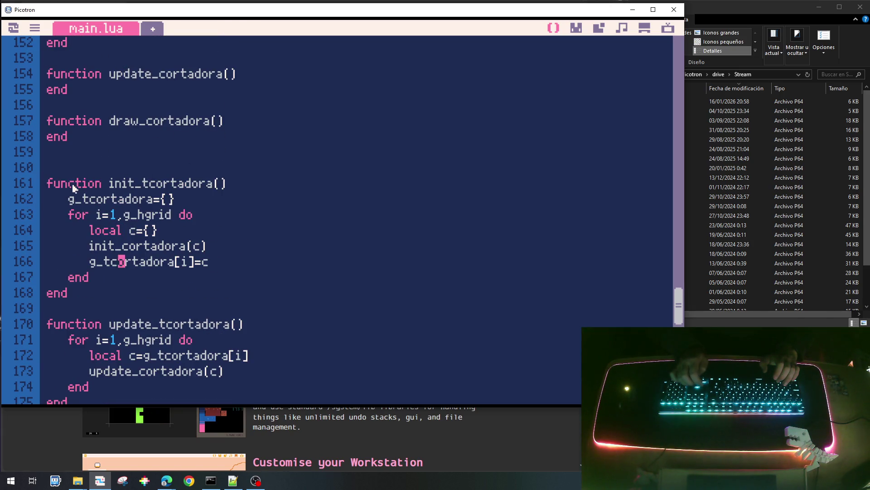
key("Up")
key("Up")
key("Up")
key("Up")
key("Up")
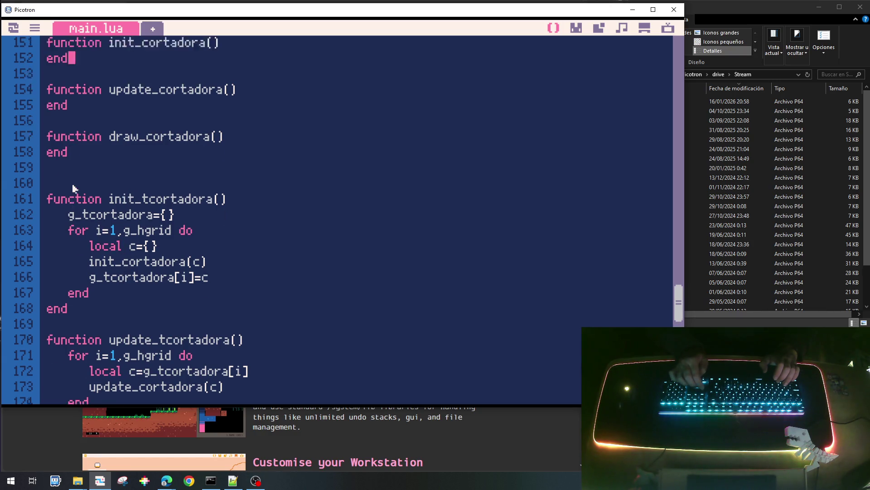
key("Up")
key("Up")
key("Up")
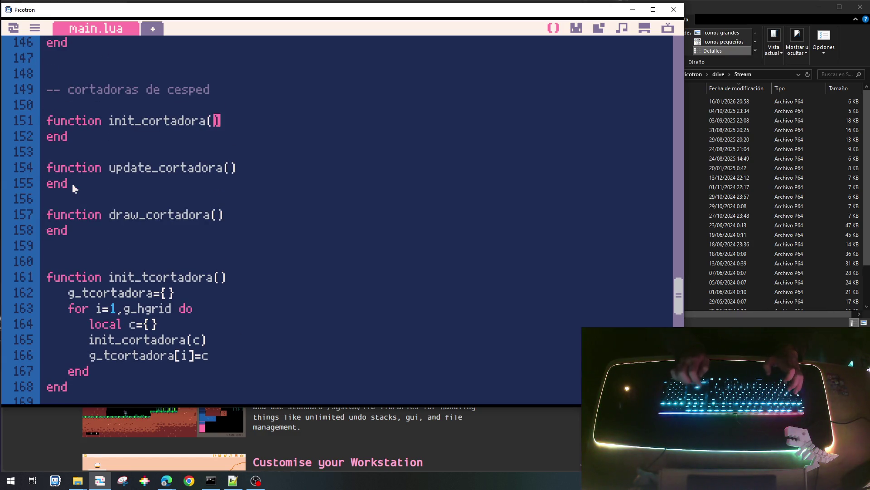
type("c")
Add parameter c to init_cortadora, update_cortadora and draw_cortadora.
key("Down")
key("Down")
key("Down")
key("End")
key("Left")
type("c")
key("Down")
key("Down")
key("Down")
key("End")
key("Left")
type("c")
key("Up")
key("Up")
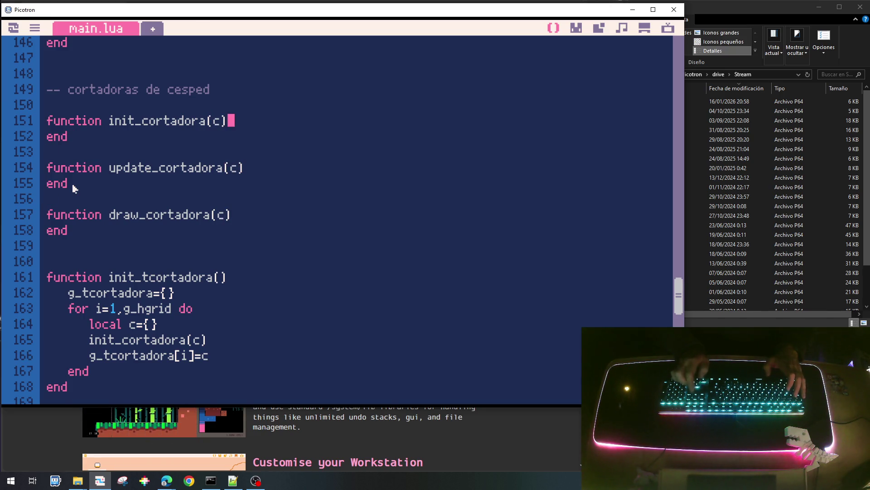
Start and then remove a trial c. field line, leaving the init_cortadora function selected.
key("Return")
type("c")
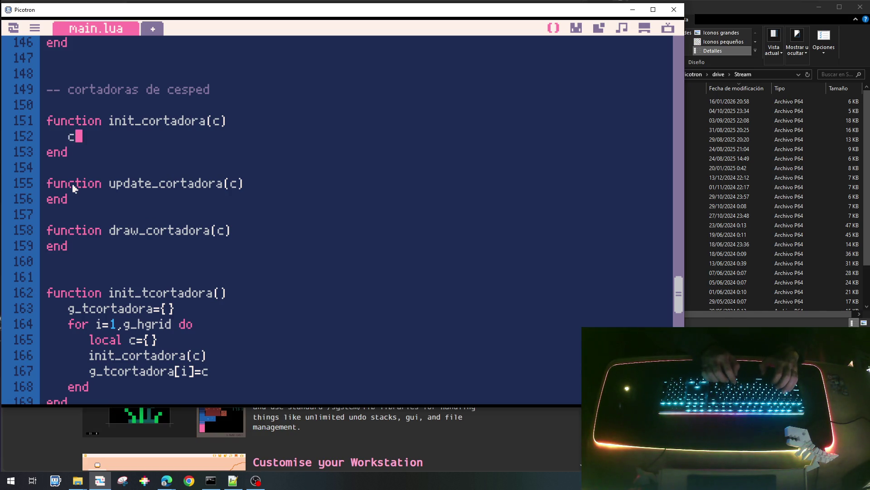
type(".typ")
key("BackSpace")
key("BackSpace")
key("BackSpace")
key("BackSpace")
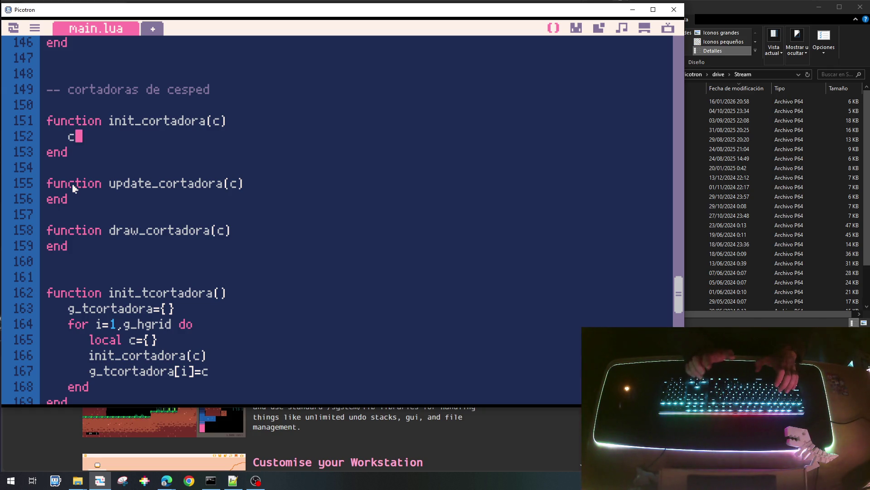
type(".")
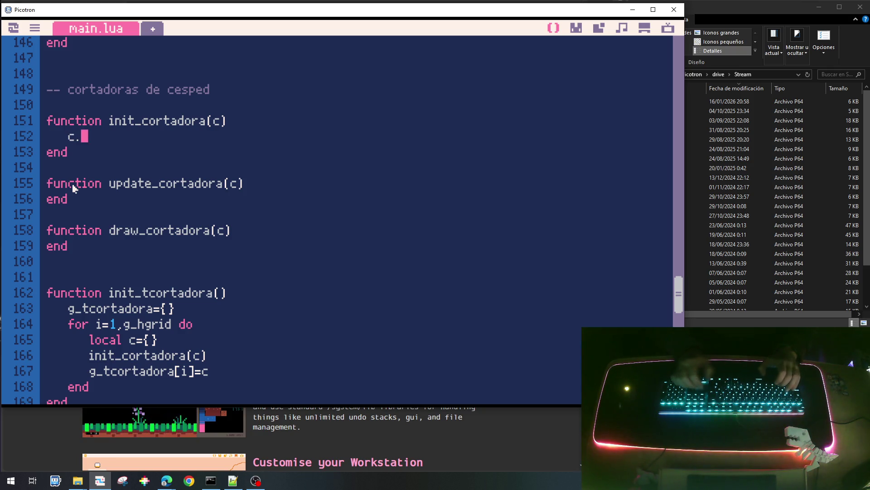
key("Up")
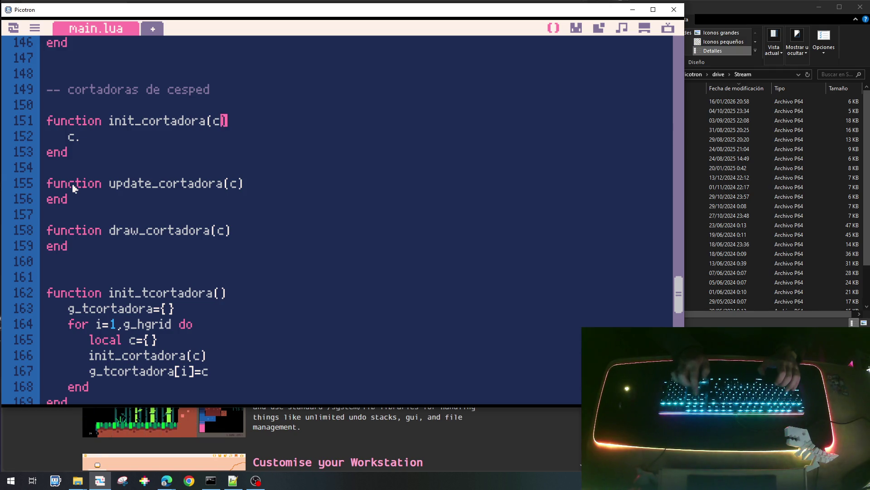
key("BackSpace")
key("BackSpace")
key("BackSpace")
key("BackSpace")
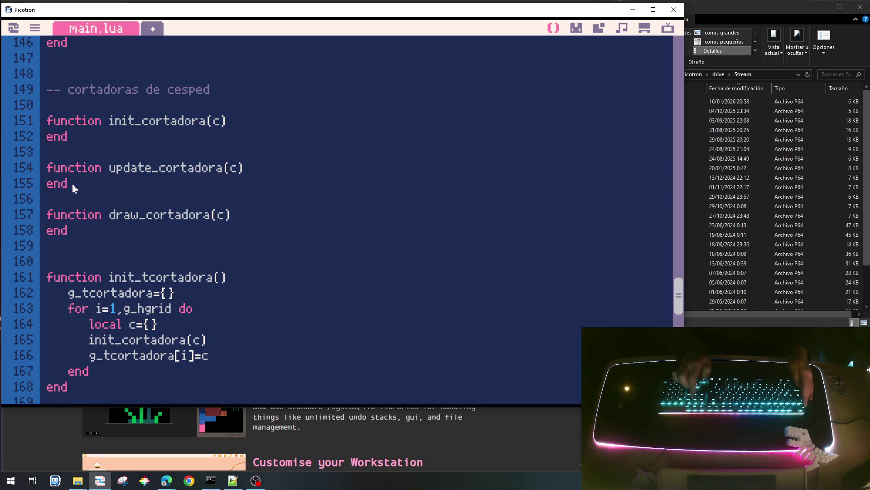
key("Home")
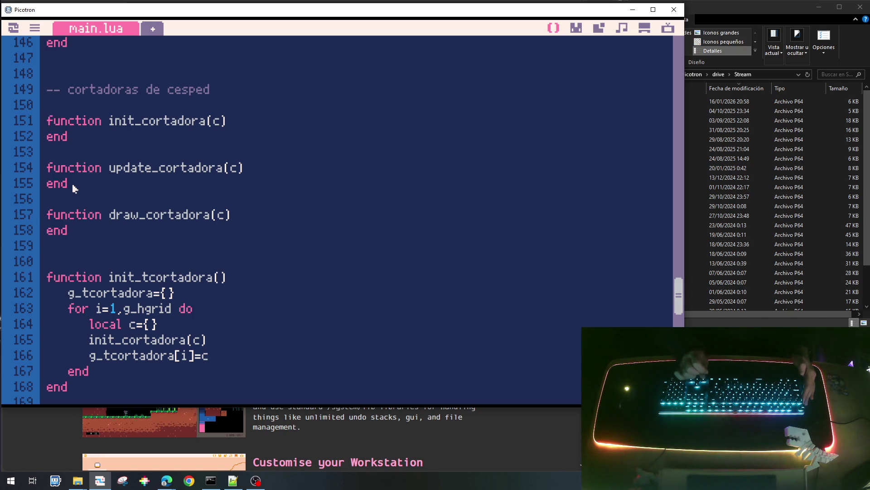
key("shift+Down")
key("shift+Down")
key("shift+Down")
key("shift+Down")
key("shift+Up")
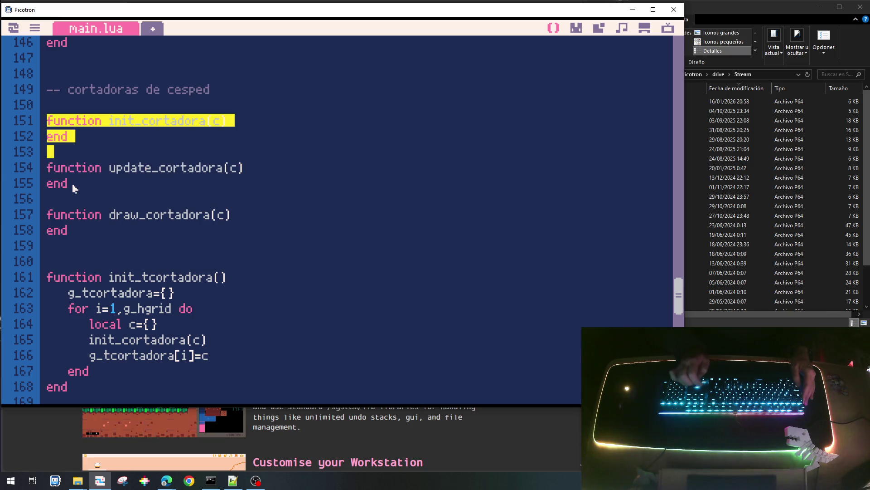
Delete the empty init_cortadora function and split local c={} across lines in the row loop.
key("BackSpace")
key("Down")
key("Down")
key("Down")
key("Down")
key("Down")
key("Down")
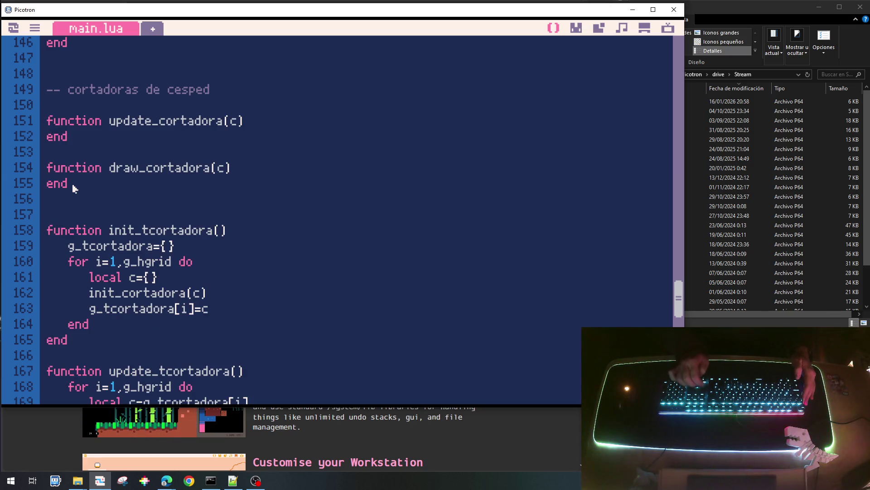
key("Return")
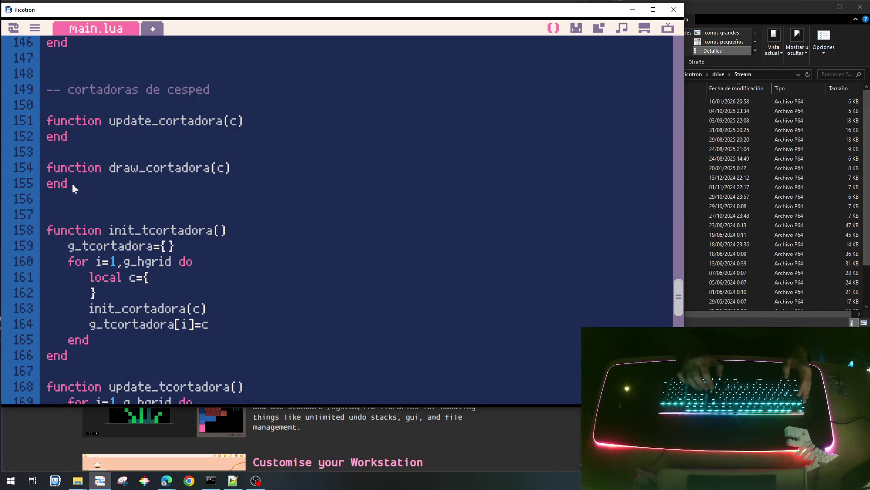
key("Return")
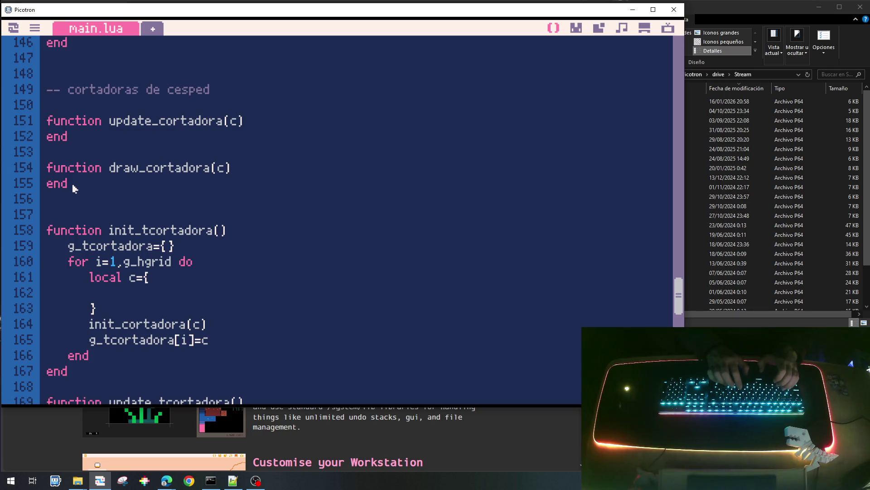
type("iy=")
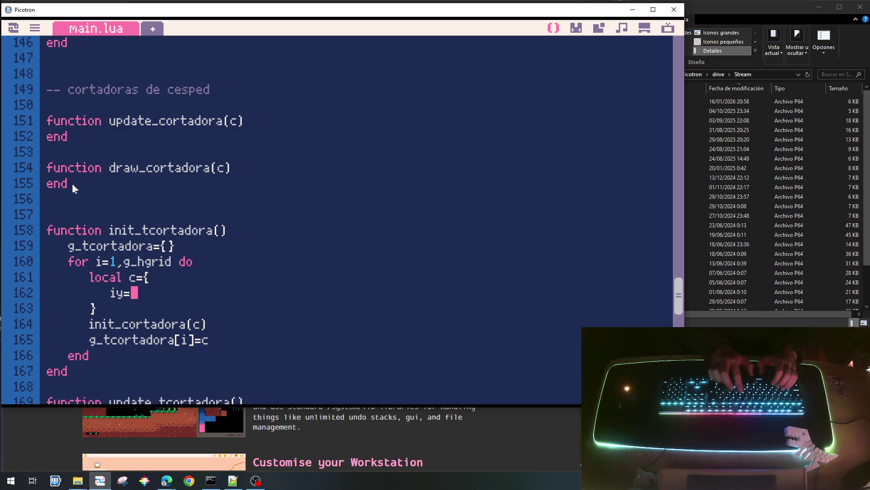
Rename the loop variable to iy and add iy=iy, to the mower table, opening another field line.
key("Up")
key("Up")
key("Left")
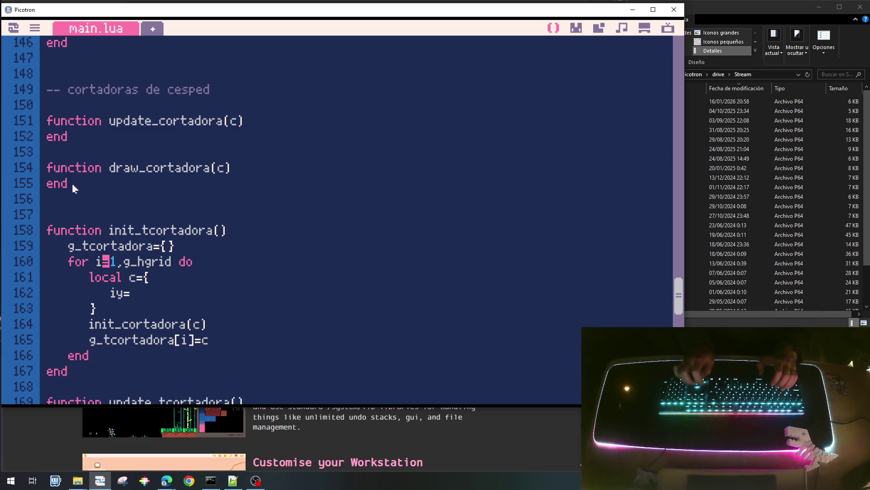
type("yu")
key("BackSpace")
key("Down")
key("Down")
key("Home")
type("iy")
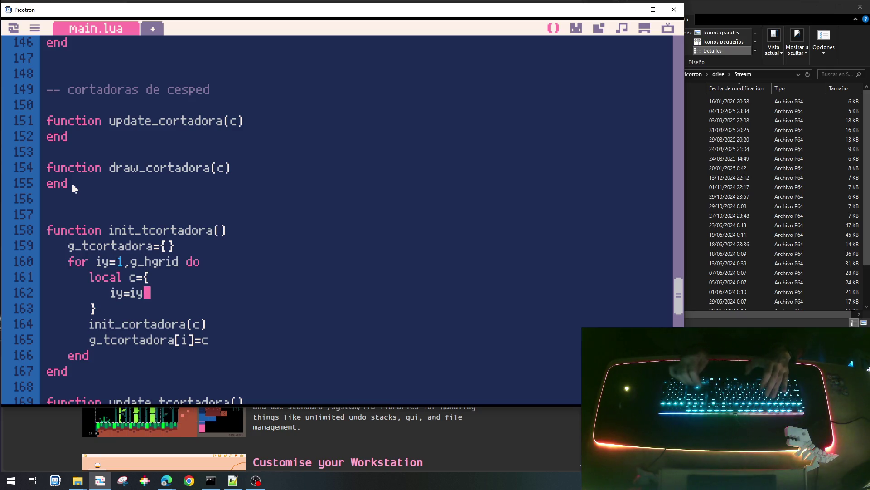
type(",")
key("Return")
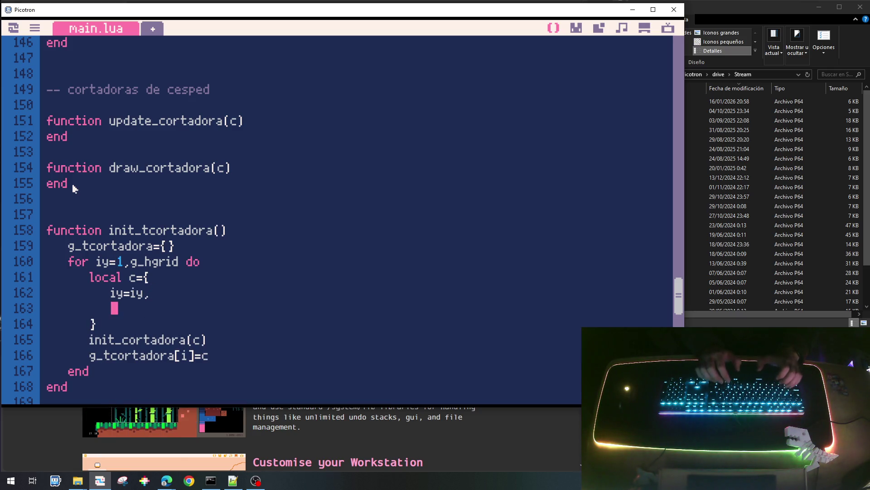
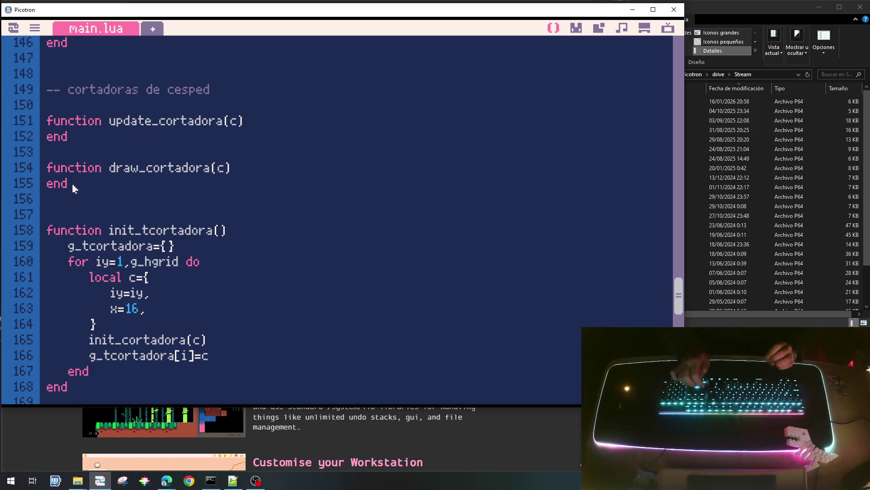
Add status=STATUS_IDLE to the mower table and remove the init_cortadora(c) call.
key("Return")
type("status=")
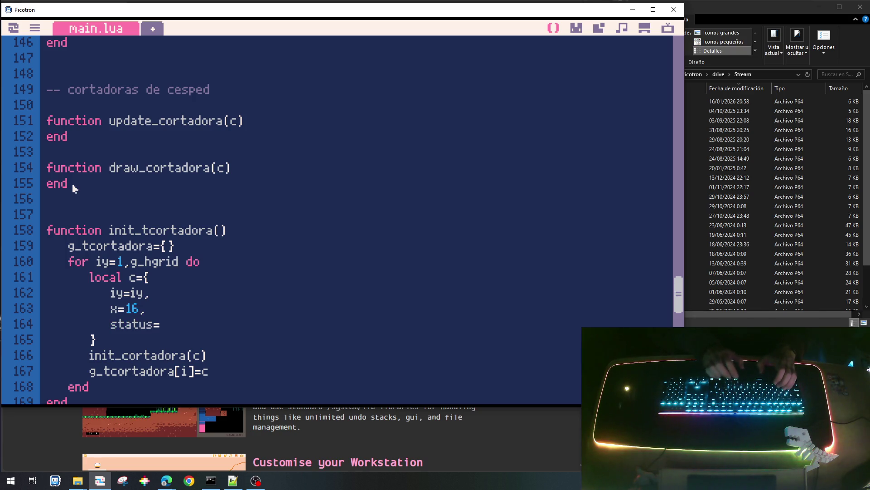
type("STATUS_IDLE,")
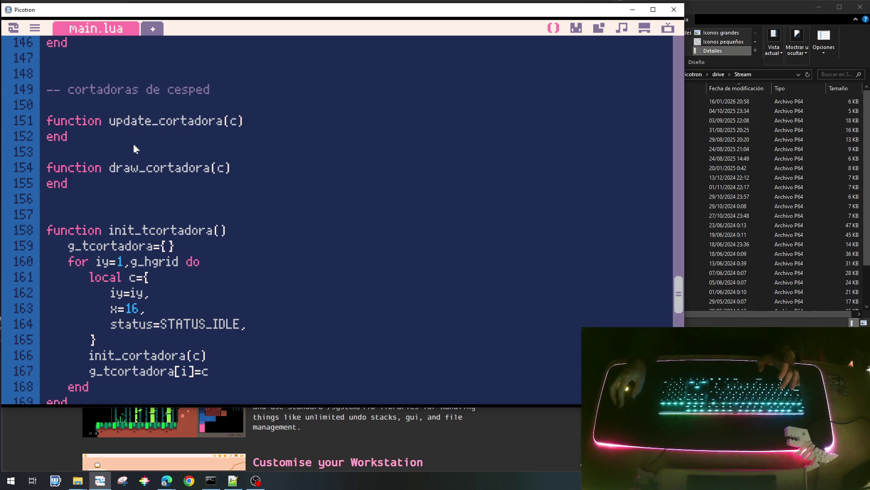
scroll(340, 323, "down", 2)
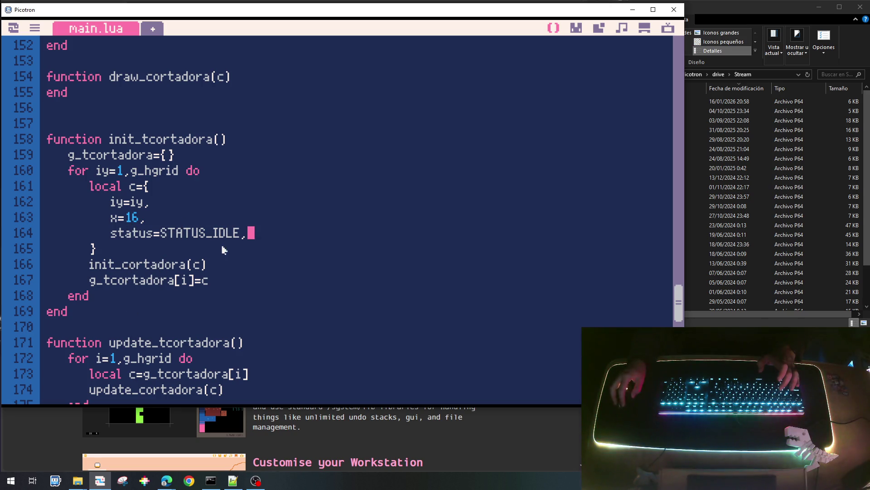
key("Home")
key("shift+Down")
key("Delete")
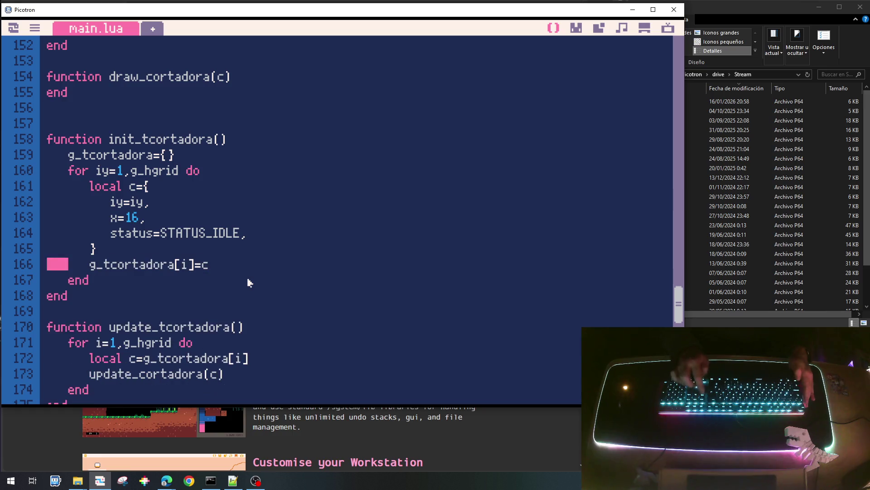
Rename the loop variable and table index from i to iy in update_tcortadora and init_tcortadora.
key("Down")
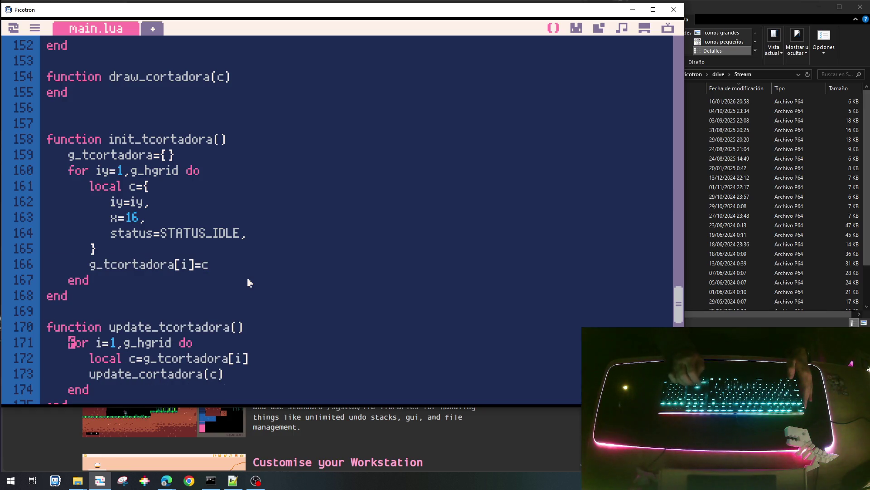
key("Right")
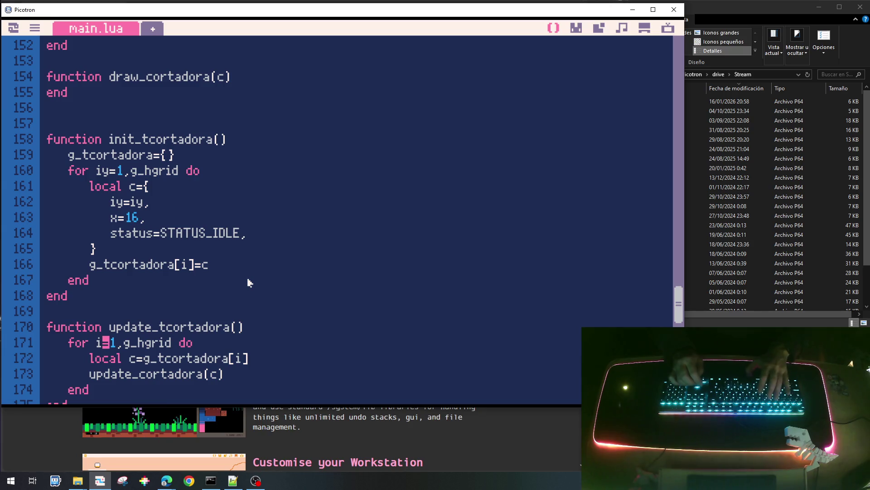
type("y")
key("Down")
key("End")
key("Left")
key("Left")
key("Right")
type("y")
key("Up")
key("Up")
key("Up")
key("Up")
key("Down")
key("Down")
key("Down")
key("Left")
key("Left")
key("Left")
key("Right")
type("y")
key("Down")
key("Down")
key("Down")
key("Down")
key("Down")
key("Down")
key("Down")
Rename the loop variable and table index to iy in draw_tcortadora as well.
key("Up")
key("End")
key("Left")
type("y")
key("Up")
key("Left")
key("Left")
key("Left")
key("Left")
key("Left")
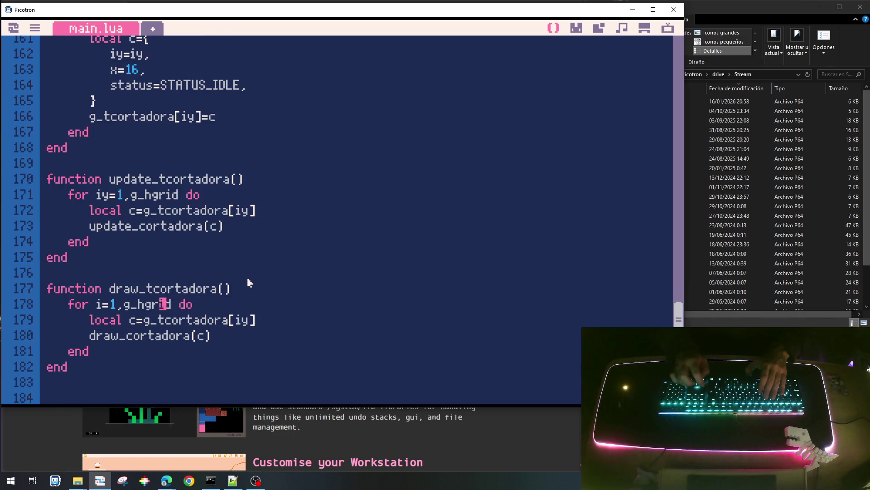
key("Left")
key("Left")
key("Left")
type("y")
scroll(241, 272, "up", 2)
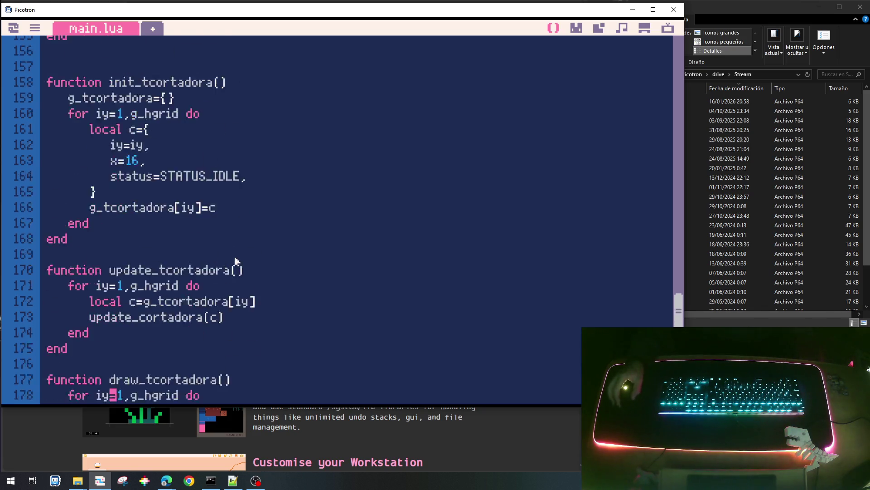
scroll(235, 267, "up", 5)
scroll(234, 314, "down", 5)
scroll(235, 315, "down", 2)
scroll(235, 314, "up", 7)
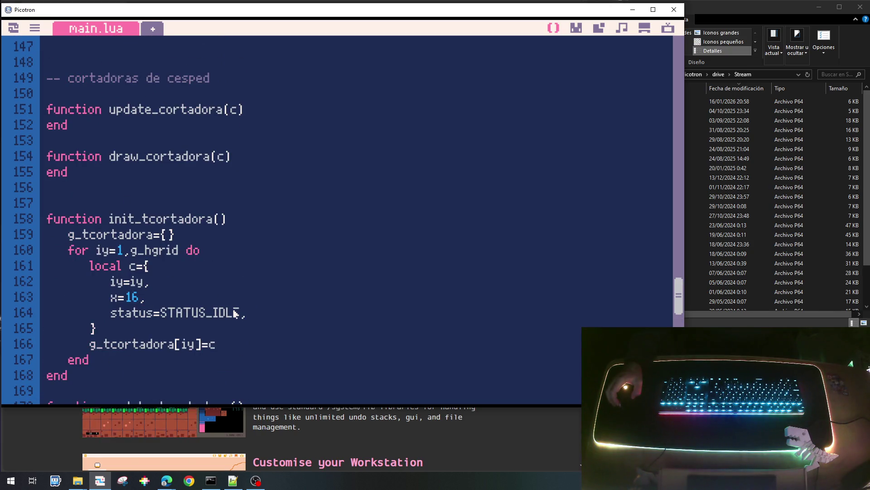
Check in the sprite editor that the lawnmower is sprite 8, then return to draw_cortadora.
left_click(260, 156)
key("Return")
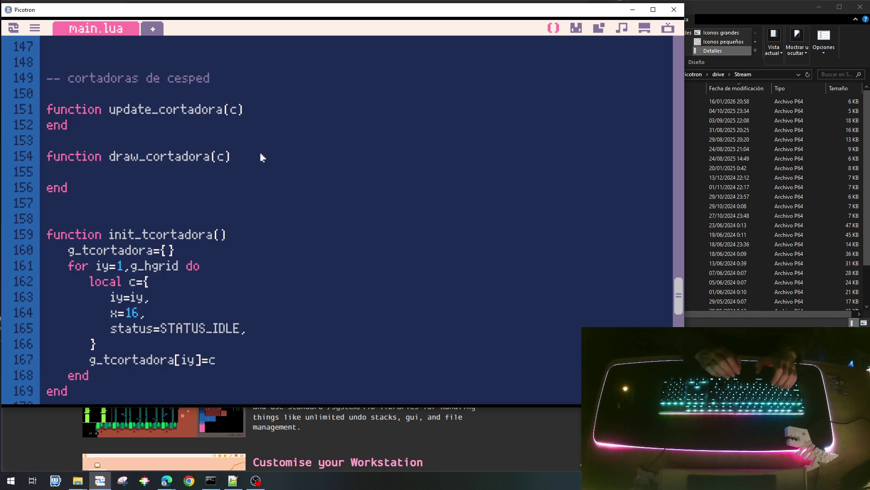
type("spr(")
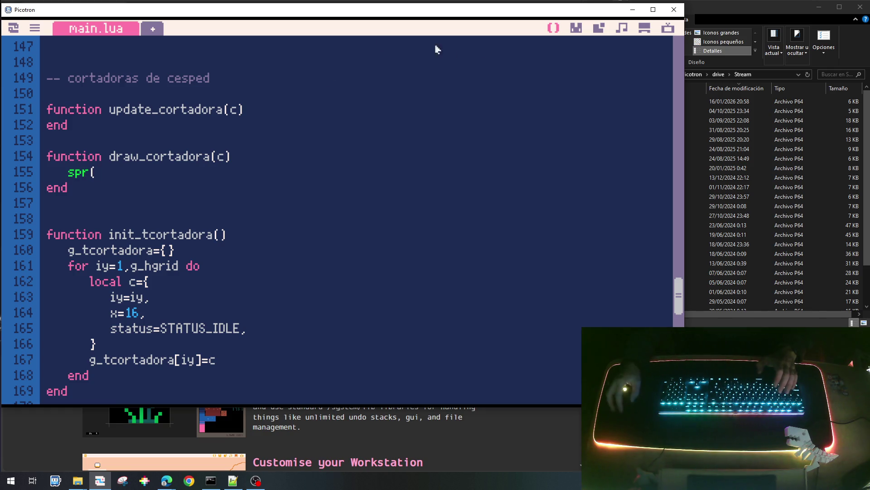
left_click(576, 29)
left_click(503, 238)
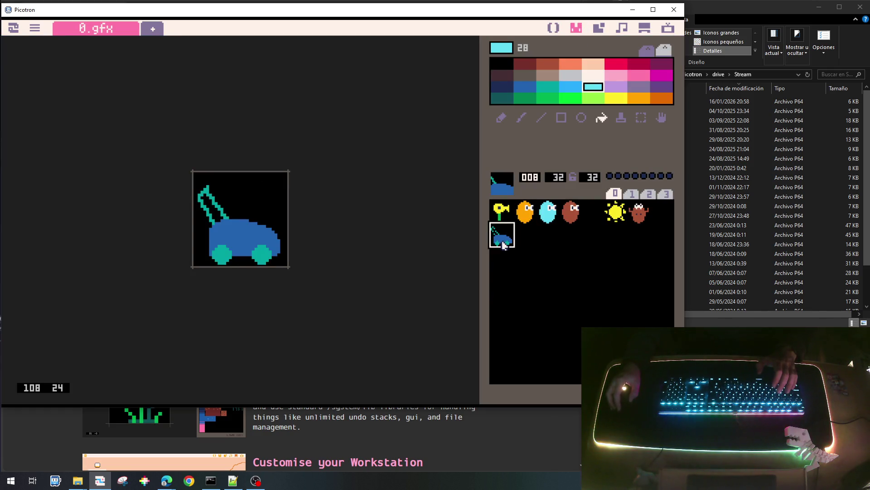
left_click(554, 29)
type("8")
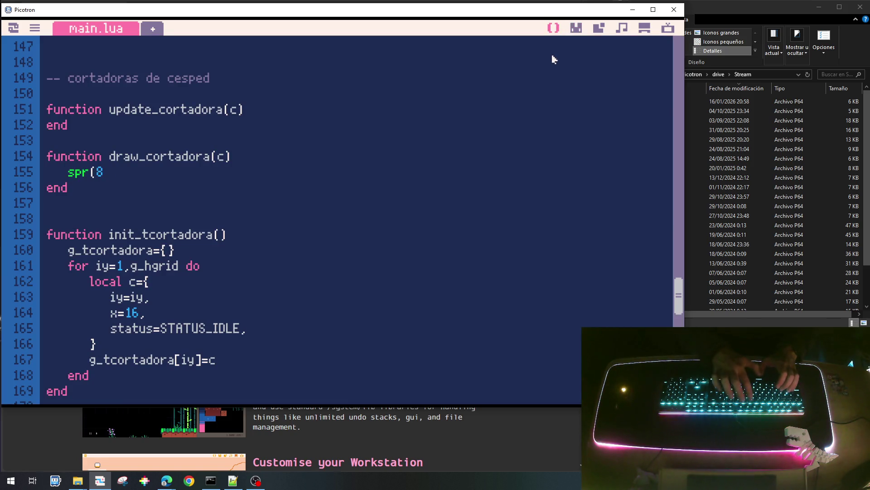
scroll(552, 60, "up", 1)
scroll(552, 59, "up", 4)
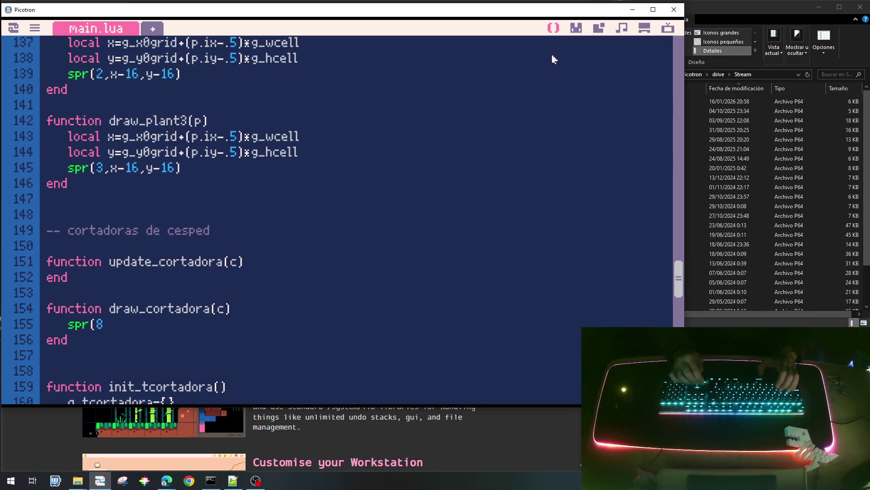
Copy draw_plant3's body into draw_cortadora and rewrite x and y from c.x and c.iy.
key("shift+Down")
key("shift+Down")
key("shift+Down")
key("ctrl+c")
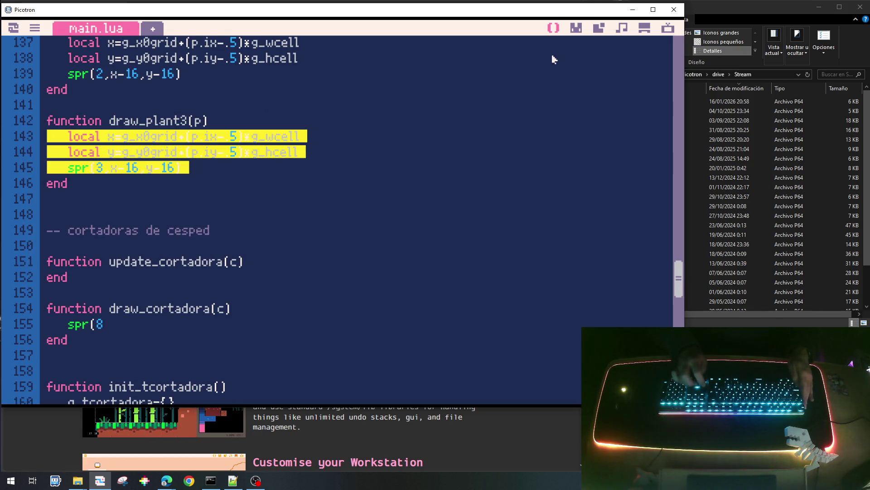
key("Down")
key("Down")
key("Down")
key("Down")
key("Down")
key("Down")
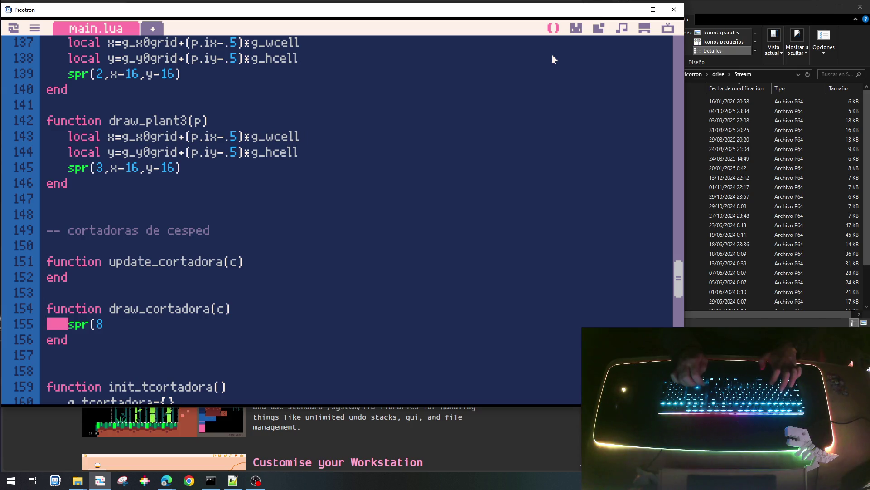
key("ctrl+v")
key("Right")
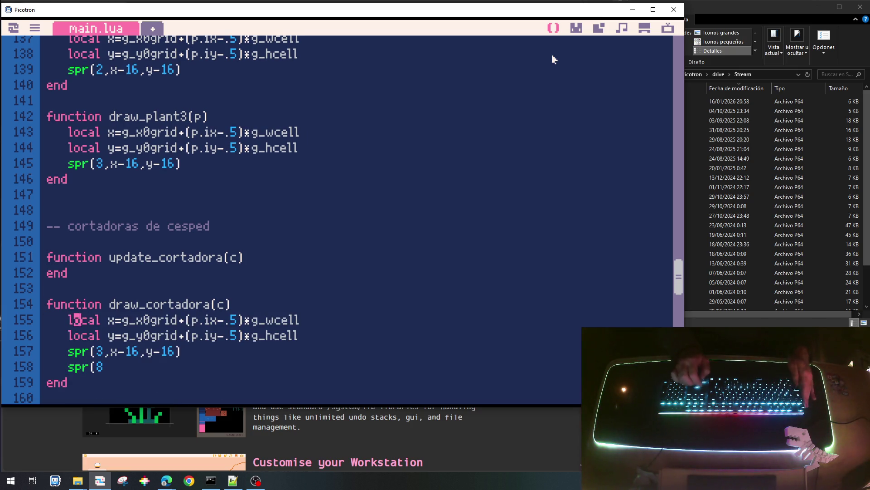
key("shift+End")
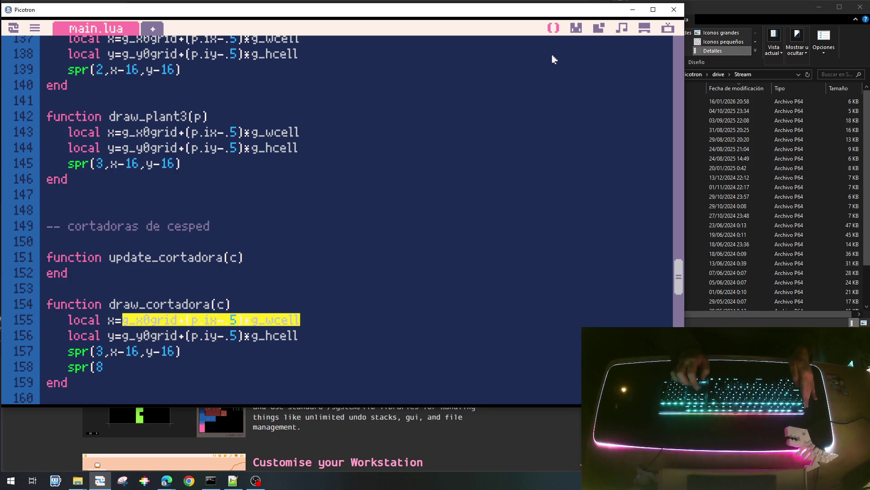
type("c.x")
key("Down")
key("Delete")
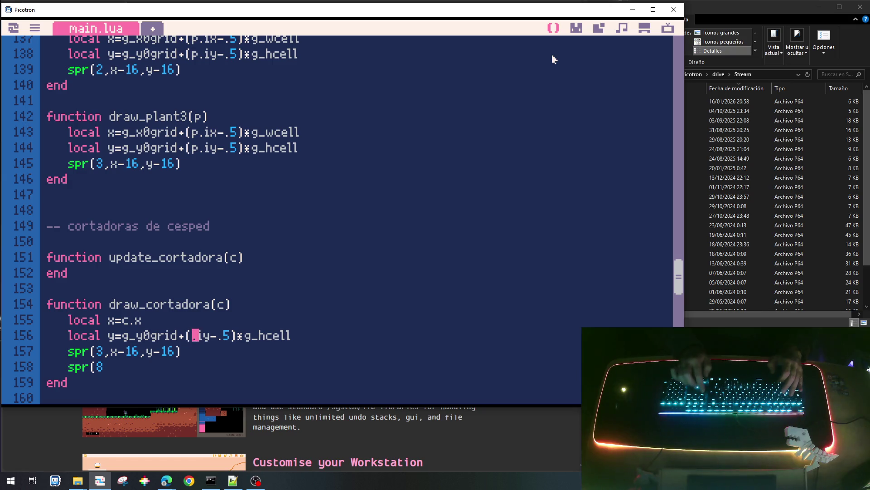
type("c")
Make the spr call draw sprite 8, remove the leftover line, and save the cart.
key("Down")
key("Left")
key("Left")
key("Left")
key("Left")
key("Down")
key("ctrl+z")
key("Right")
key("Right")
key("Right")
key("Delete")
type("8")
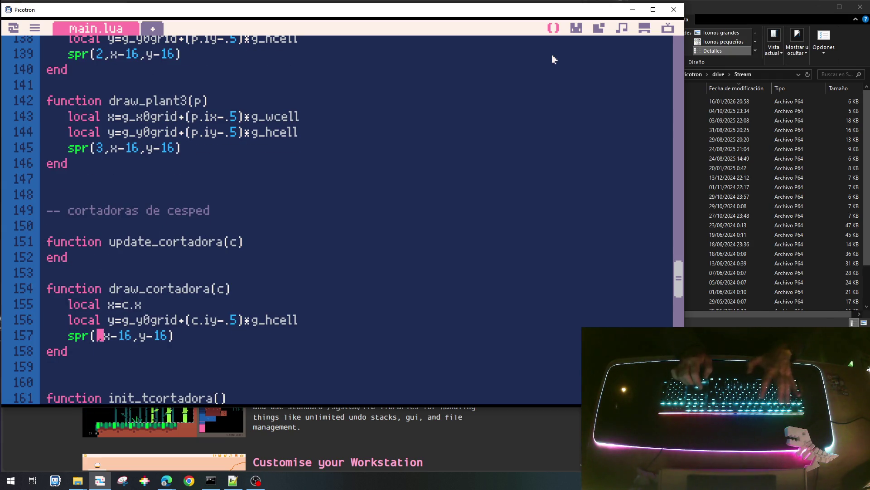
type("8")
key("ctrl+s")
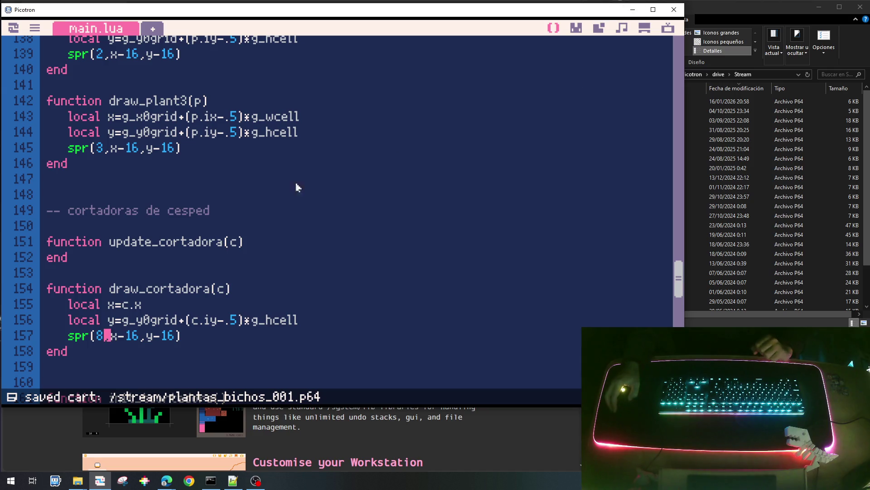
scroll(298, 187, "down", 3)
scroll(218, 252, "down", 3)
scroll(227, 258, "down", 1)
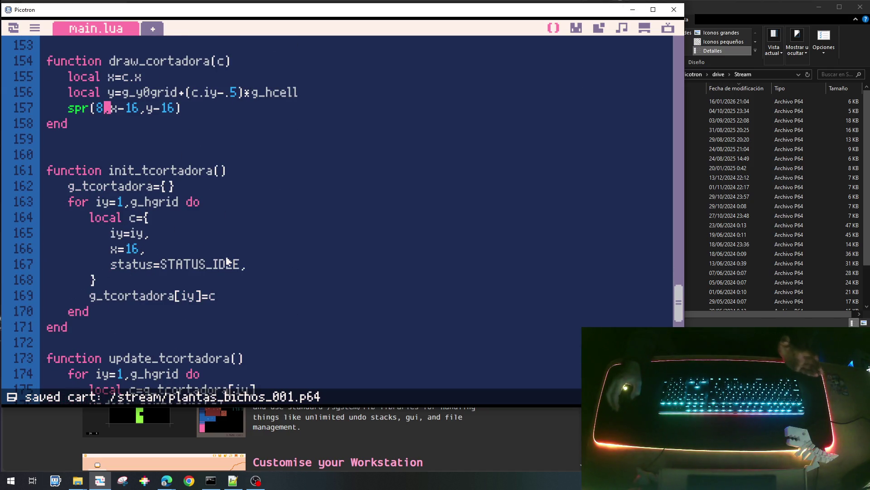
scroll(218, 273, "down", 3)
scroll(170, 314, "down", 3)
scroll(168, 315, "down", 2)
scroll(166, 308, "up", 8)
scroll(141, 198, "up", 5)
scroll(140, 204, "down", 9)
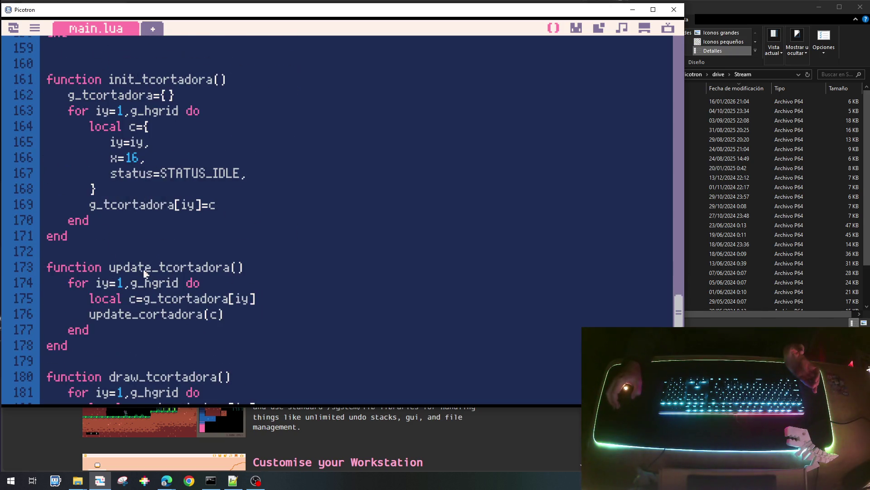
scroll(150, 326, "down", 3)
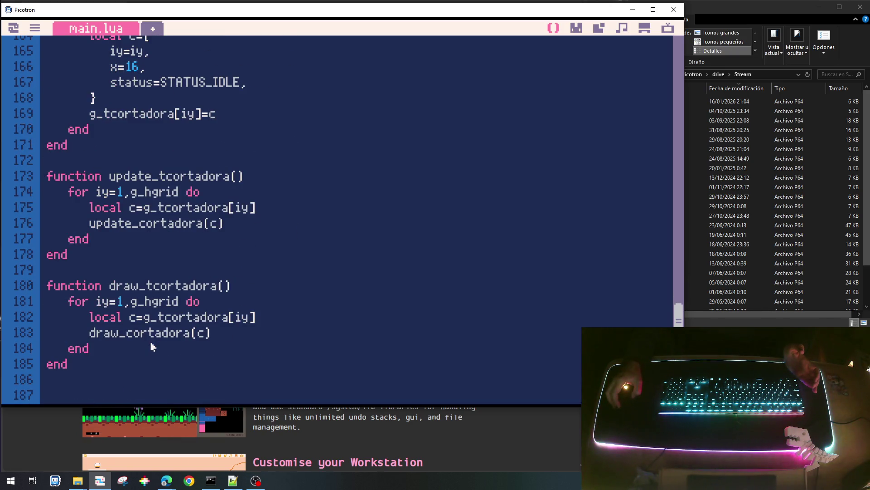
scroll(151, 341, "down", 2)
scroll(146, 307, "up", 2)
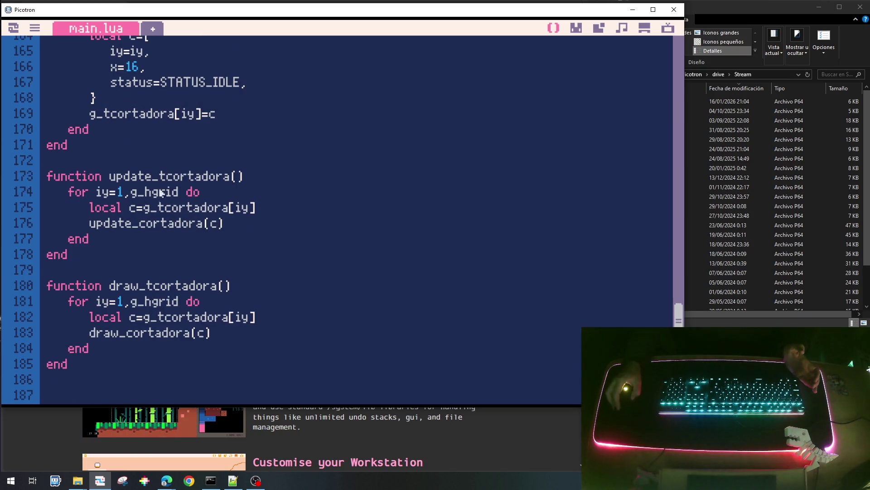
scroll(161, 193, "down", 6)
scroll(155, 269, "down", 3)
Call init_tcortadora() from init_game after init_tcell().
left_click(177, 205)
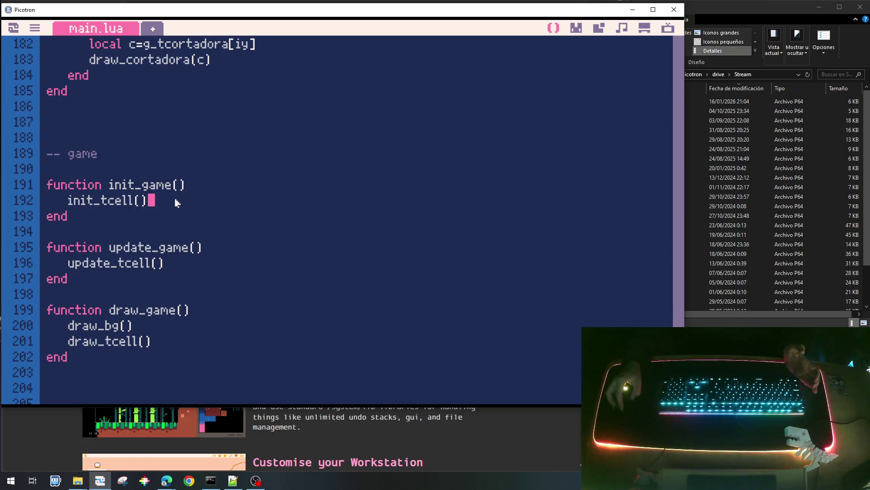
key("Return")
type("init_tcortadora(")
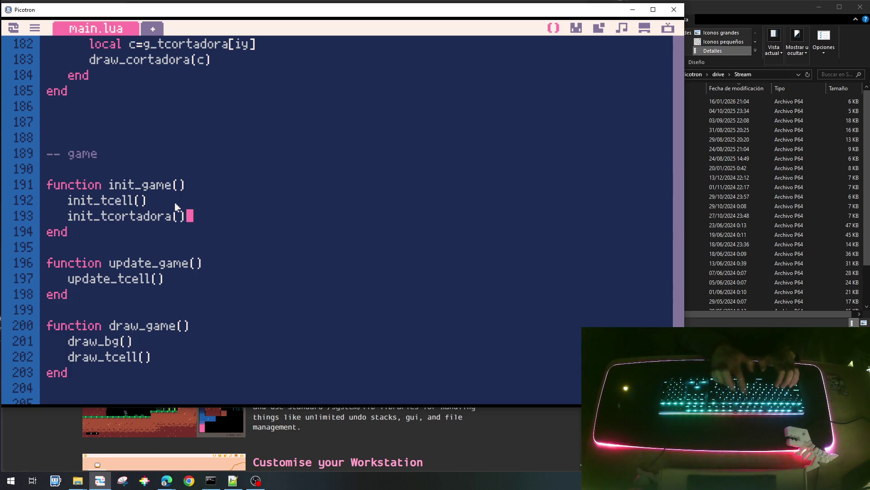
Call update_tcortadora() and draw_tcortadora() from update_game and draw_game, save and run the cart.
key("Down")
key("Down")
key("Down")
key("Down")
key("Return")
type("update_tcortadora()")
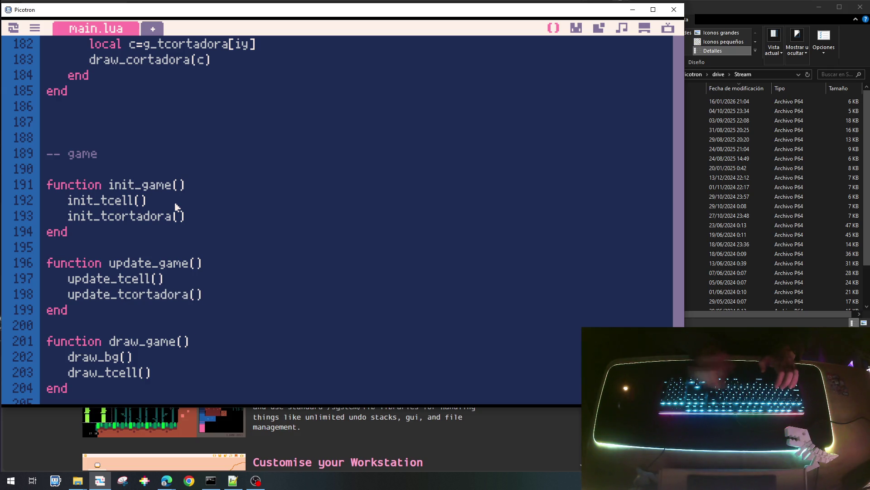
key("Down")
key("Down")
key("Down")
key("Return")
type("draw_tcort")
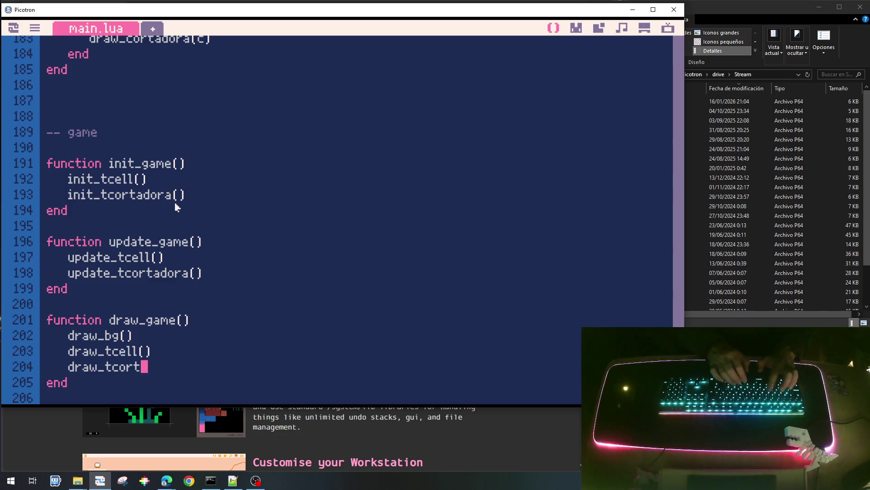
type("adora()")
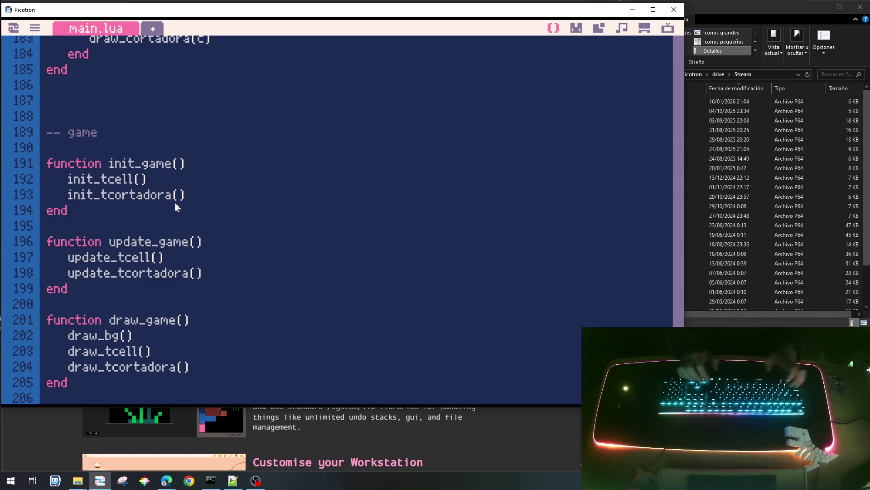
key("ctrl+s")
key("ctrl+r")
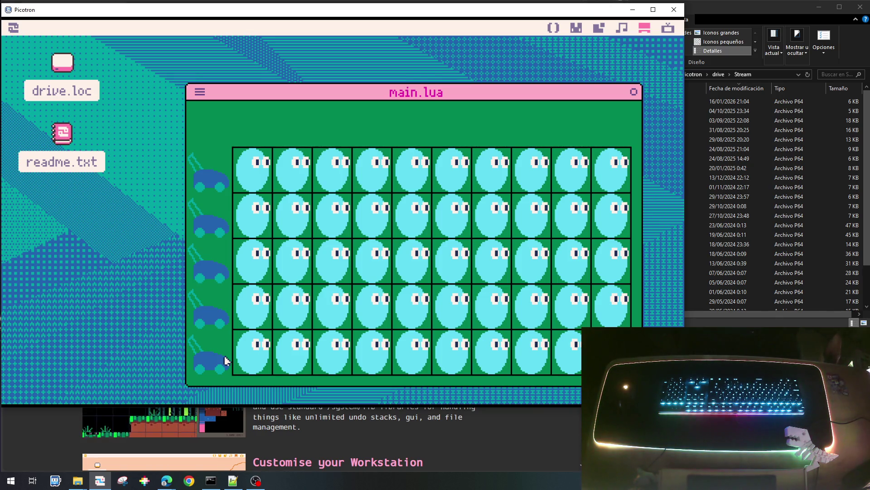
Stop the game with Escape and bring the browser with the Picotron pages forward.
key("Escape")
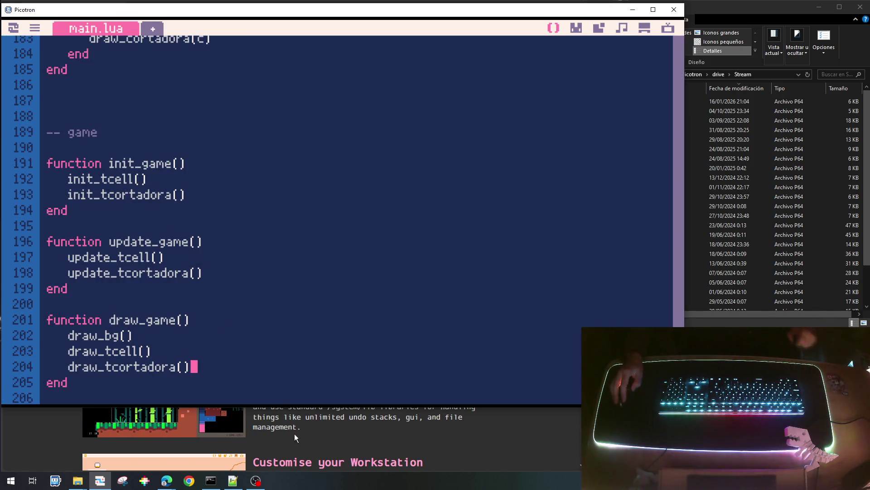
left_click(295, 434)
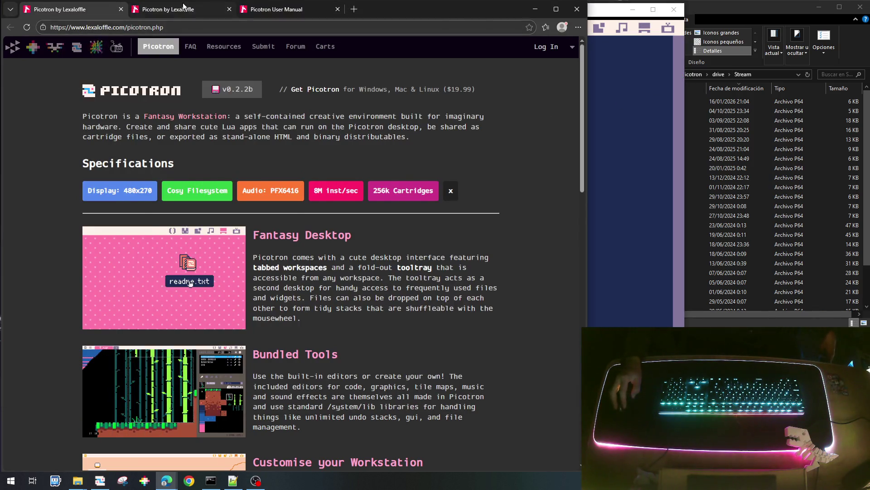
Search the Picotron User Manual for 'mouse' and step to the mouse() function entry.
left_click(183, 7)
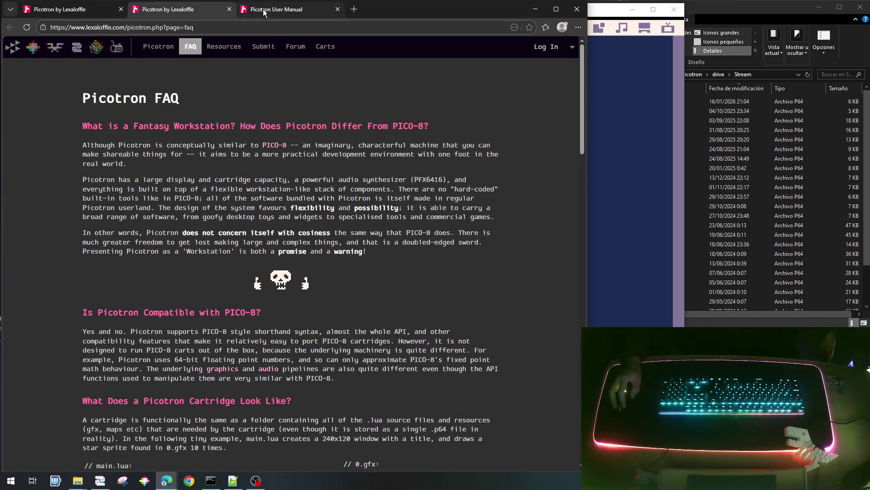
left_click(265, 10)
scroll(296, 264, "down", 1)
scroll(310, 249, "up", 1)
key("ctrl+f")
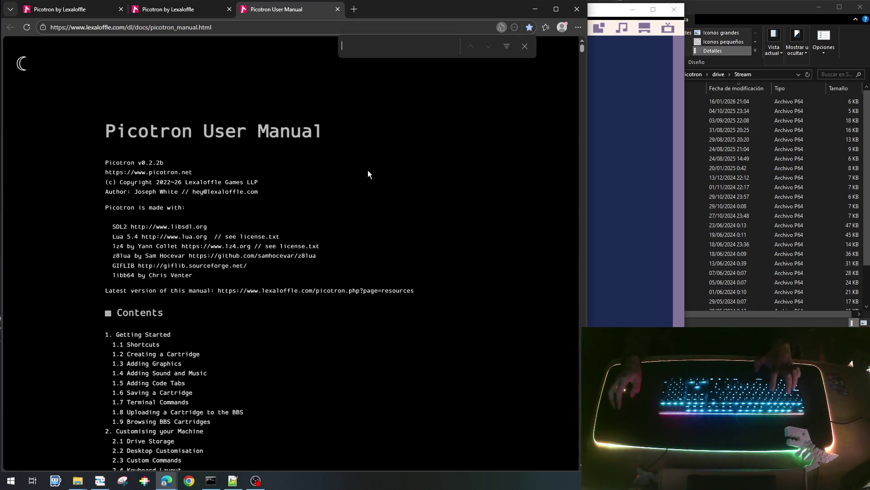
type("mo")
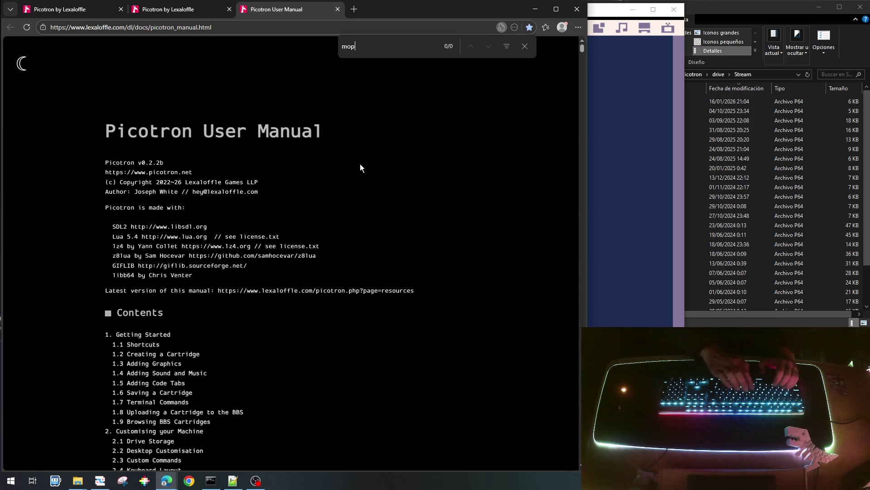
type("use")
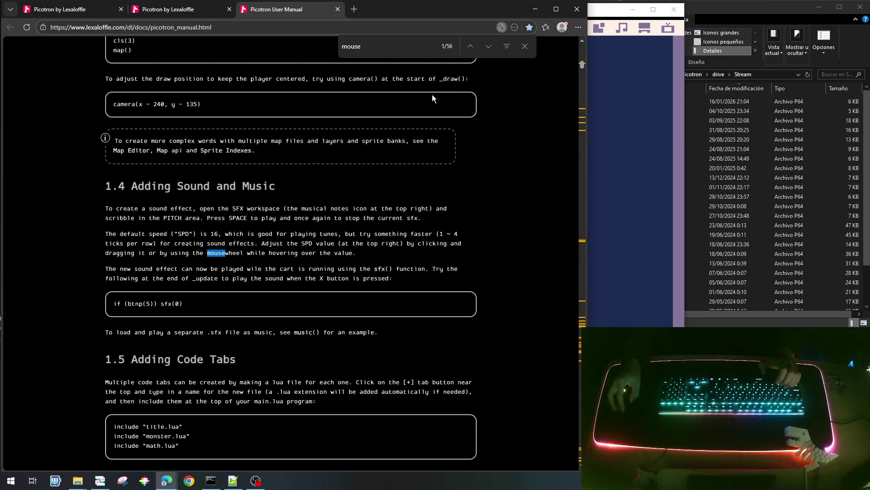
left_click(489, 47)
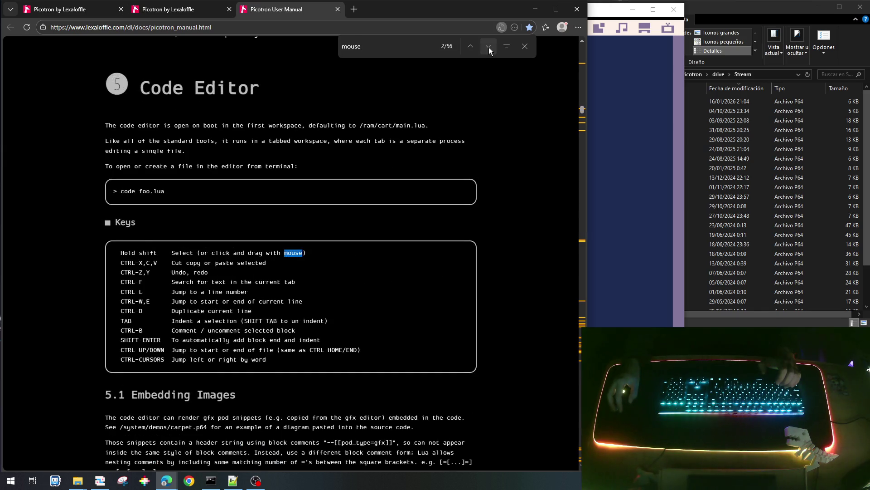
left_click(489, 48)
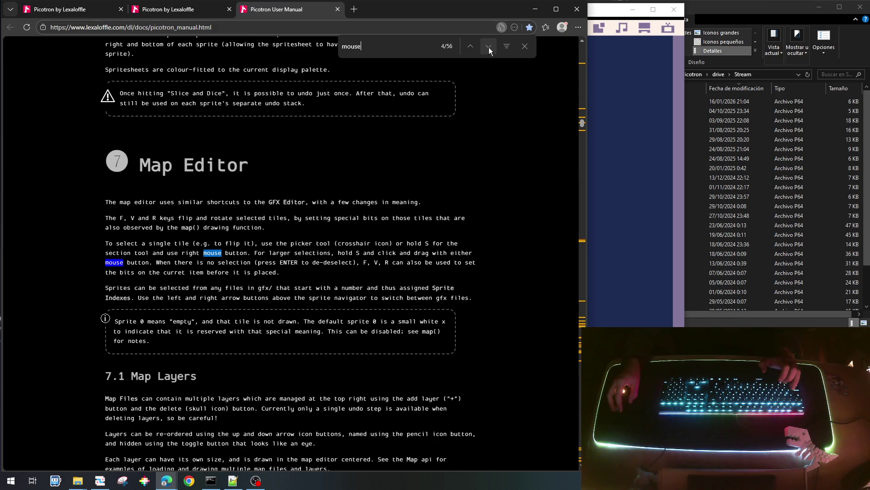
left_click(489, 47)
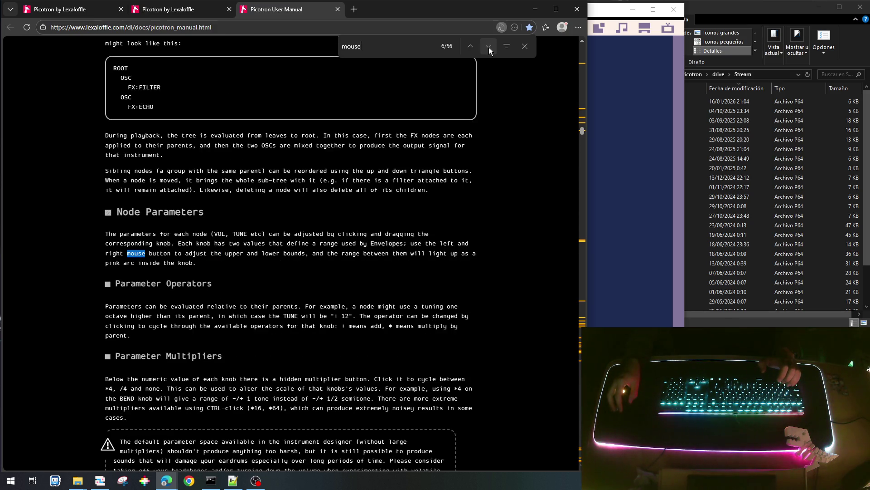
left_click(490, 48)
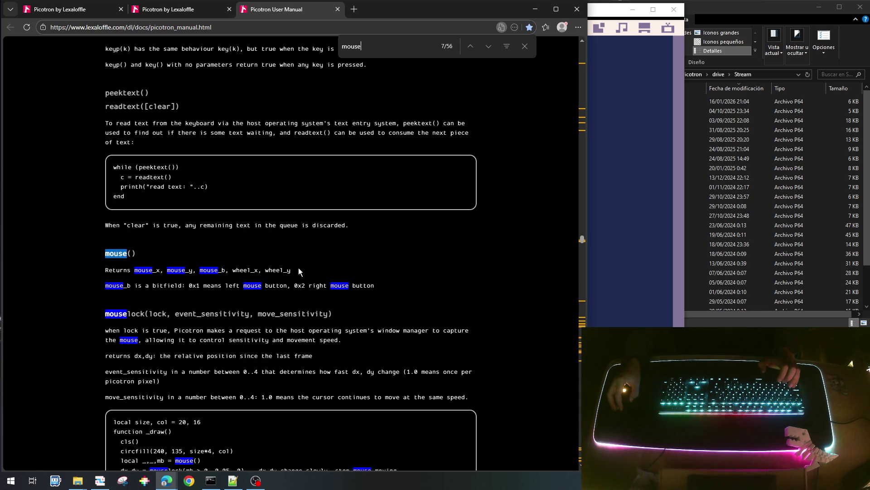
Select mouse()'s return value names to copy and return to the Picotron code editor.
left_click_drag(291, 270, 133, 270)
key("ctrl+c")
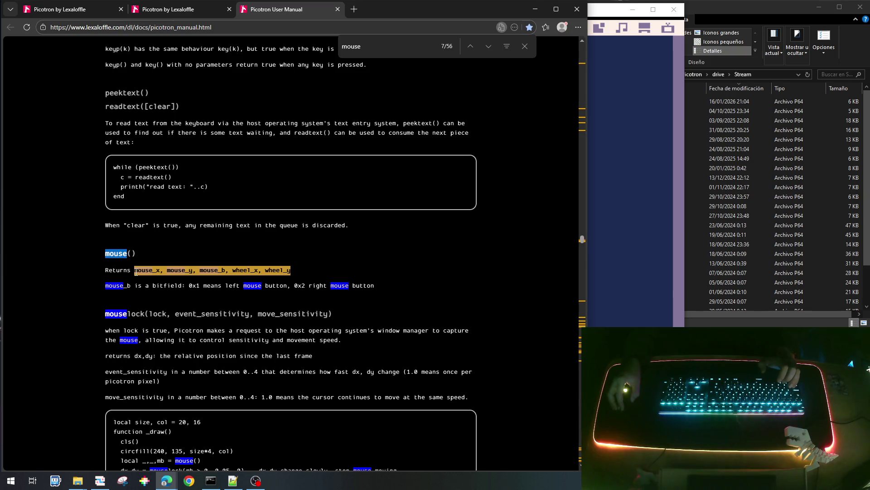
scroll(210, 425, "down", 2)
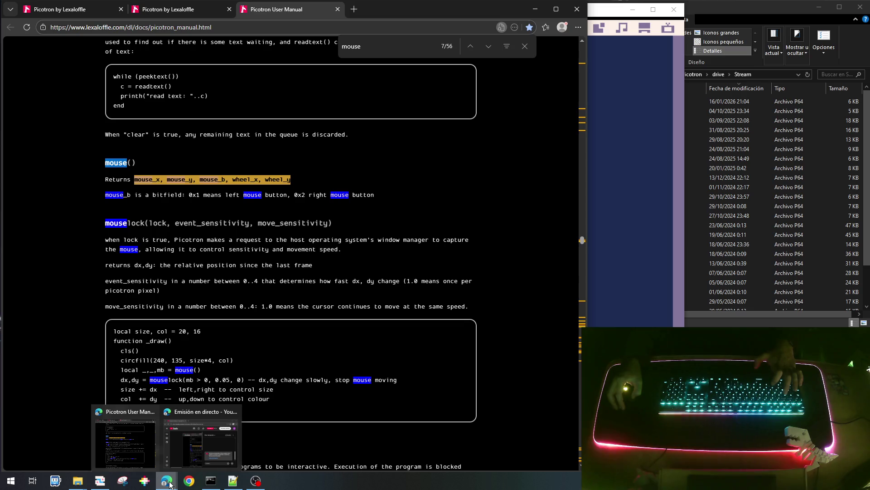
mouse_move(77, 481)
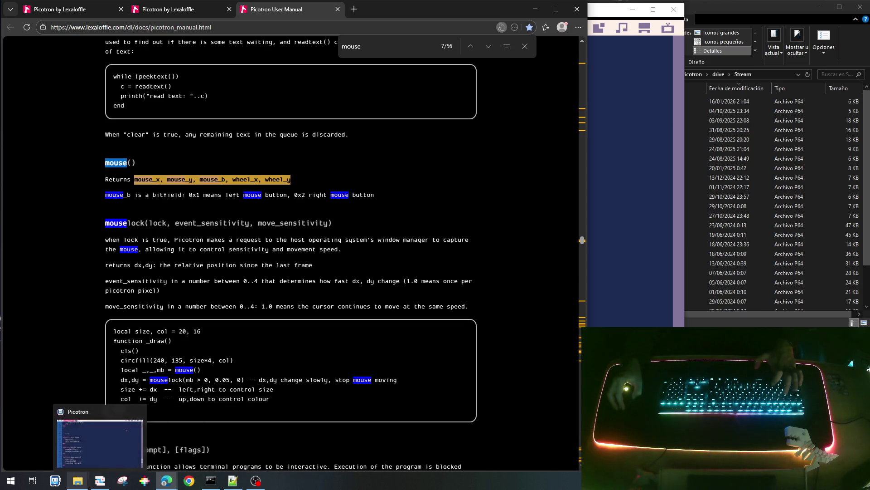
left_click(100, 443)
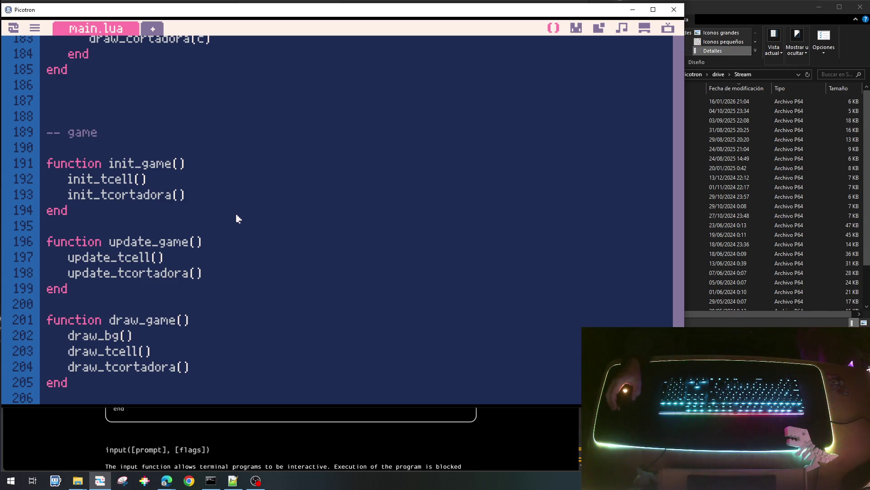
scroll(236, 218, "up", 3)
scroll(236, 218, "up", 2)
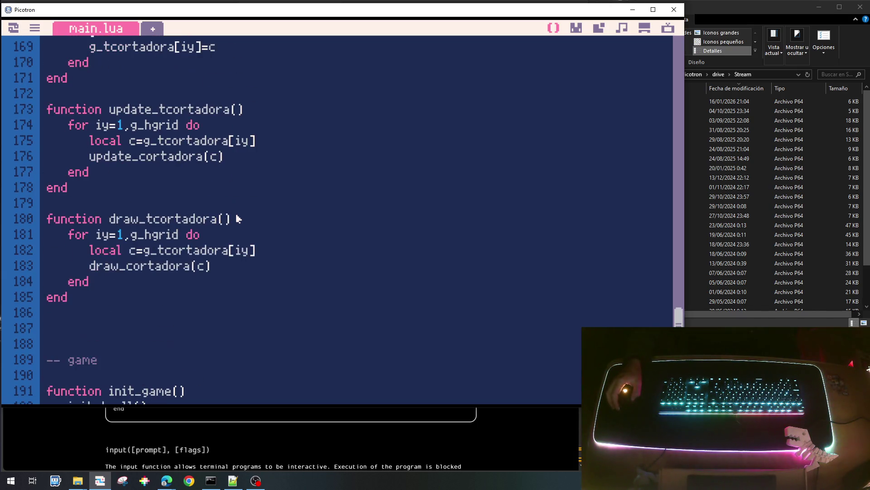
scroll(236, 218, "down", 2)
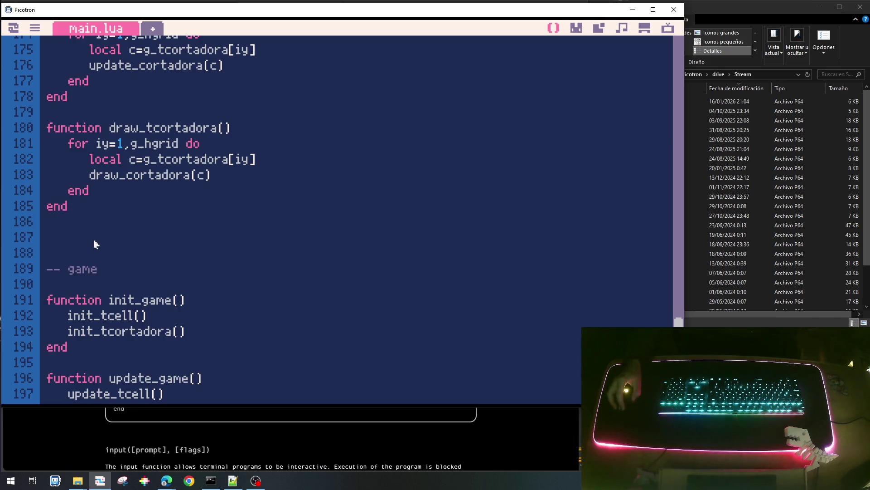
Add a '-- user interface' comment above the game section with an empty init_ui function.
key("Return")
key("Return")
key("Up")
key("Up")
type("-- ui")
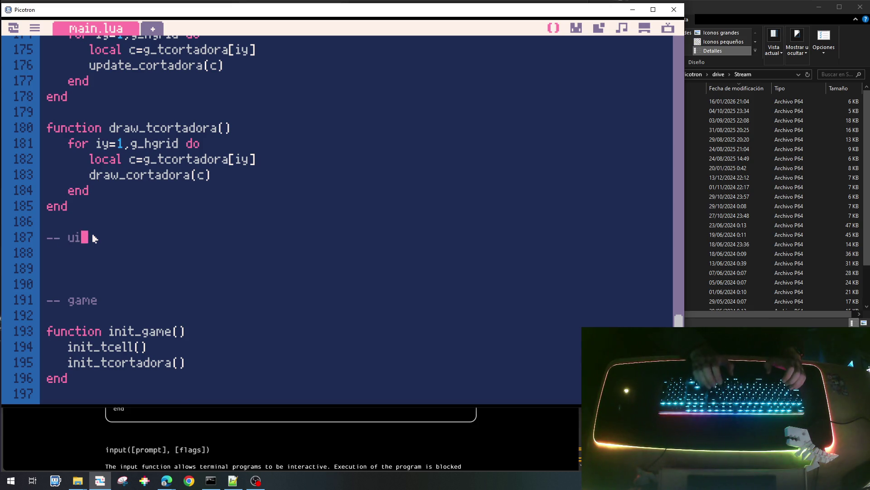
key("Return")
key("Return")
type("functr")
key("BackSpace")
type("ion")
key("BackSpace")
key("BackSpace")
key("BackSpace")
type("ri")
type("uio")
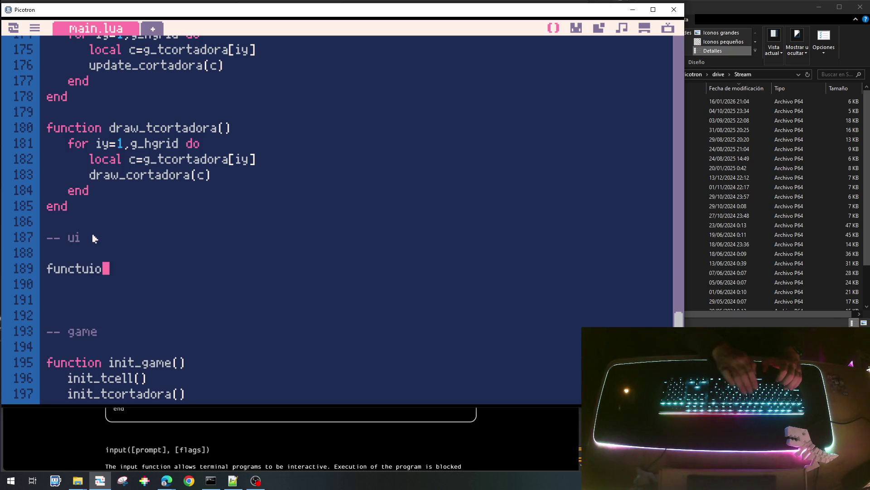
key("BackSpace")
type("ion i")
type("nmi")
key("BackSpace")
type("iot")
key("BackSpace")
key("BackSpace")
type("t")
key("Up")
key("Up")
key("BackSpace")
type("ser int")
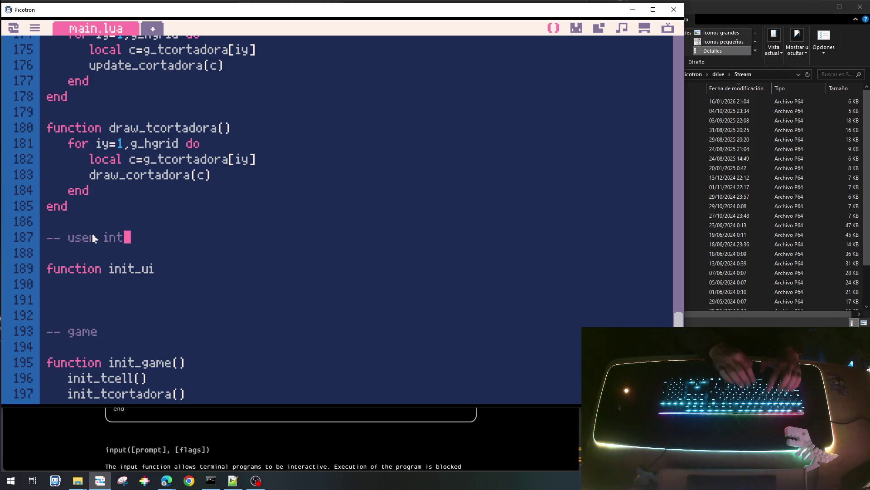
type("erface")
key("Down")
key("Down")
type("()")
key("Return")
type("en")
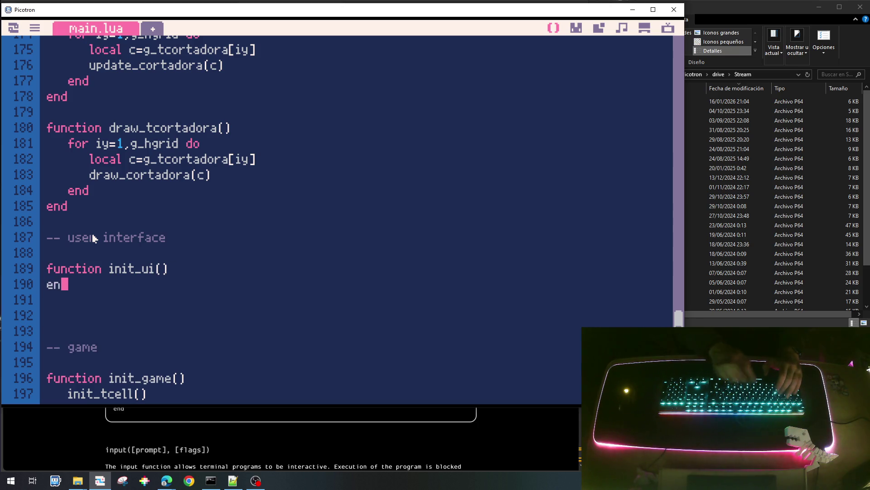
type("d")
Write empty update_ui and draw_ui functions below init_ui.
key("Return")
key("Return")
type("function upd")
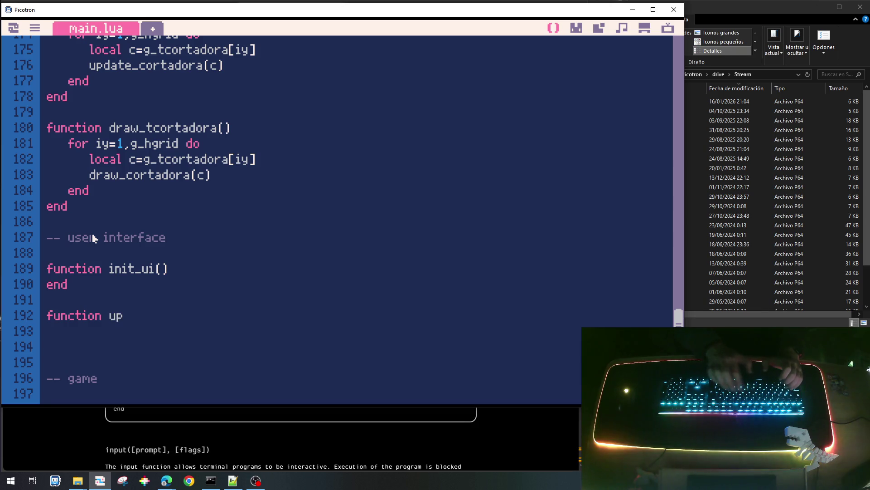
type("t")
key("BackSpace")
type("ata")
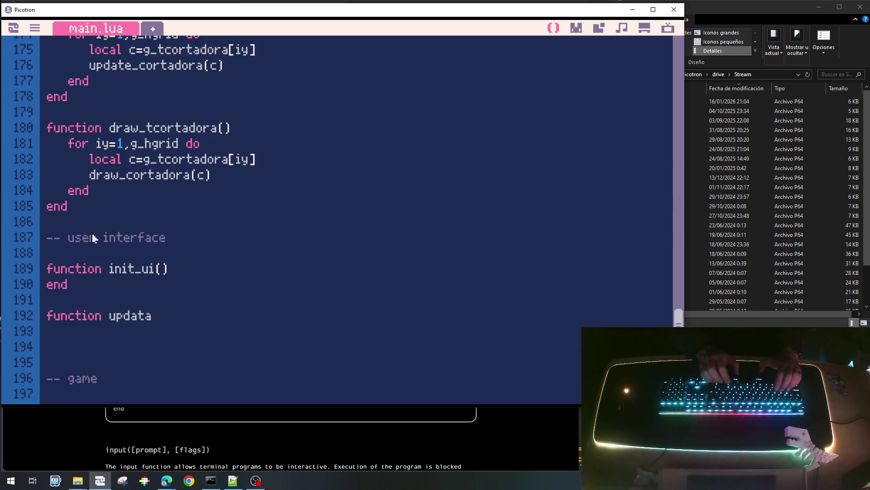
key("BackSpace")
type("e_ui")
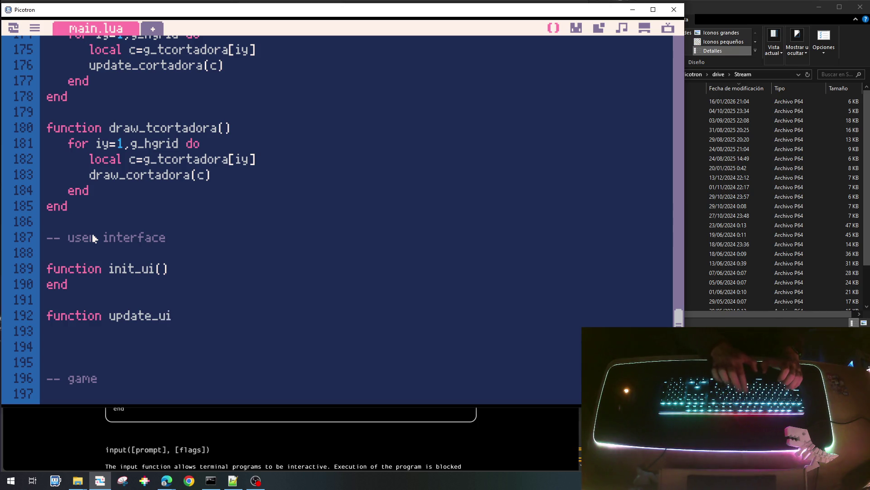
type("()")
key("Return")
type("end")
key("Return")
type("nction dr")
type("qaw")
key("BackSpace")
key("BackSpace")
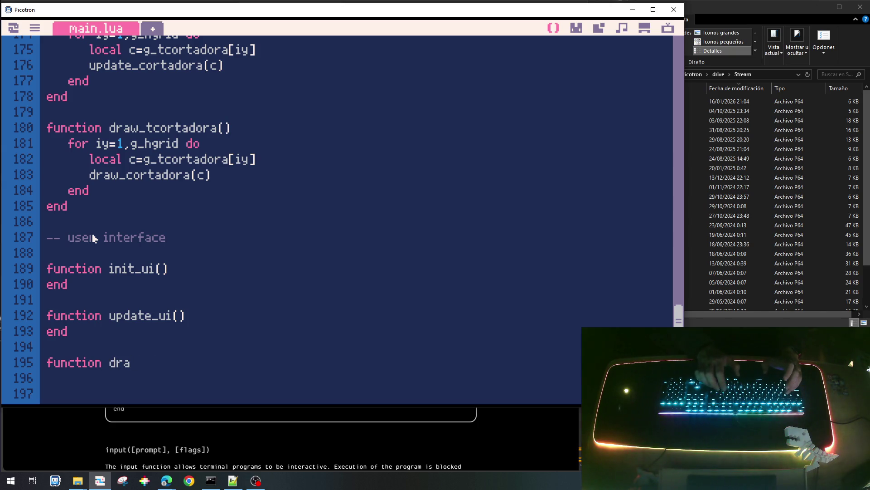
type("()")
key("Return")
type("end")
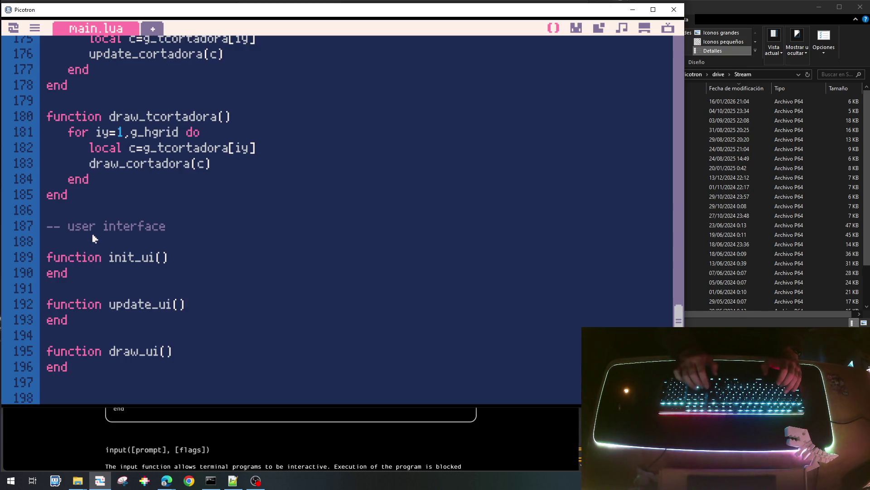
key("Home")
key("Return")
key("End")
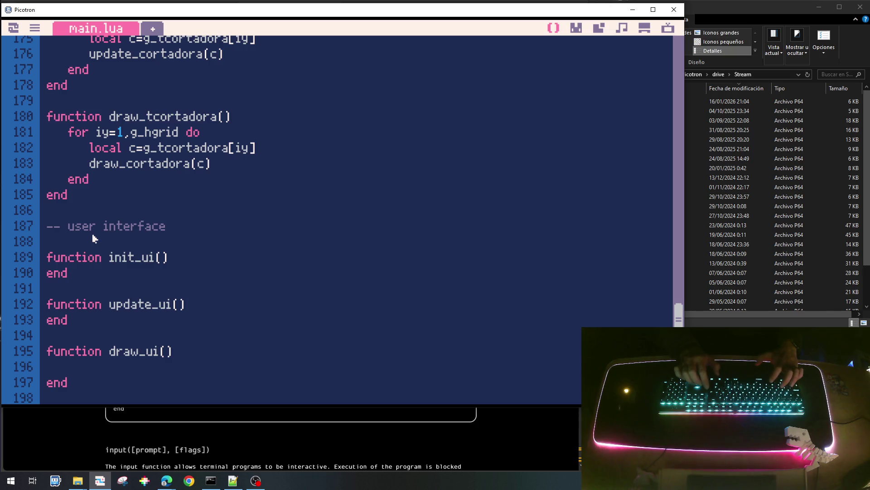
Paste the mouse_x, mouse_y, mouse_b, wheel_x, wheel_y names as an indented line inside update_ui.
key("Up")
key("Up")
key("Up")
key("End")
key("Return")
key("ctrl+v")
key("Home")
key("Tab")
key("End")
type("=mous")
Complete the local mouse_x, mouse_y... = mouse() assignment in update_ui.
key("BackSpace")
key("BackSpace")
key("BackSpace")
type("osue")
key("BackSpace")
key("BackSpace")
key("BackSpace")
type("use()")
key("Home")
key("Right")
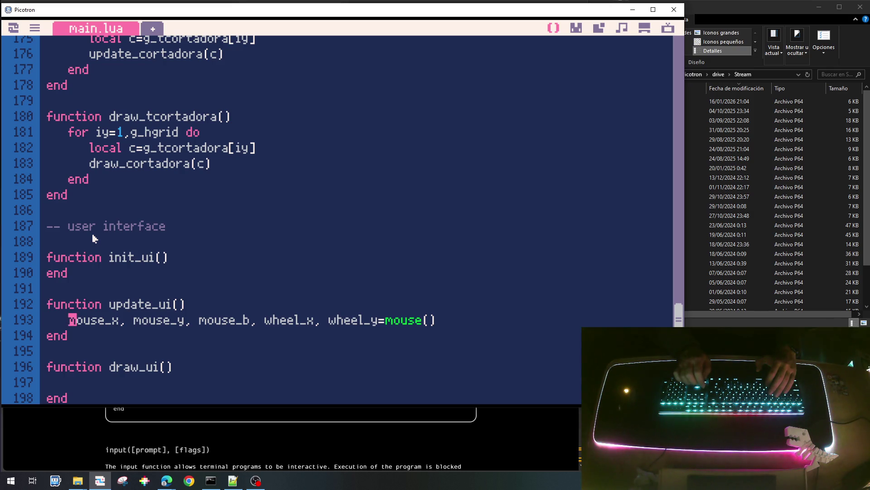
type("local")
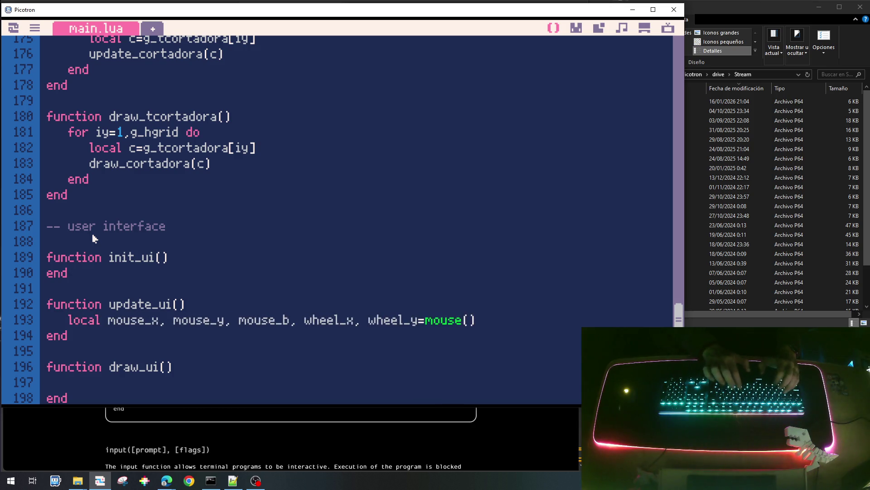
key("Return")
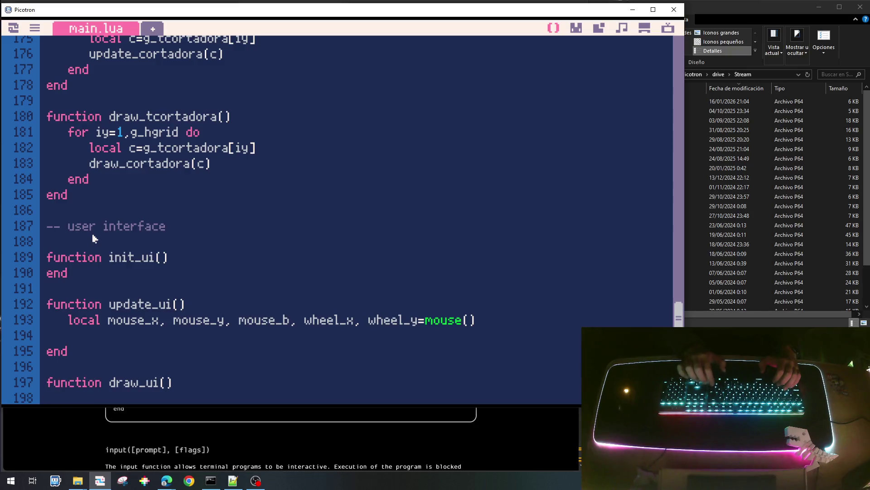
type("g_")
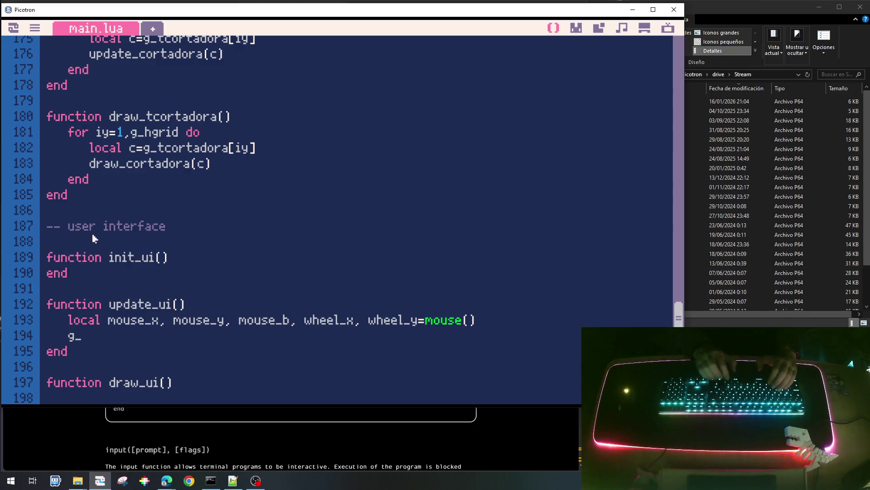
type("x=x")
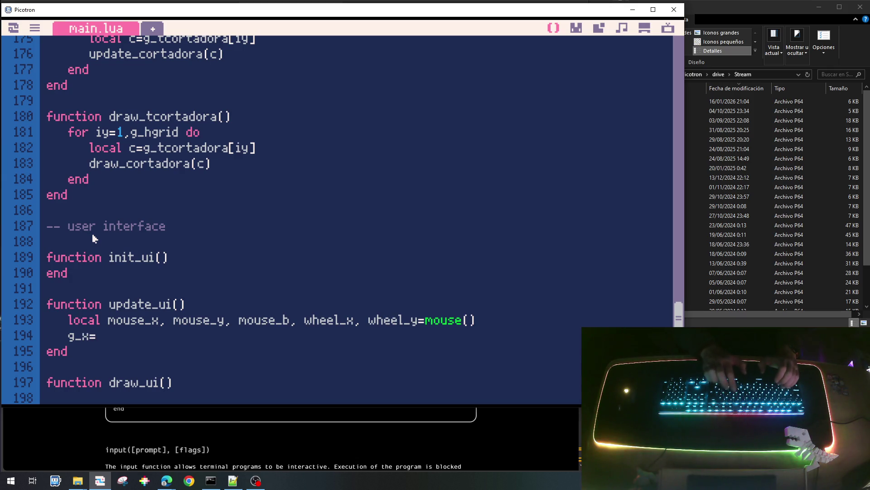
type("mouse")
Store the mouse position in g_x and g_y on new lines, then move down to draw_ui.
key("Return")
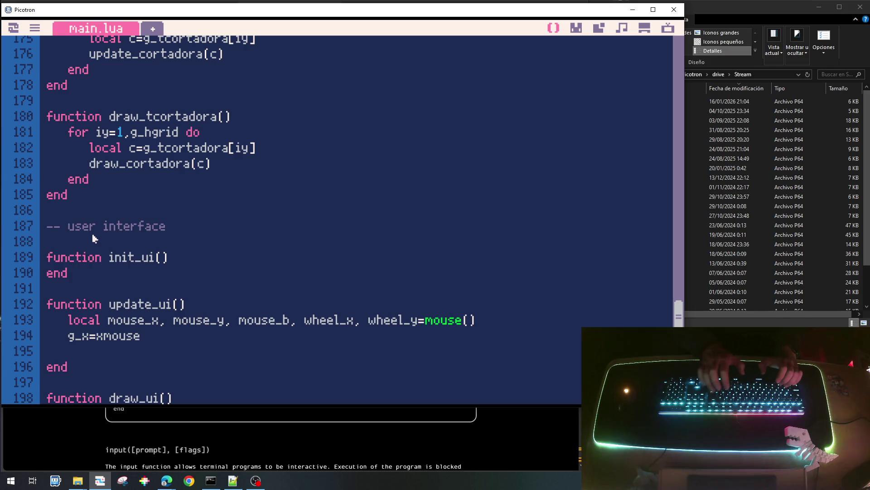
type("g_y=")
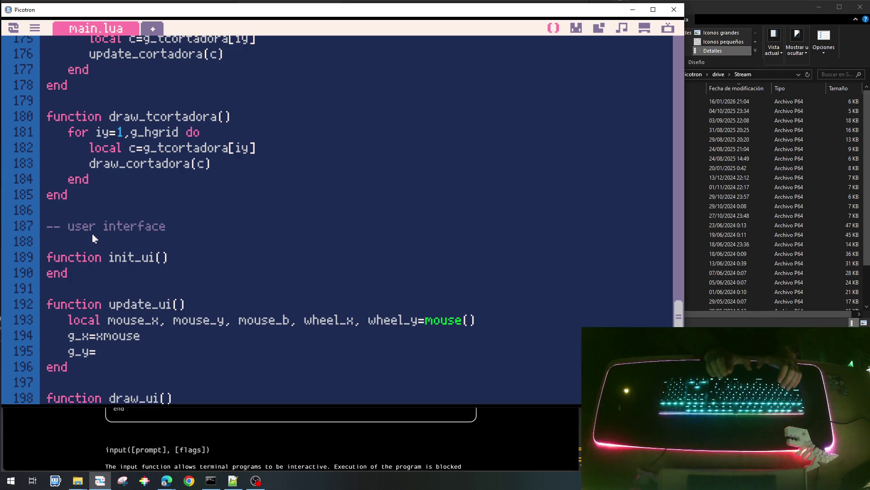
type("y")
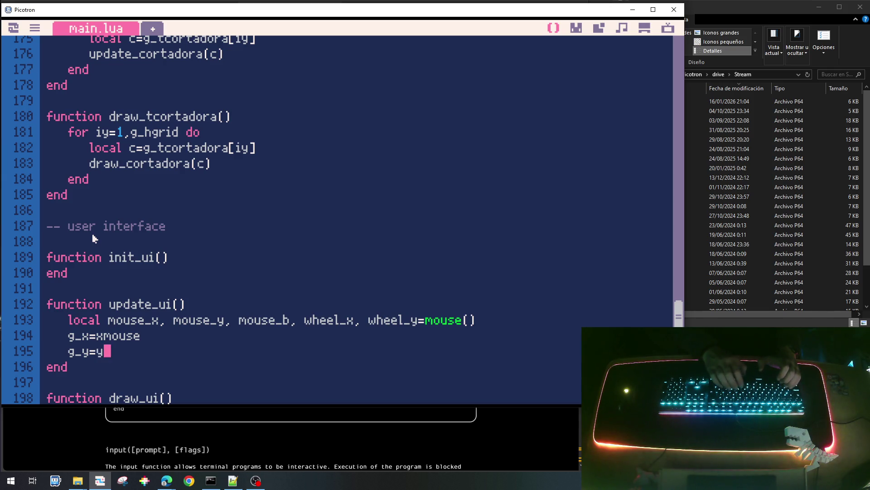
type("mouse")
key("Left")
key("Left")
key("Left")
key("Left")
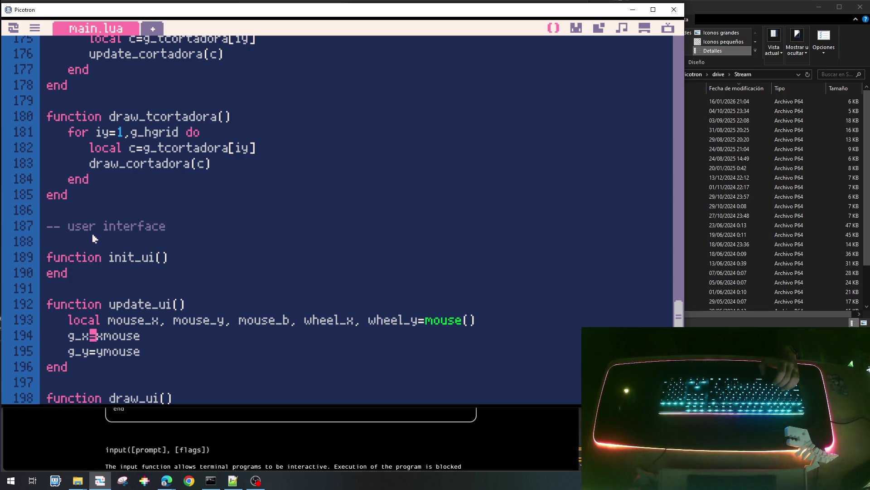
key("Down")
key("End")
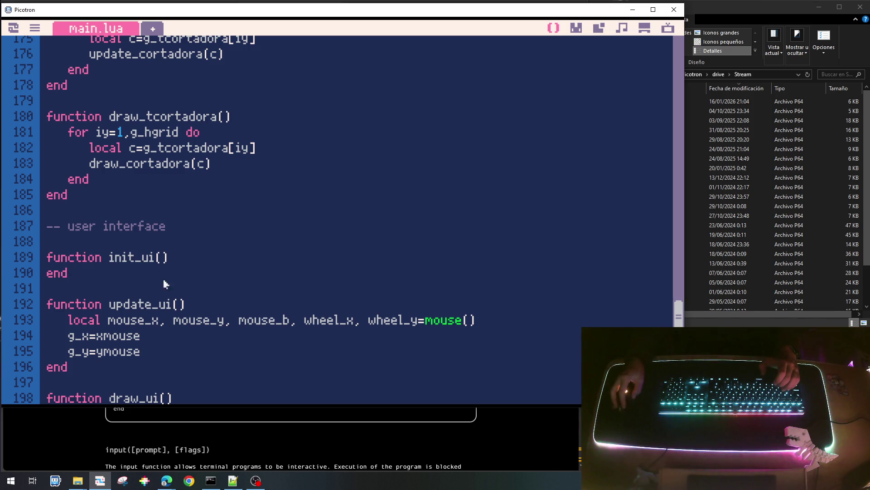
scroll(157, 347, "down", 1)
scroll(158, 348, "down", 1)
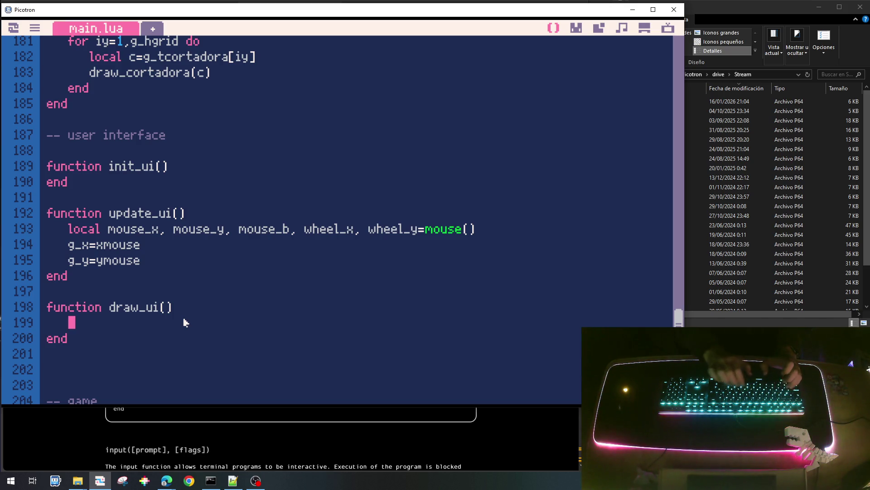
type("rect(")
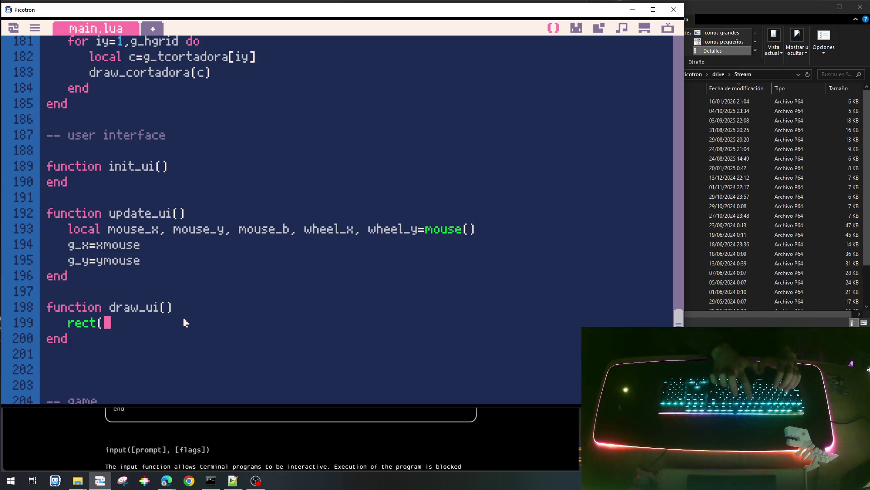
type("g_x-")
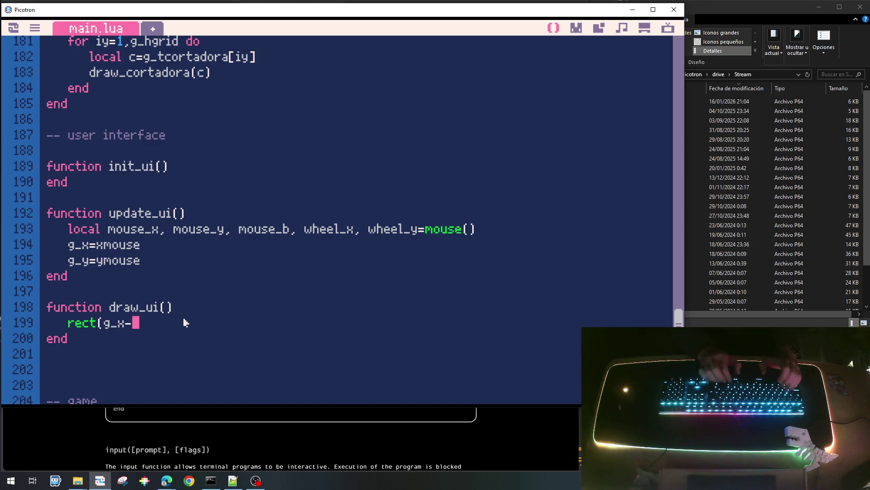
type("3,")
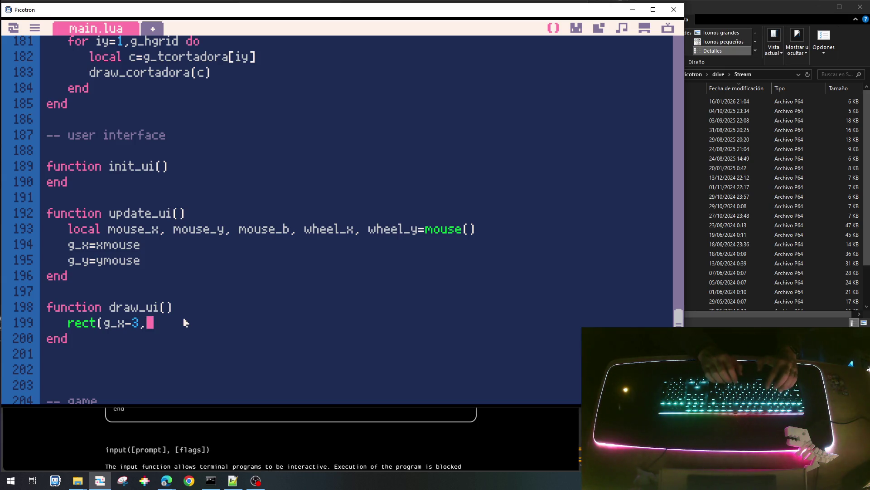
type("g_y,")
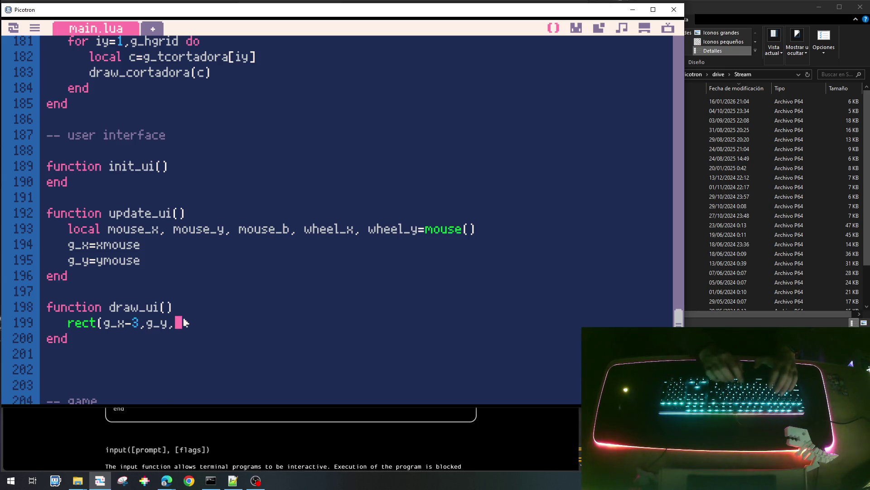
type("g_")
type("+4")
type(",")
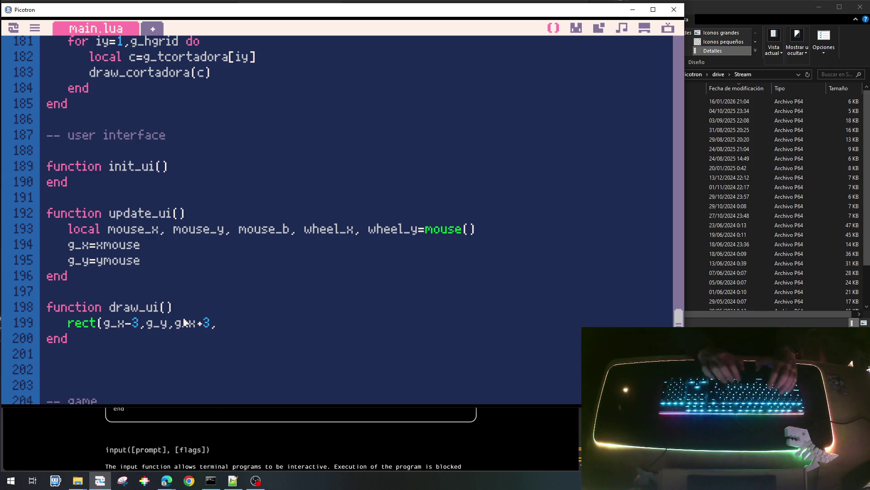
type("g_y,")
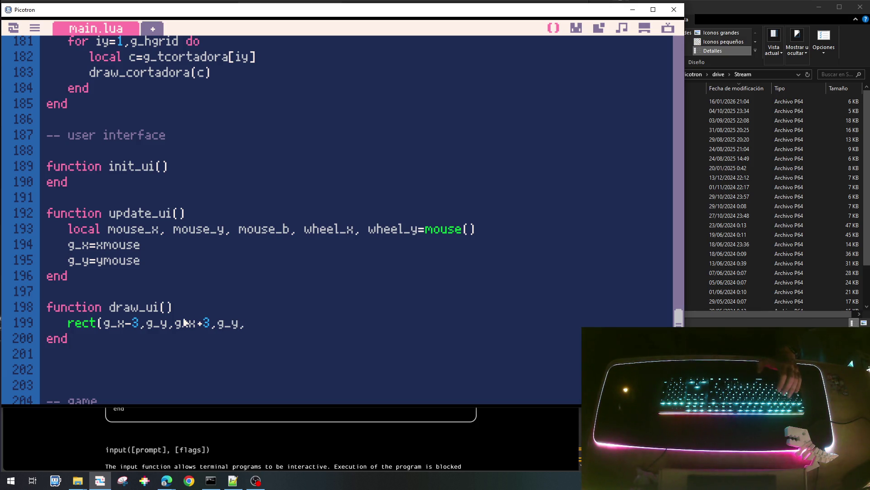
type(")")
Duplicate the horizontal rect(g_x-3,g_y,g_x+3,g_y,7) line below itself.
key("Home")
key("shift+End")
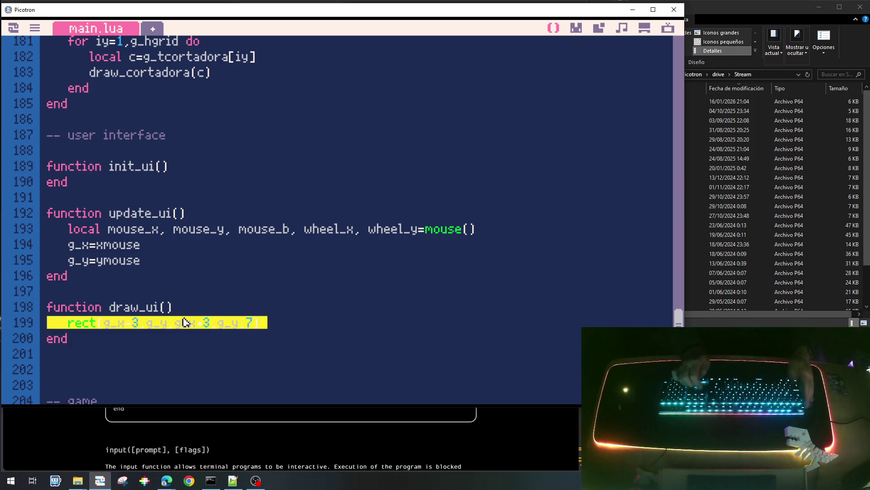
key("ctrl+c")
key("End")
key("Return")
key("ctrl+v")
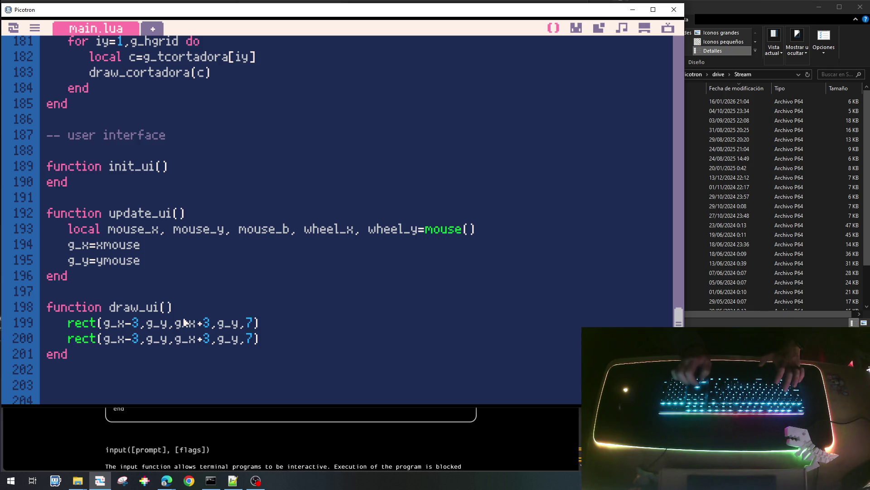
Edit the copy into the vertical line rect(g_x,g_y-3,g_x,g_y+3,7).
key("Delete")
key("Delete")
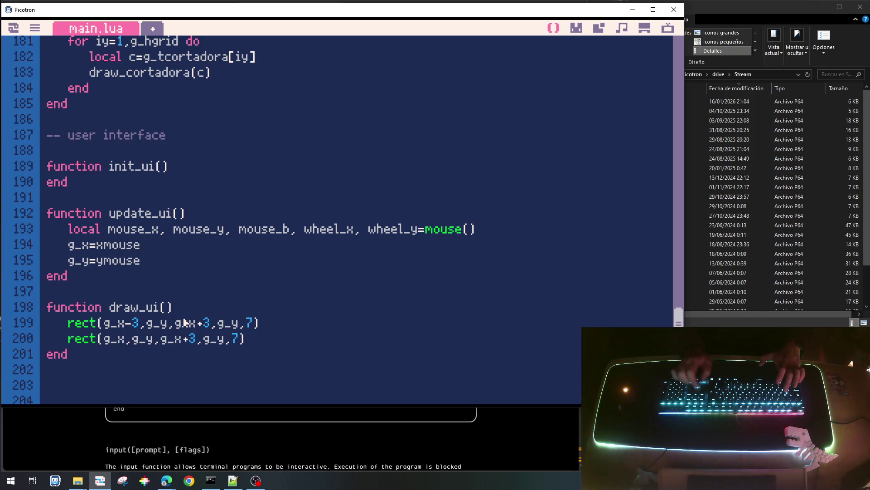
key("Left")
type("-3")
key("Right")
key("Right")
key("Right")
key("Delete")
key("Delete")
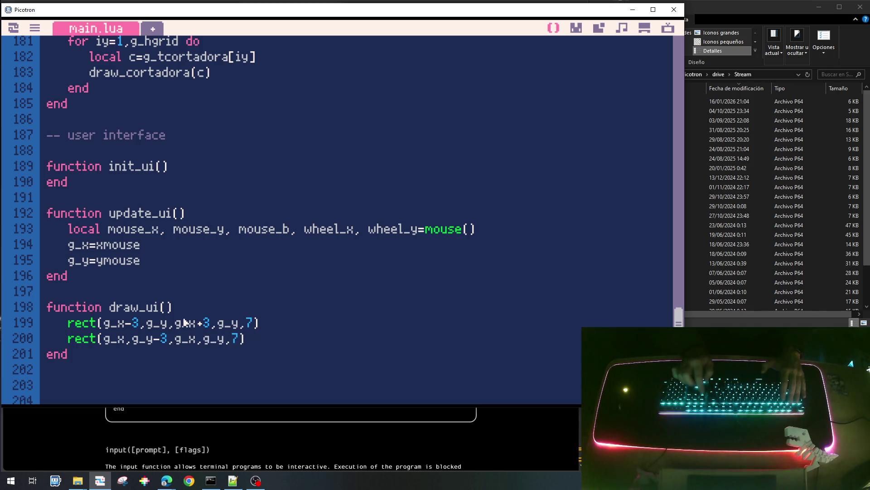
key("Right")
key("Right")
key("Right")
type("+3")
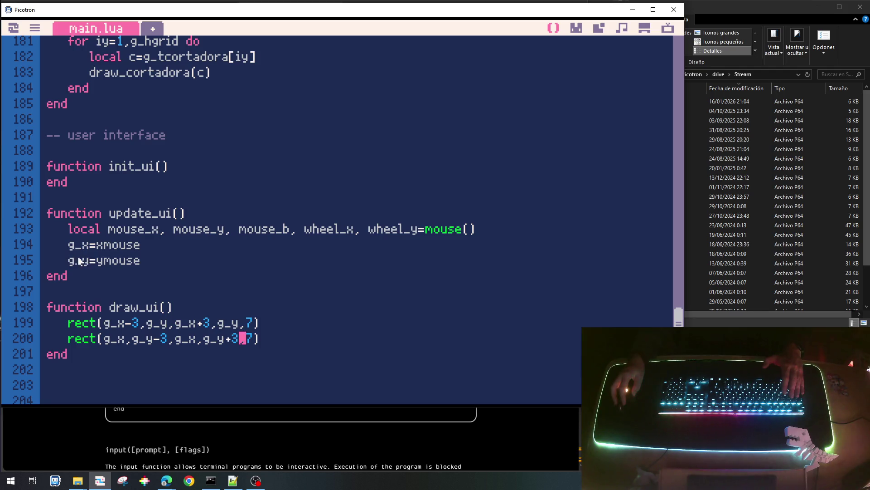
scroll(89, 265, "up", 2)
scroll(160, 228, "up", 5)
scroll(154, 198, "up", 6)
scroll(150, 204, "up", 6)
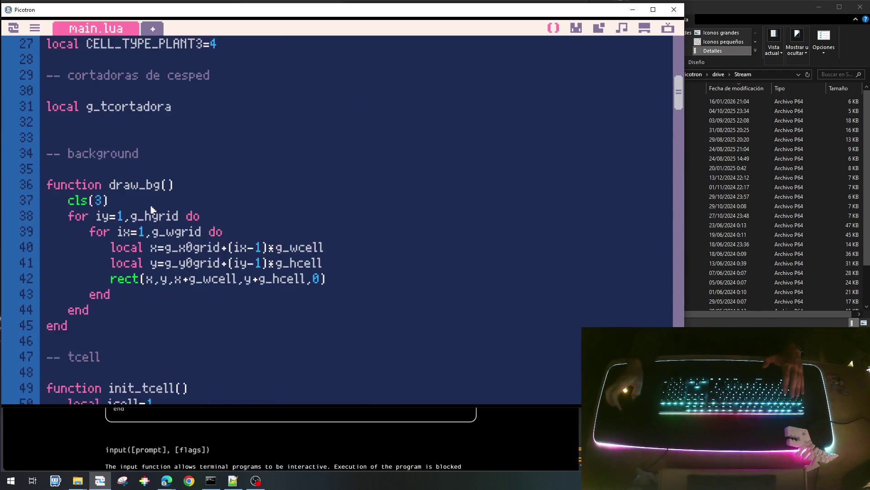
scroll(144, 231, "up", 3)
scroll(122, 311, "down", 2)
Declare local g_x, g_y under a '-- ui' comment after g_tcortadora and save the cart.
left_click(101, 266)
key("Return")
key("Return")
key("Up")
type("-- ui")
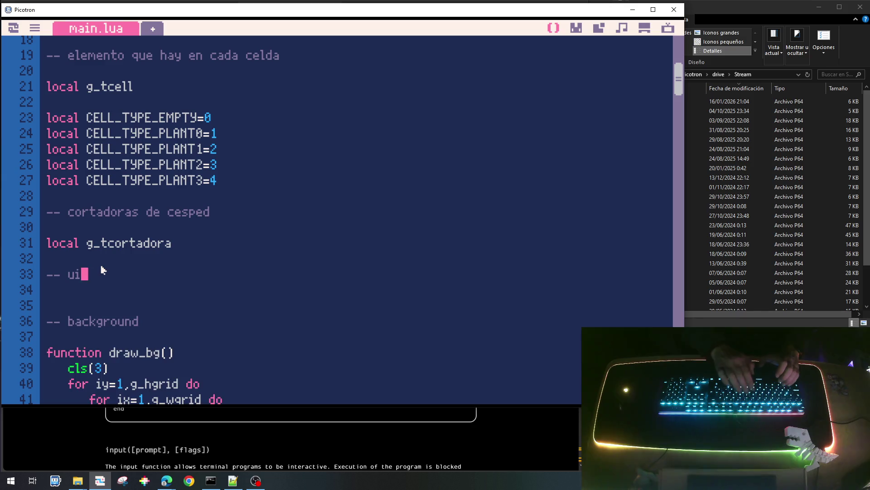
key("Return")
type("local g_x, g_y")
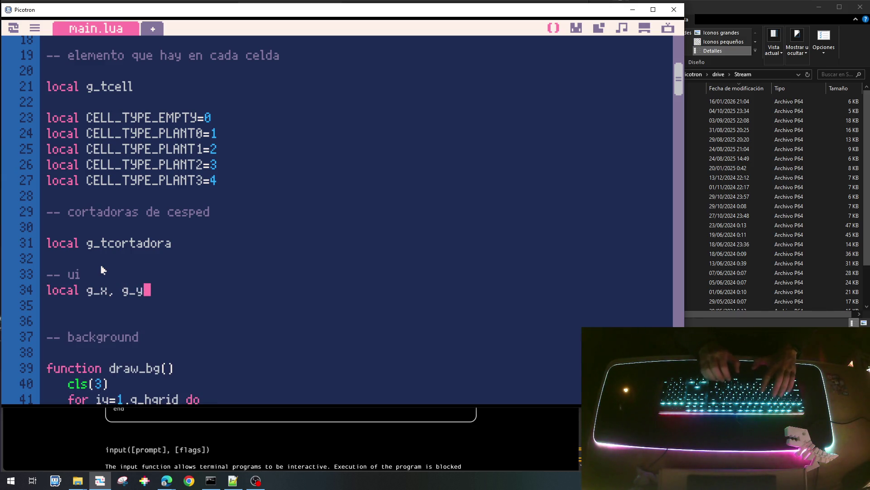
key("ctrl+s")
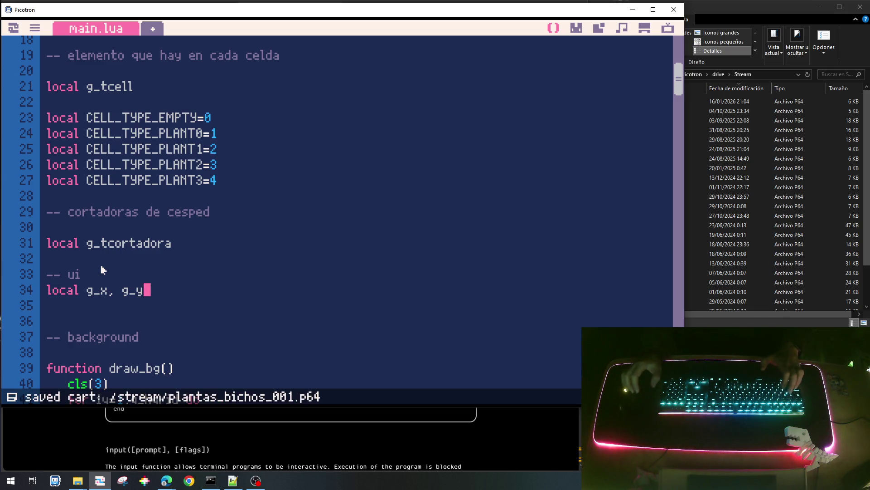
scroll(308, 208, "down", 10)
scroll(305, 239, "down", 7)
scroll(301, 266, "down", 5)
scroll(301, 272, "down", 8)
scroll(299, 269, "down", 5)
scroll(298, 269, "down", 2)
scroll(299, 269, "down", 1)
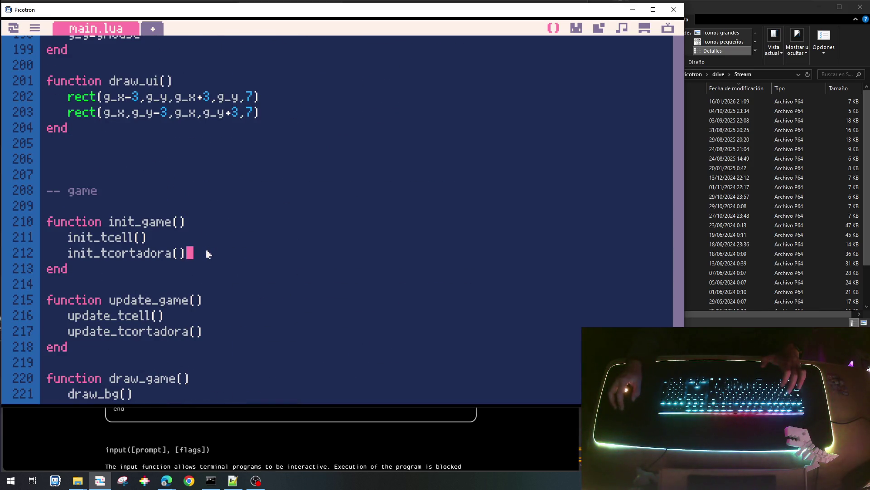
key("Return")
type("init_ui()(")
Add init_ui(), update_ui() and draw_ui() calls to the game functions, save and run the cart.
key("BackSpace")
key("Down")
key("Down")
key("Down")
key("Down")
key("Down")
key("End")
key("Return")
type("update_ui()")
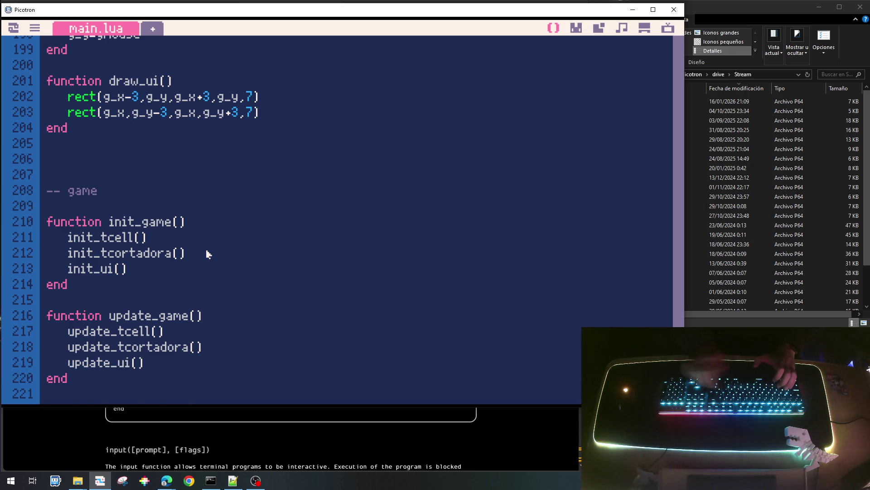
key("Down")
key("Down")
key("Down")
key("Down")
key("Down")
key("Down")
key("Down")
type("draw_ui()")
key("ctrl+s")
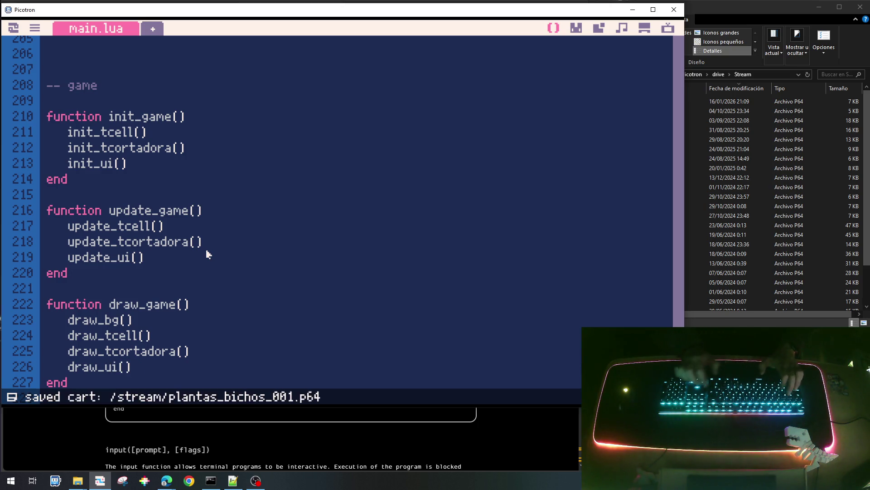
key("ctrl+r")
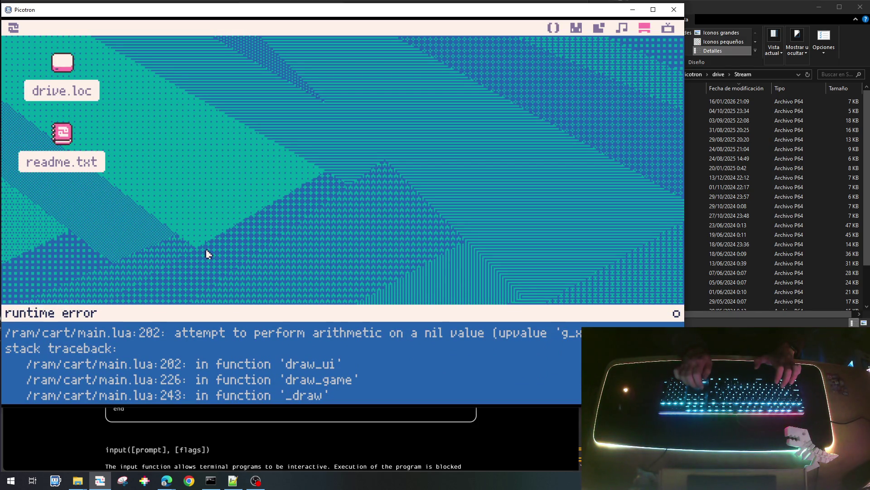
Dismiss the nil arithmetic error in draw_ui and return to the main.lua editor.
key("Escape")
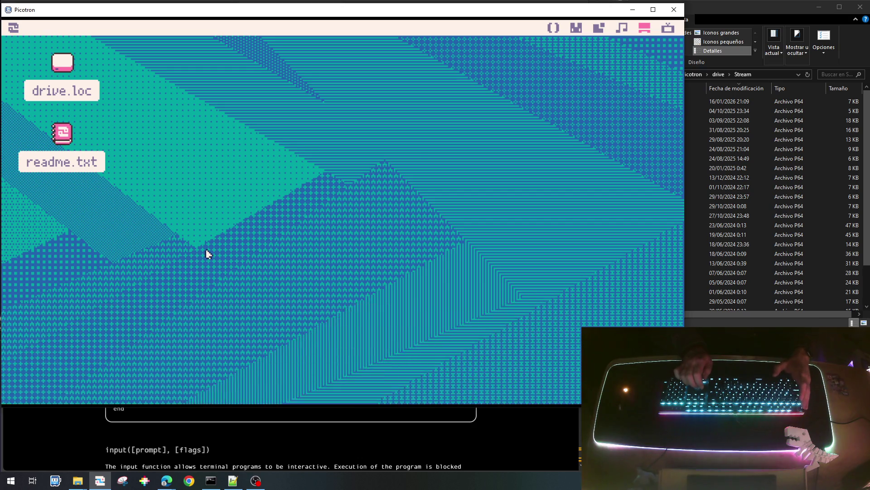
key("Escape")
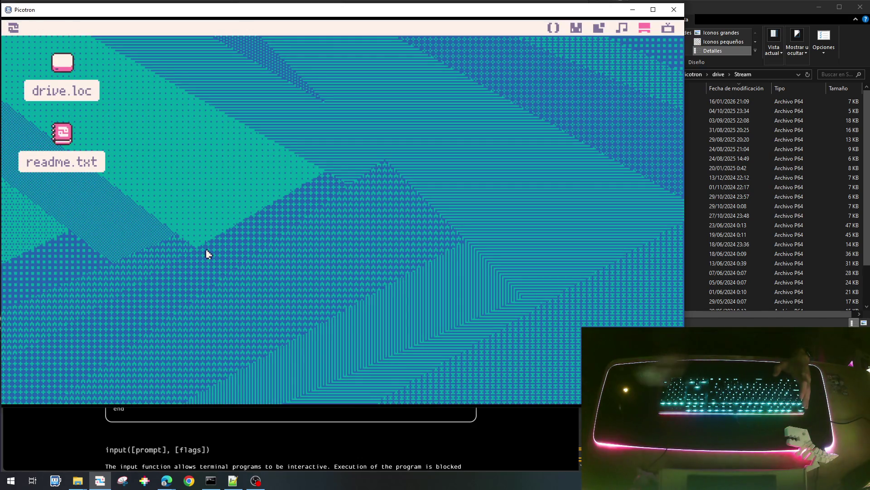
left_click(553, 28)
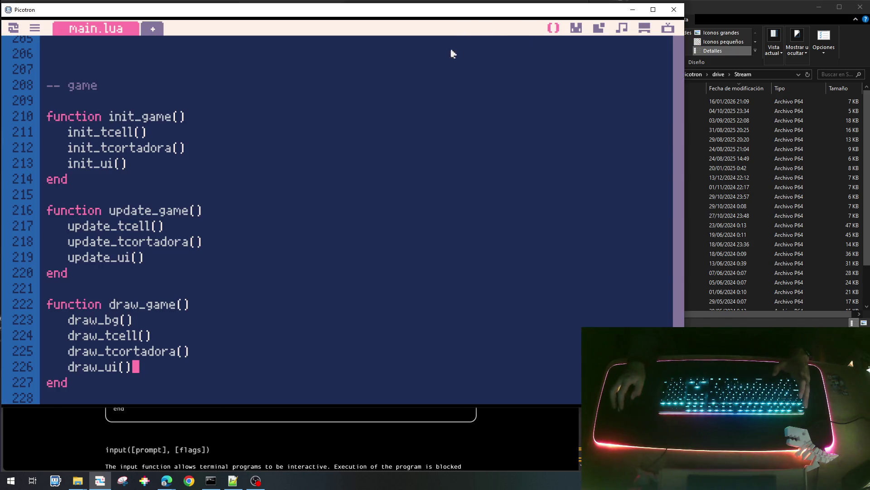
key("Escape")
key("Escape")
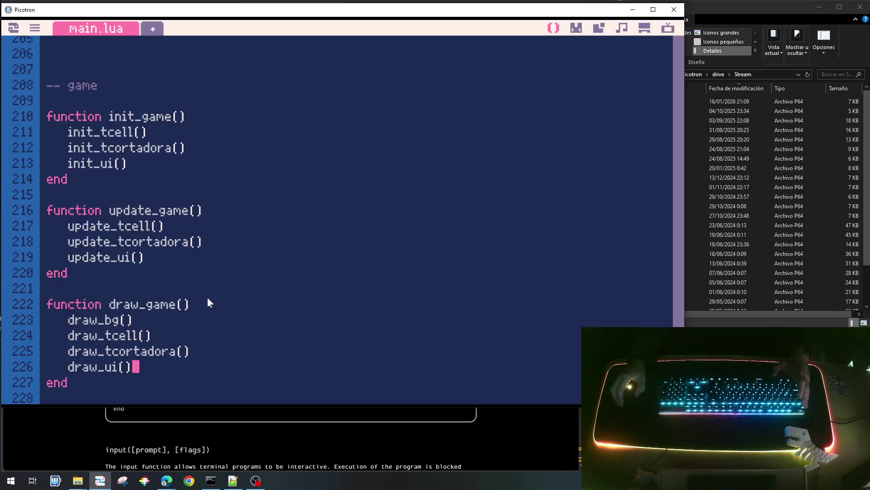
scroll(207, 303, "up", 3)
Run the cart again with Ctrl+R, hit the same error, and go back to update_ui in main.lua.
key("ctrl+r")
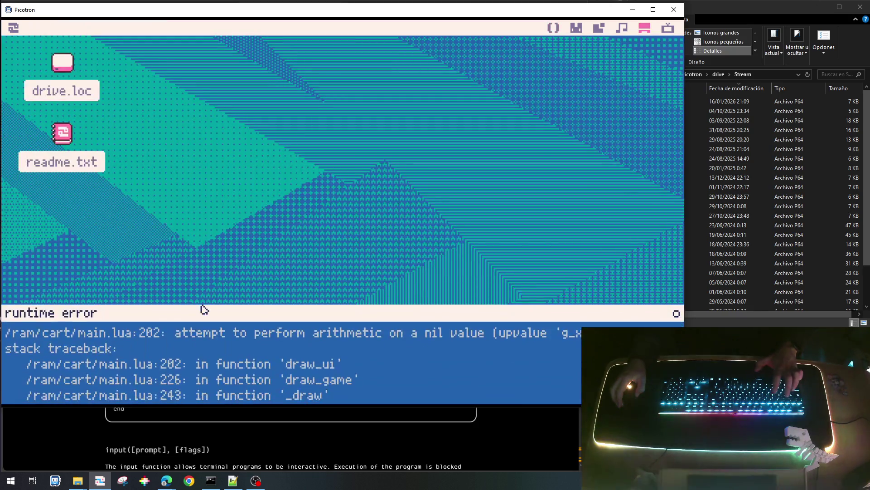
key("Escape")
key("Escape")
key("Escape")
key("Escape")
left_click(554, 27)
scroll(305, 265, "down", 2)
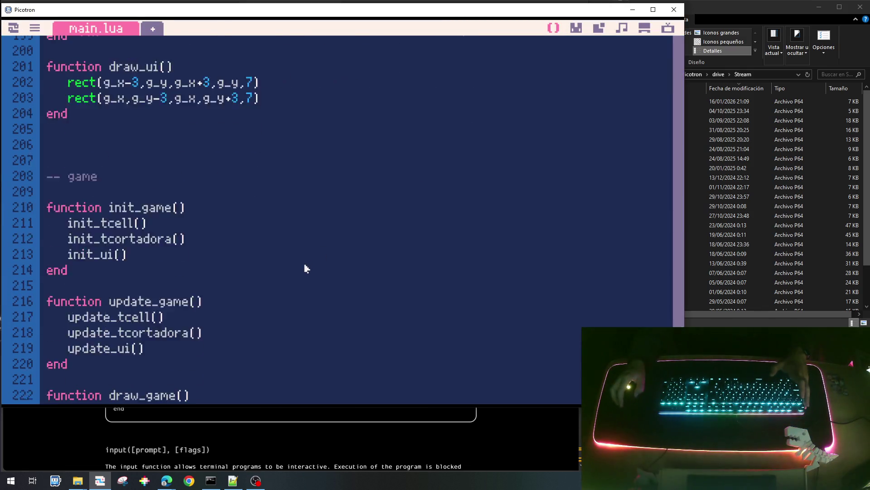
scroll(305, 268, "down", 1)
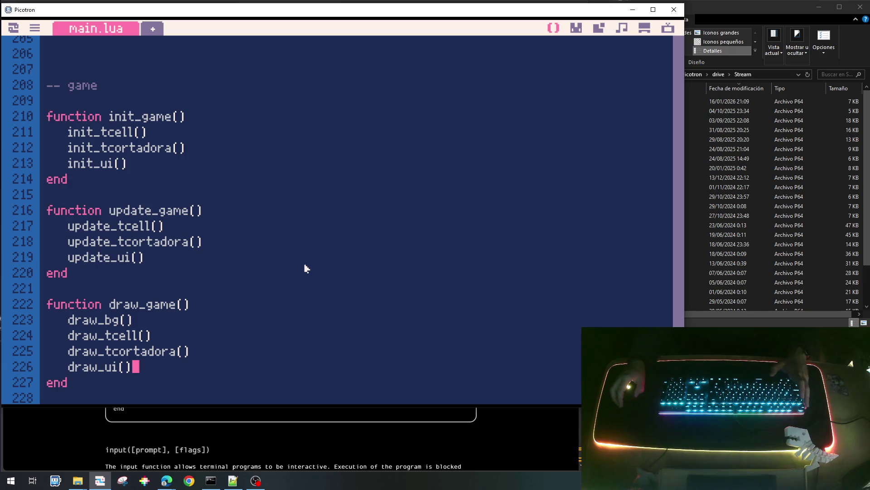
scroll(306, 268, "up", 4)
scroll(306, 268, "up", 3)
scroll(305, 268, "down", 3)
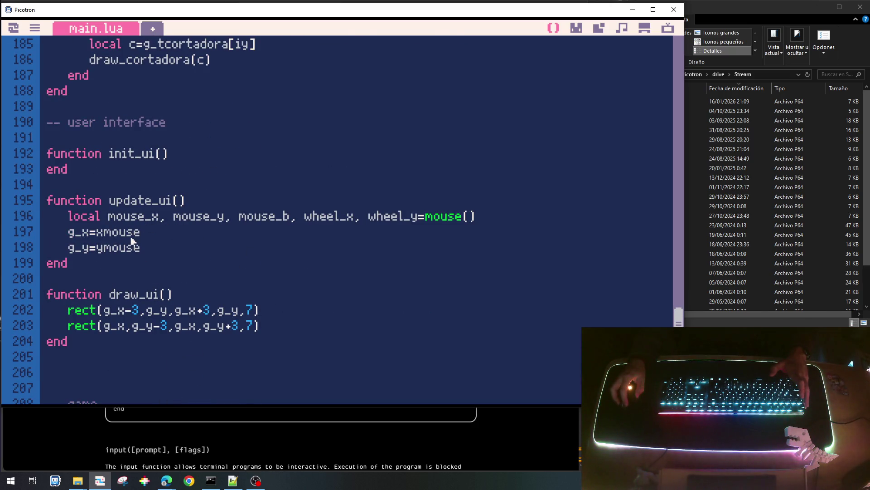
Correct lines 197–198 so g_x=mouse_x and g_y=mouse_y in update_ui.
key("BackSpace")
key("Down")
key("Delete")
type("_")
type("x,g_y")
Save the cart, test-run it without the nil error, and return to the code.
key("ctrl+s")
key("ctrl+r")
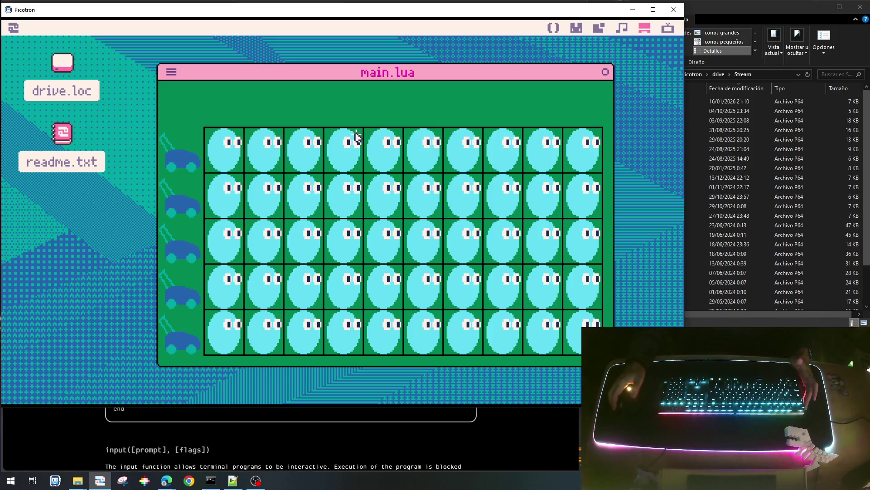
key("Escape")
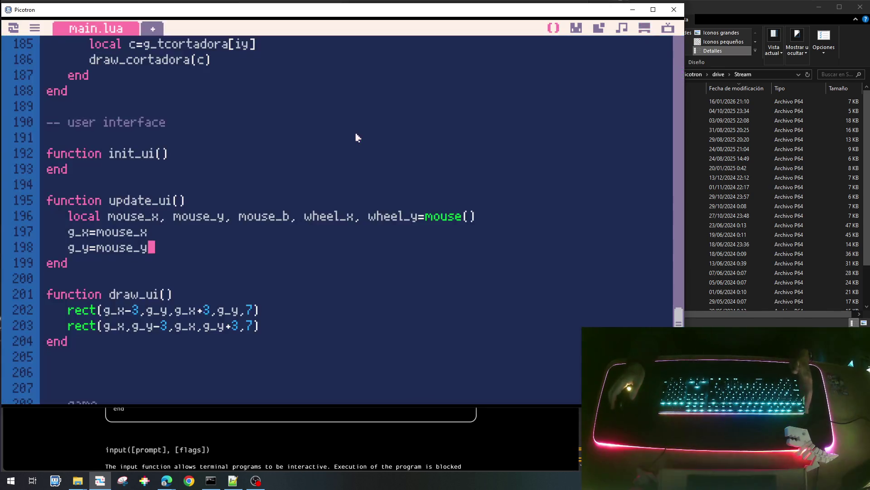
scroll(357, 139, "down", 2)
scroll(358, 144, "up", 4)
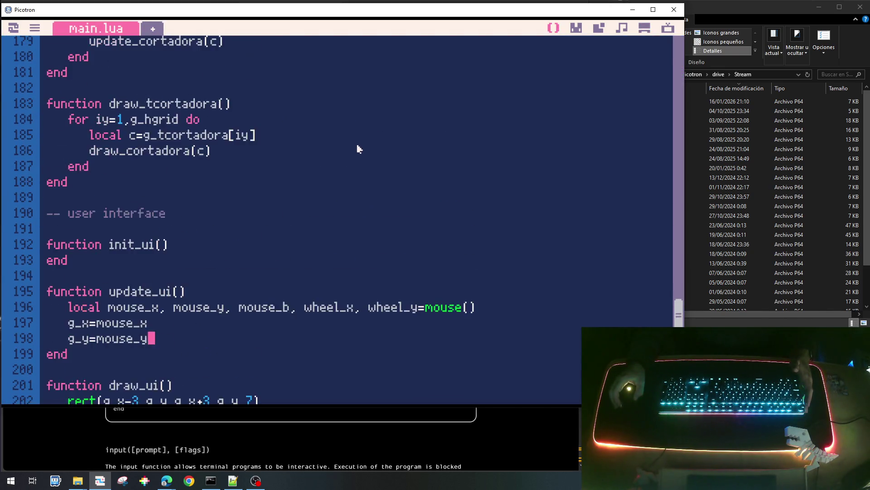
scroll(358, 149, "up", 1)
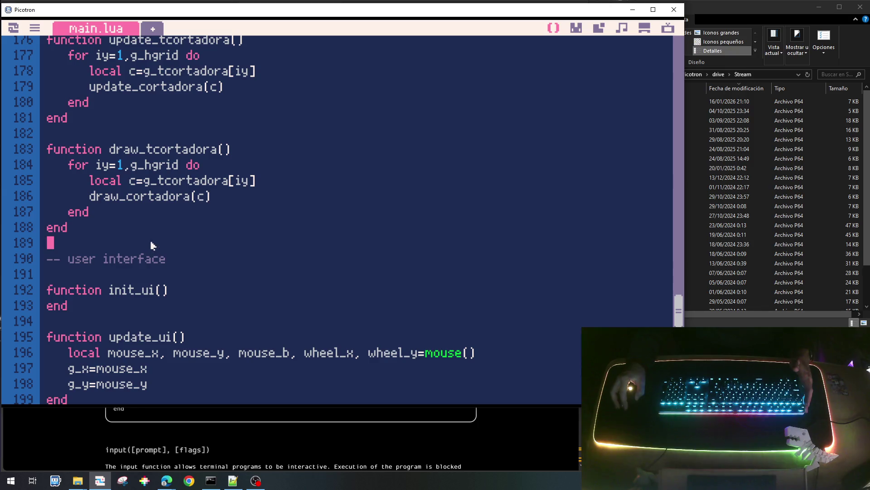
Insert an empty "-- spawn soles" comment section with blank lines above the user interface code.
key("Return")
key("Return")
key("Return")
type("-- sole4s")
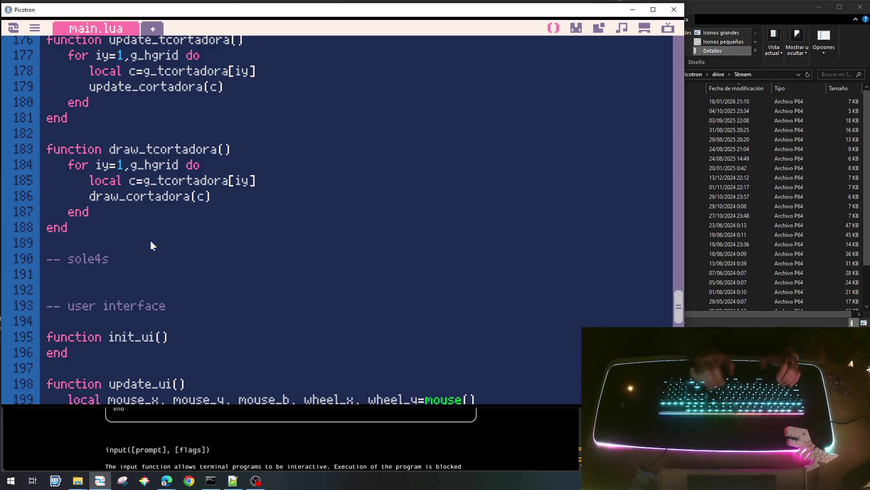
key("BackSpace")
key("BackSpace")
type("s")
key("Return")
key("Return")
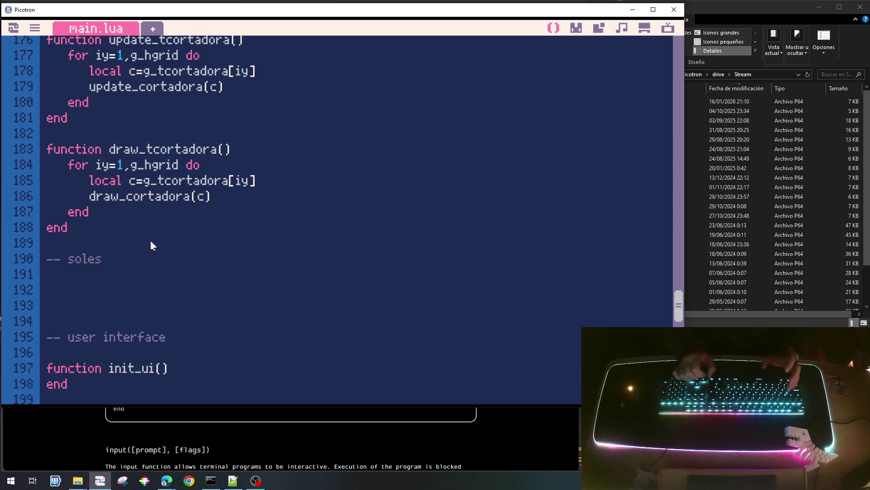
type("spawn")
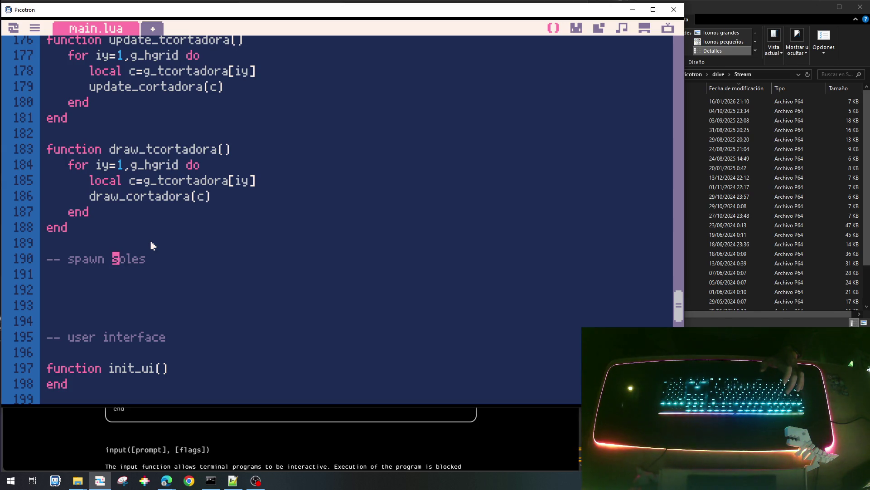
scroll(151, 246, "up", 2)
scroll(153, 248, "up", 15)
scroll(165, 258, "up", 4)
scroll(165, 279, "down", 9)
scroll(208, 330, "down", 14)
scroll(160, 324, "down", 5)
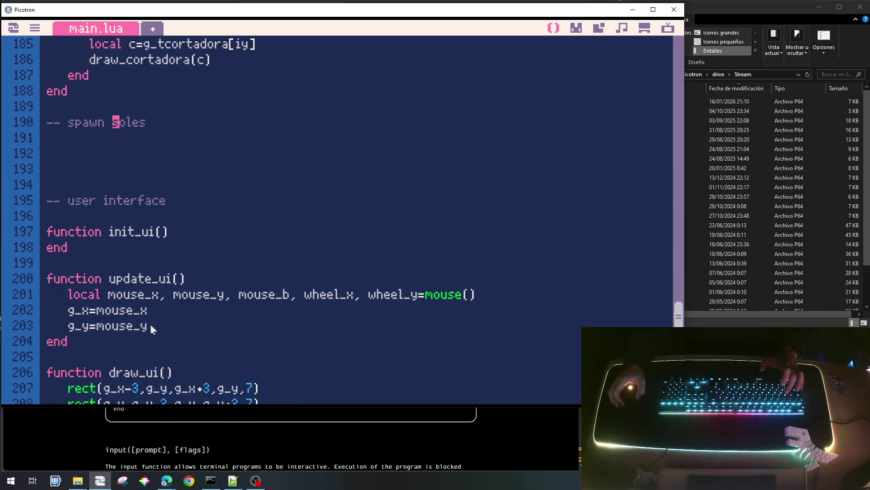
left_click(153, 122)
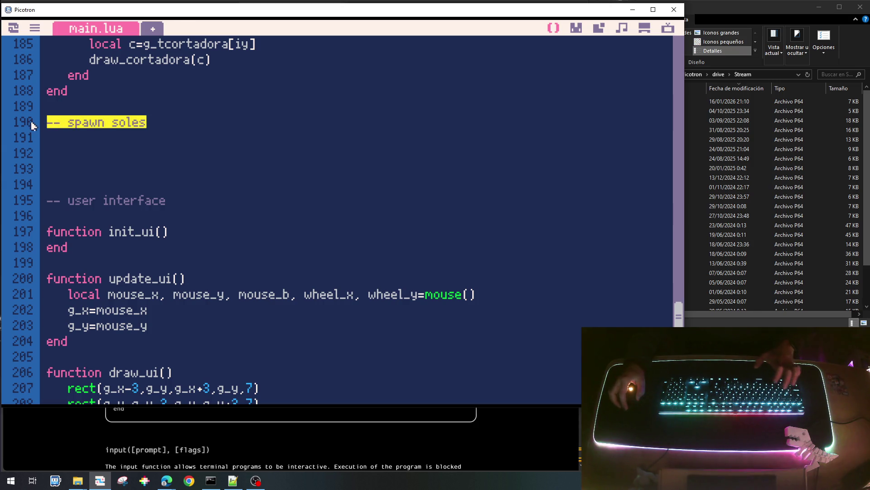
scroll(31, 124, "up", 5)
scroll(180, 228, "up", 10)
scroll(184, 230, "up", 10)
scroll(184, 238, "up", 10)
scroll(188, 246, "up", 4)
scroll(189, 251, "down", 3)
scroll(193, 257, "down", 2)
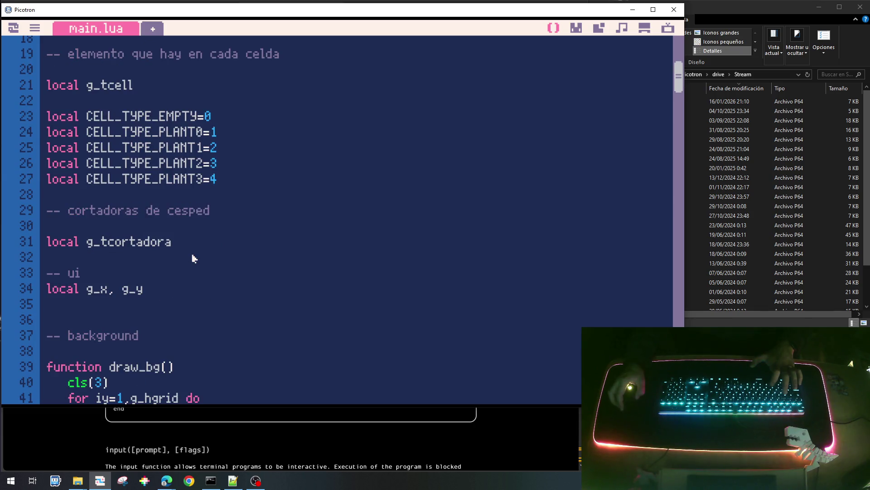
scroll(193, 258, "down", 1)
Declare local g_tsoles and g_tspawn_soles under a "-- spawn soles" comment after the ui globals.
left_click(61, 264)
key("Return")
key("Return")
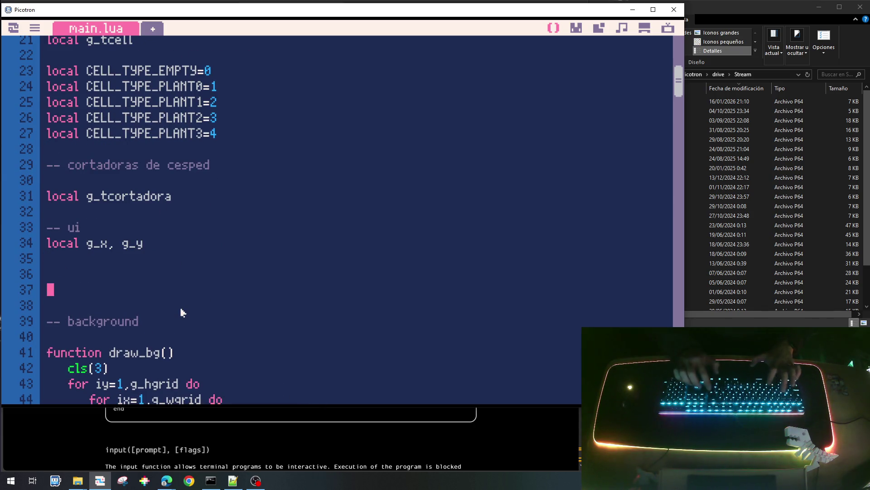
key("Up")
type("-- spawn soles")
key("Return")
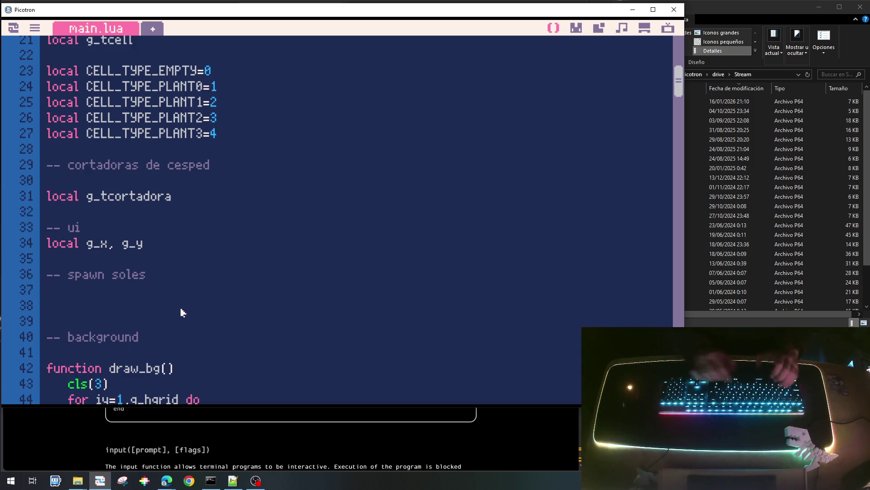
type("local g_t")
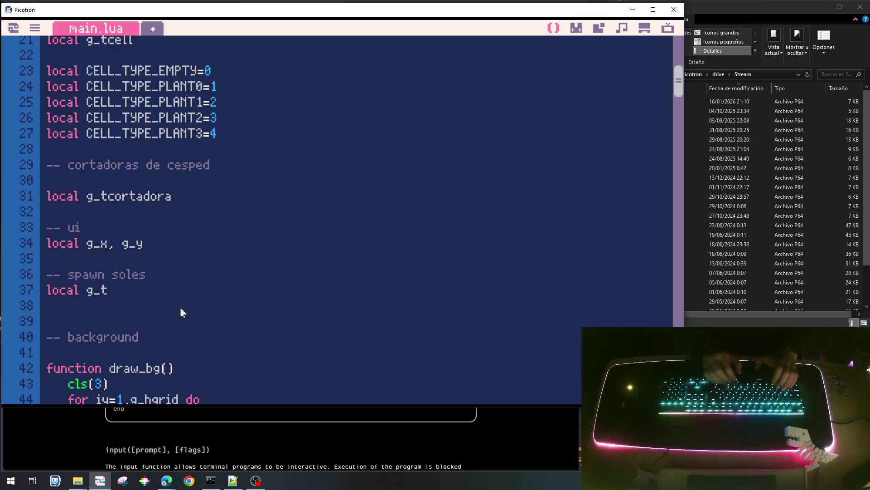
type("soles")
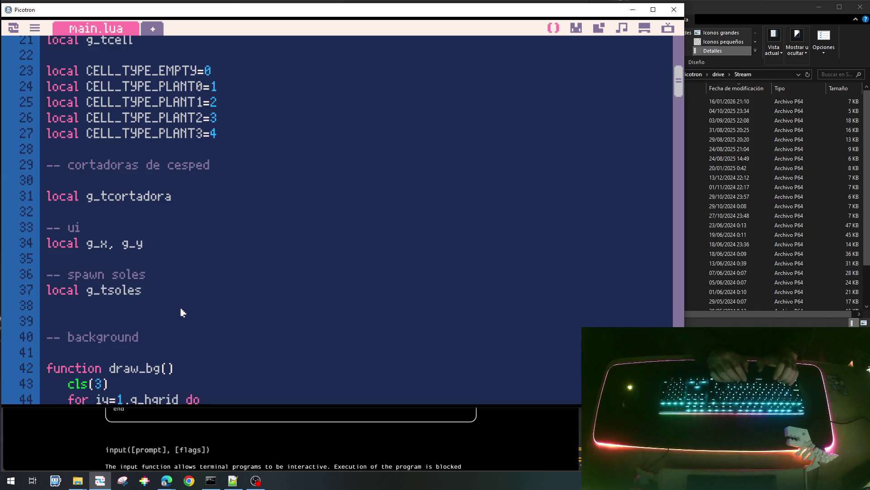
key("Return")
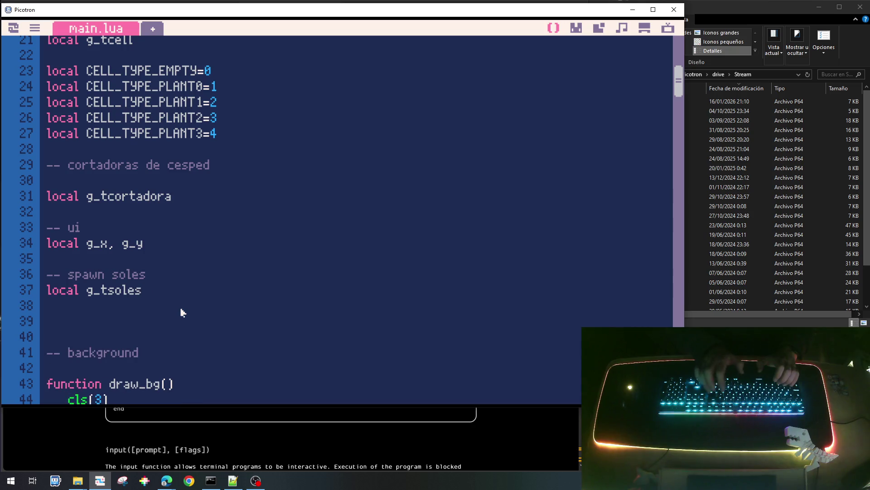
type("local")
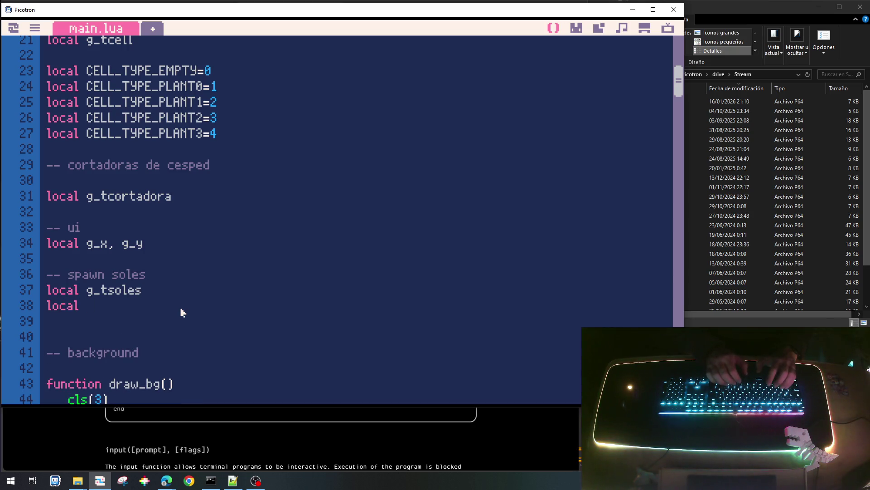
type(" g_ts")
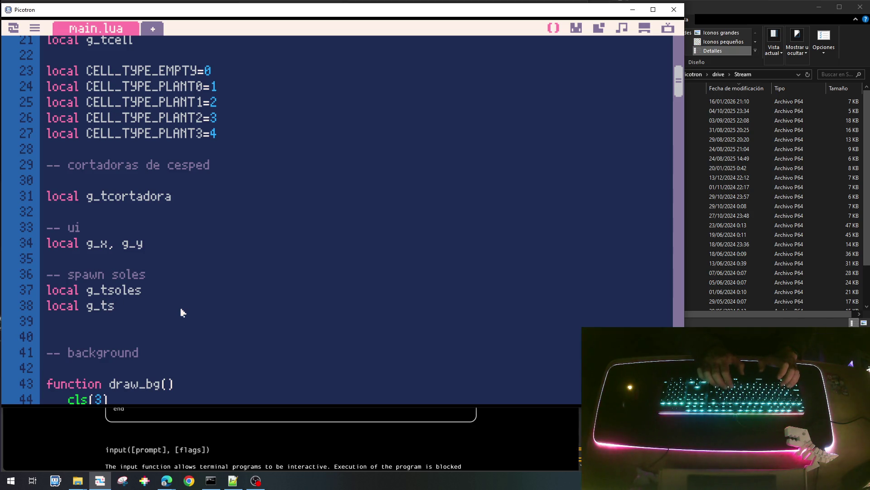
type("pawn_soles")
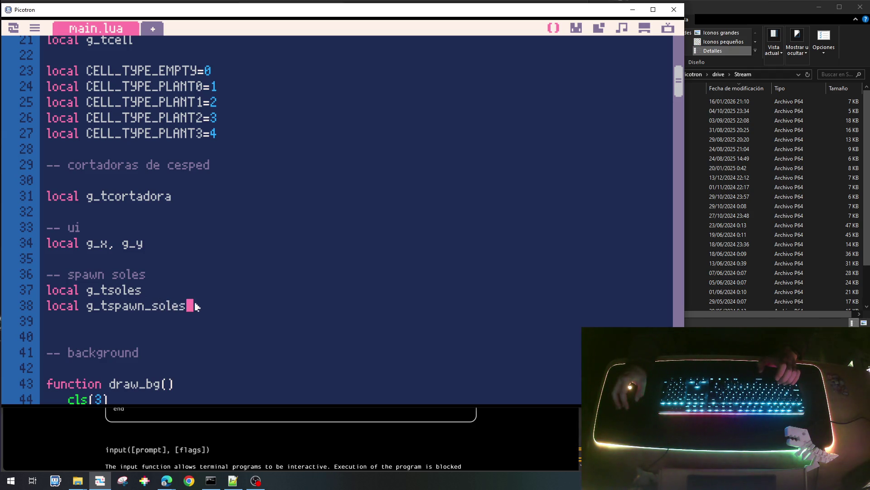
left_click_drag(195, 307, 82, 306)
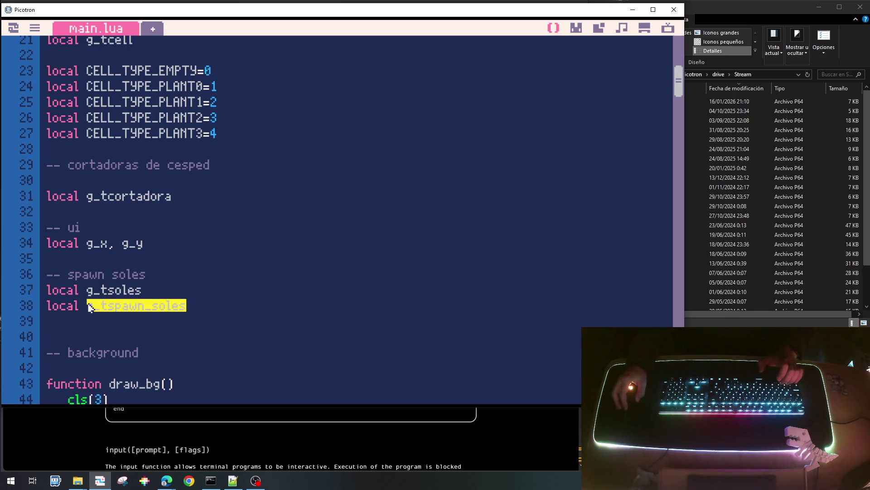
left_click_drag(678, 80, 679, 317)
type("functgi")
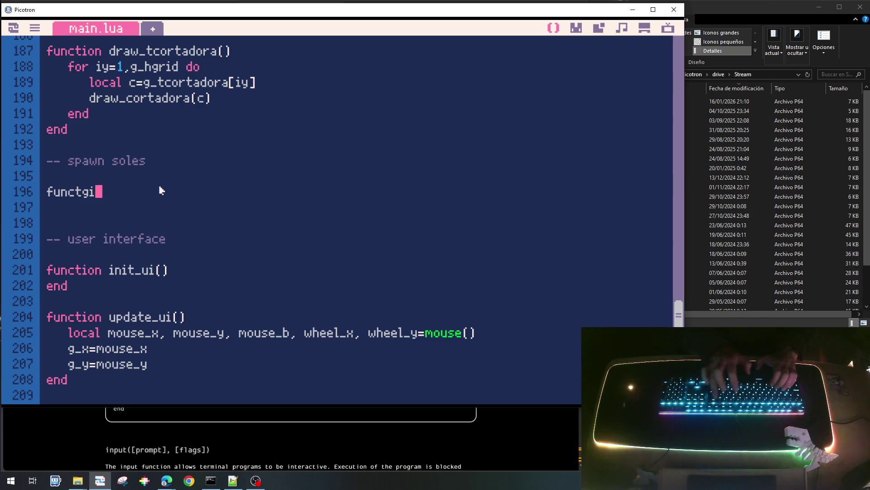
type("on on u")
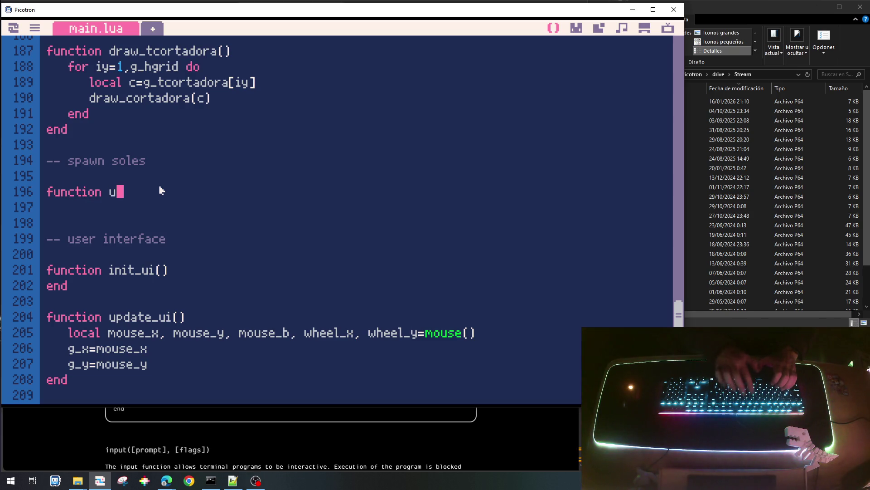
type("nit")
type("sp")
type("_soles")
type(")")
Lay out the init_spawn_soles body with its end and an indented g_tspawn_soles line.
key("Return")
type("end")
key("Up")
key("End")
key("Return")
type("g_tspawn_soles")
key("Home")
key("Tab")
key("End")
key("Return")
type("g_t")
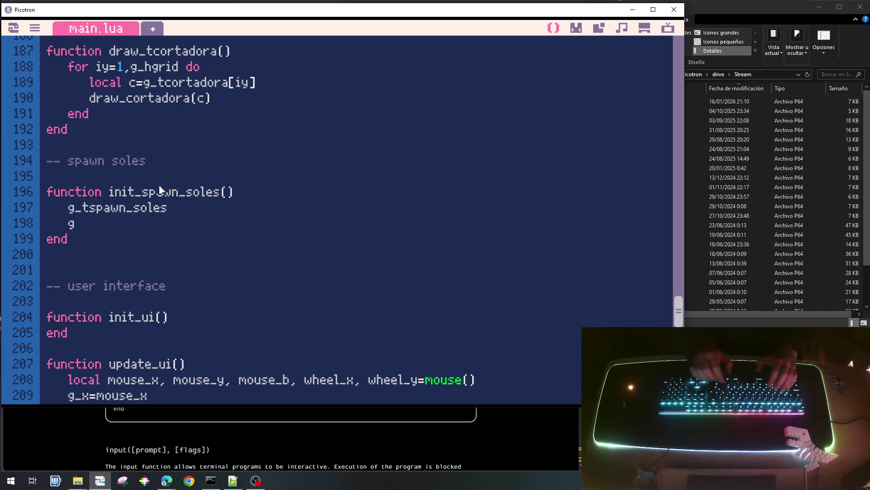
type("soles={")
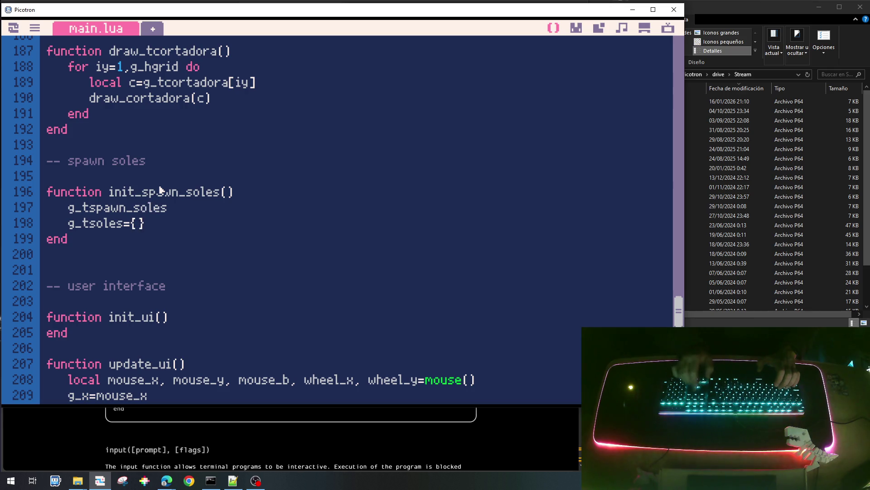
Open the g_tspawn_soles table onto separate lines and set g_tsoles to an empty table.
key("End")
type("={")
key("Return")
type("}")
key("Down")
key("Up")
key("Up")
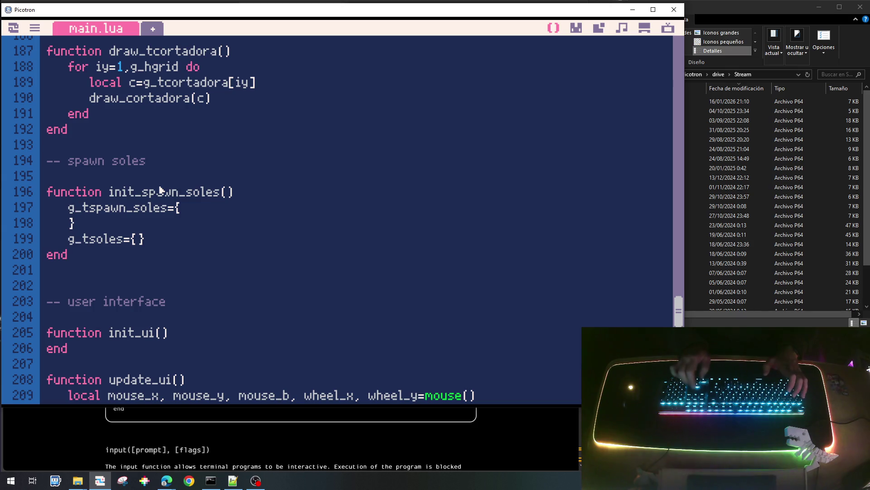
key("Return")
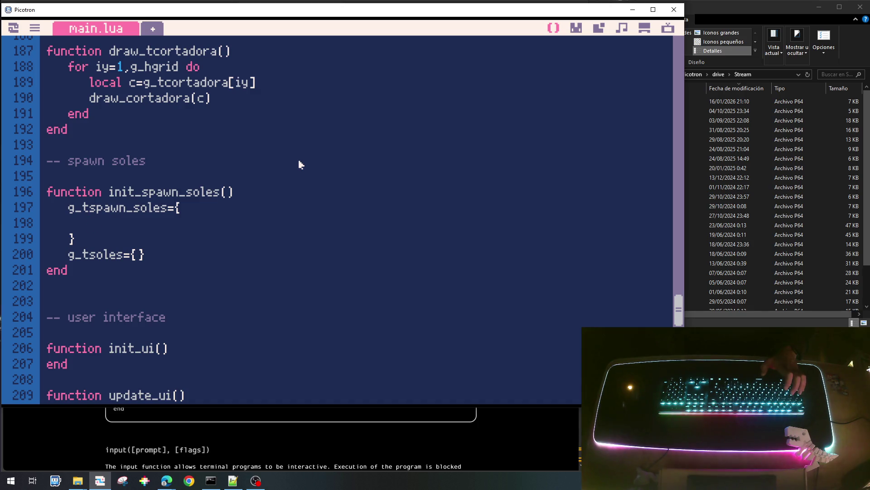
type("timer_")
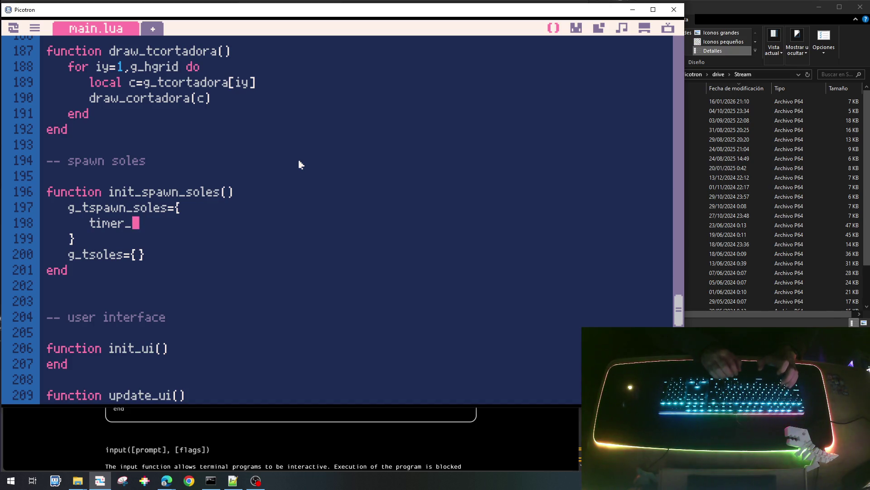
type("spawn")
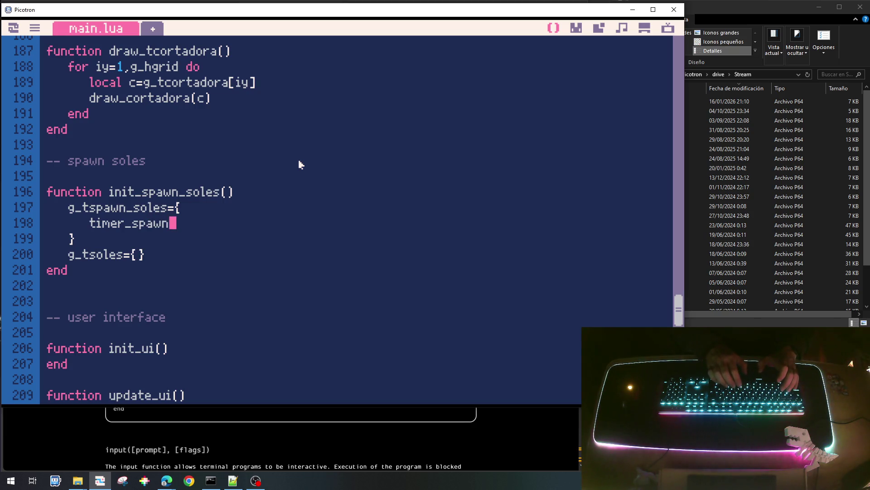
key("BackSpace")
Add local timer_spawn=10*60 and paste it as the timer_spawn and timer_spawn_max values.
key("Up")
key("Up")
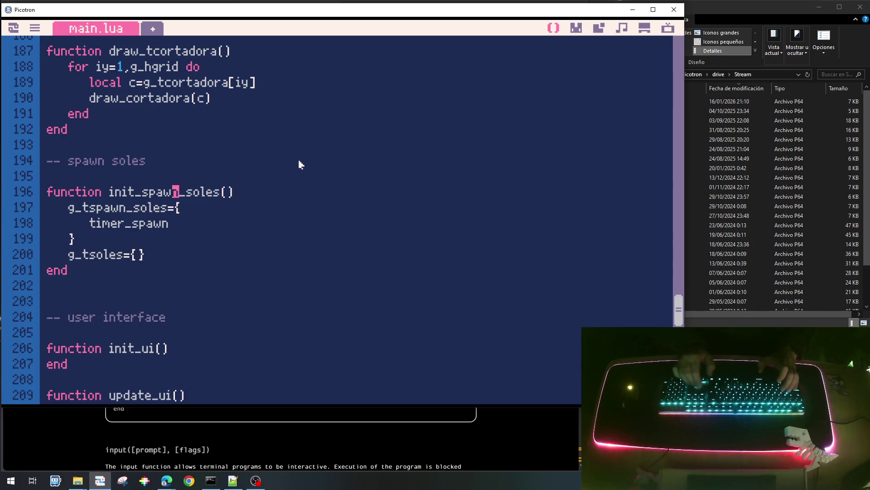
key("End")
key("Return")
type("local timer_spawn=")
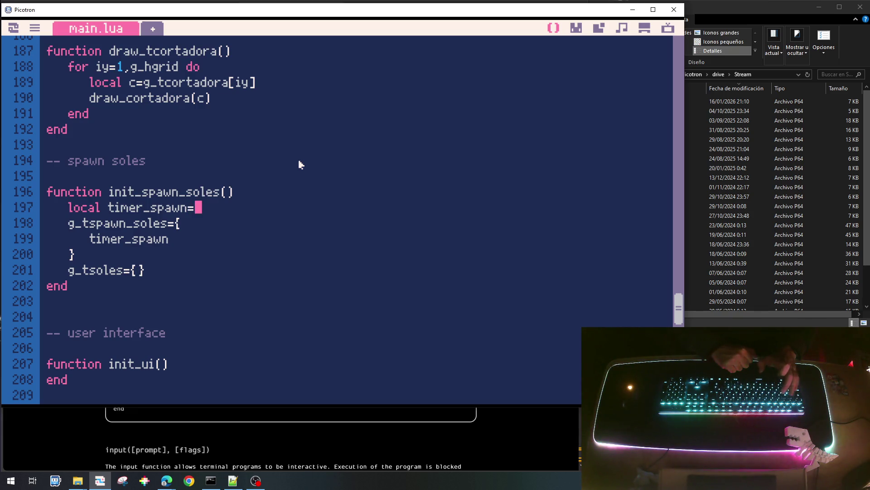
type("10*")
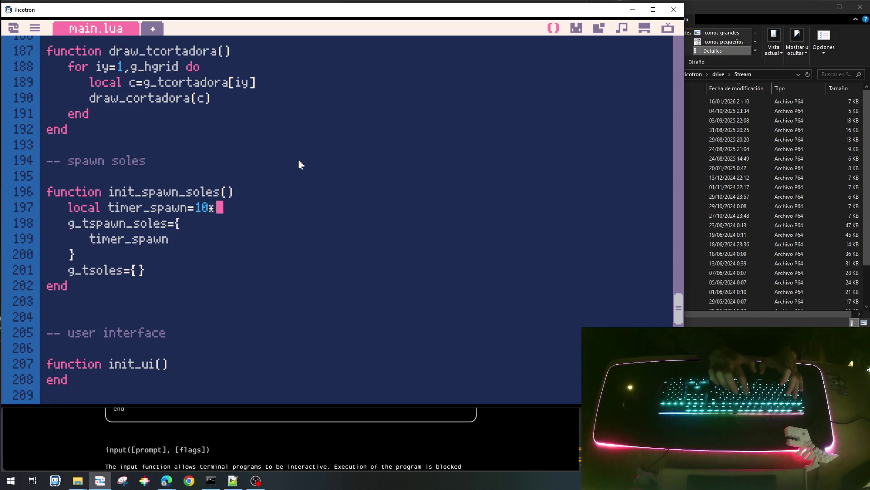
type("60")
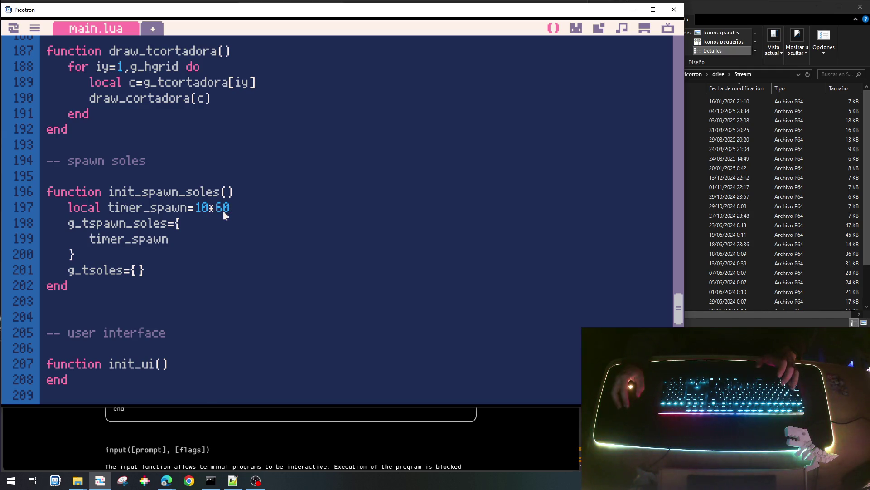
type("=")
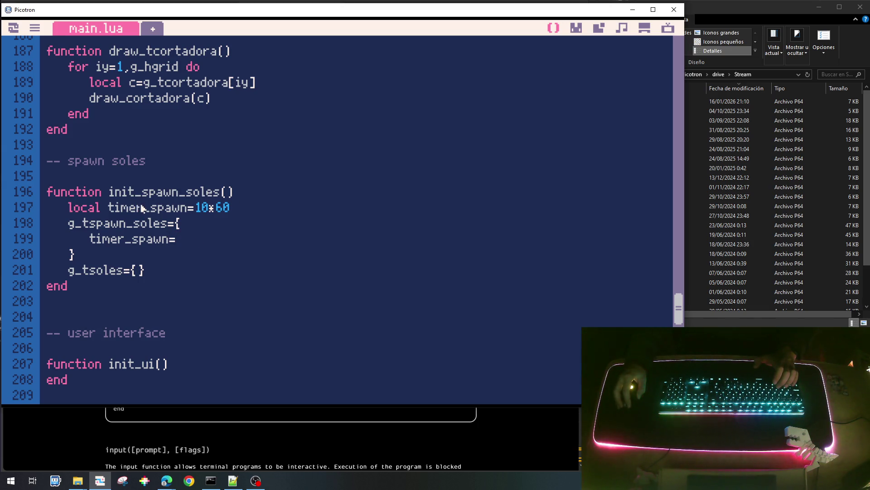
double_click(142, 207)
key("ctrl+c")
left_click(176, 240)
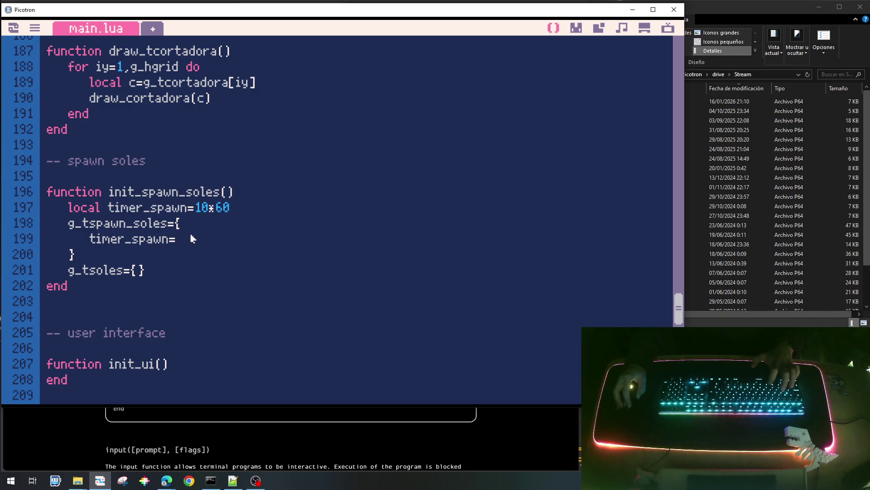
key("ctrl+v")
type(",")
key("Return")
type("timer_spawn")
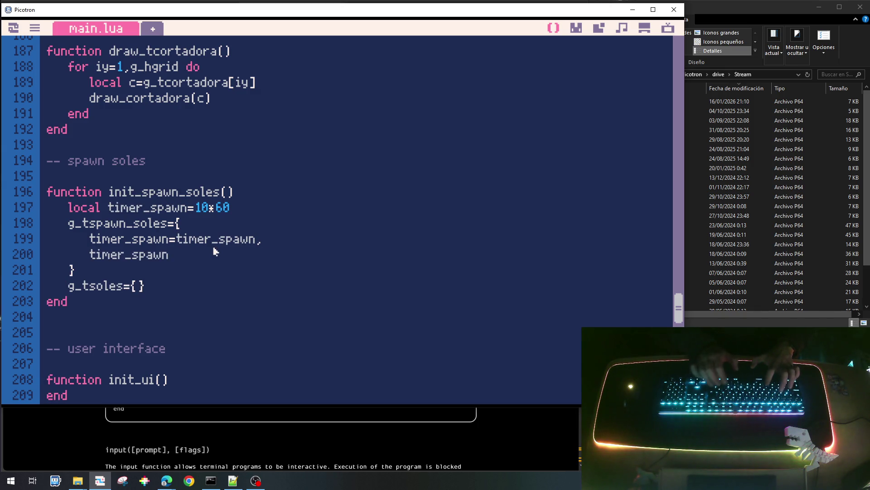
type("_max=")
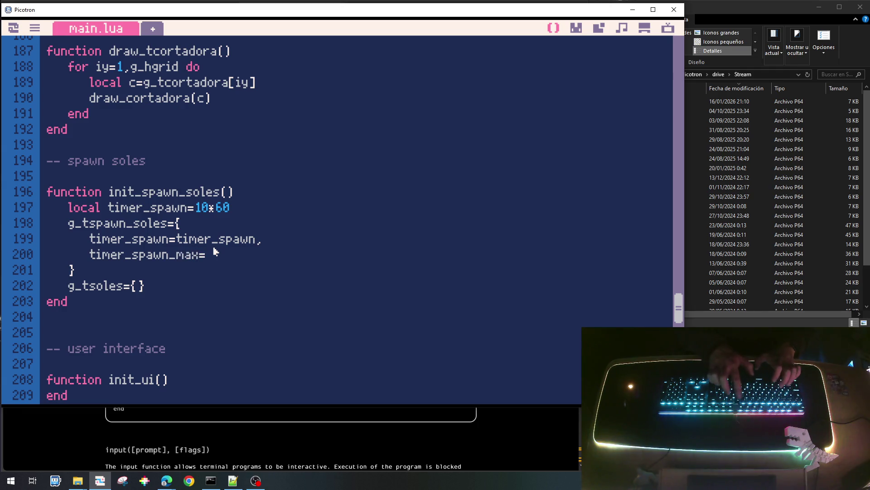
key("ctrl+v")
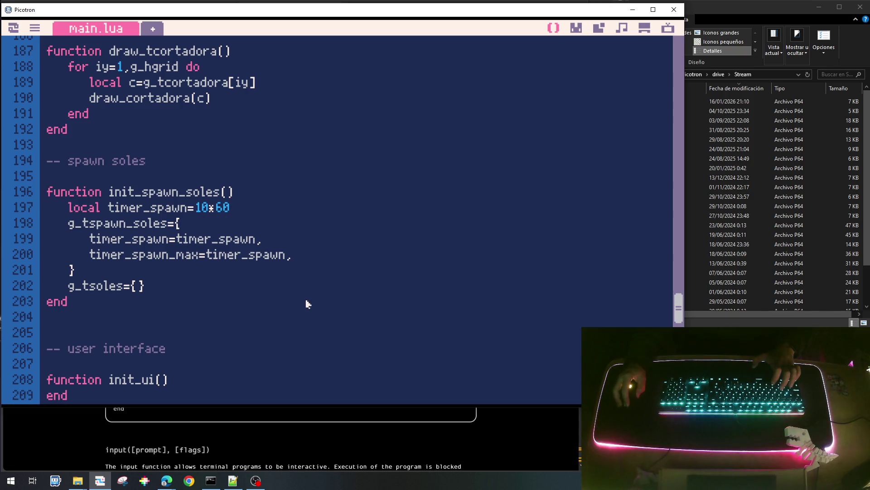
Start a new update_spawn function with an indented empty body below init_spawn_soles.
left_click(150, 316)
key("Return")
key("Return")
key("Up")
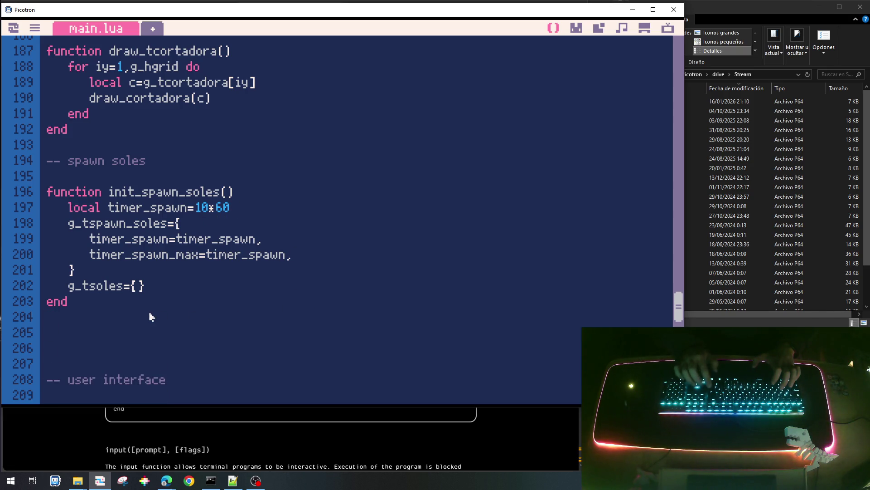
type("funcotn")
key("BackSpace")
key("BackSpace")
key("BackSpace")
type("tion uopdate")
key("BackSpace")
key("BackSpace")
key("BackSpace")
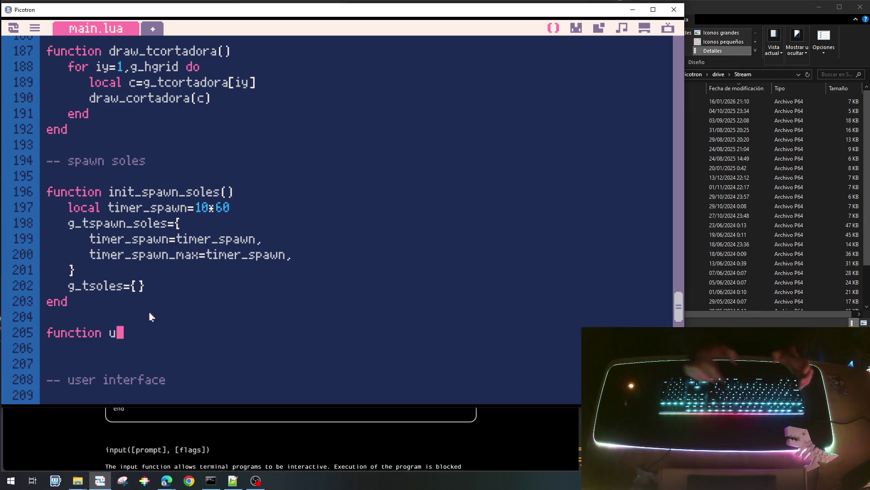
type("pdate_spawn")
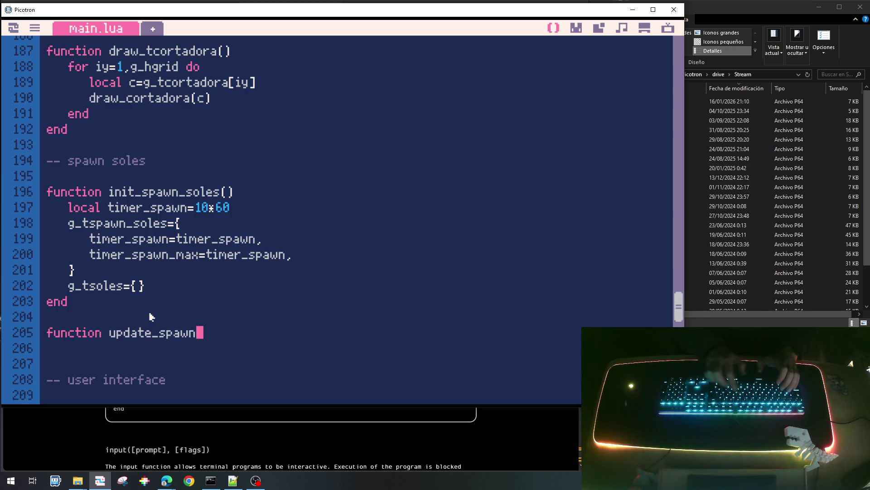
type("()")
key("Return")
type("end")
key("Up")
key("End")
key("Return")
key("Tab")
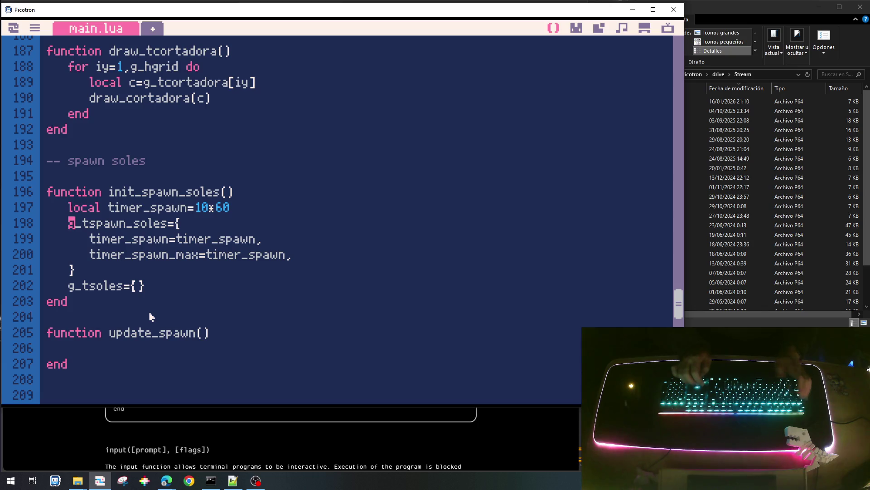
Declare local s=g_tspawn_soles at the top of update_spawn.
key("shift+Right")
key("shift+Right")
key("shift+Right")
key("shift+Right")
key("shift+Right")
key("shift+Right")
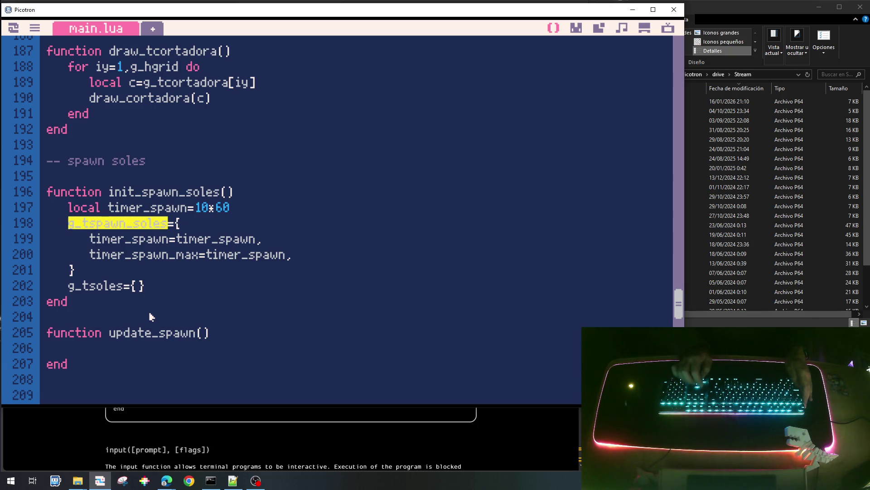
key("Down")
key("Down")
key("Down")
key("Down")
key("Down")
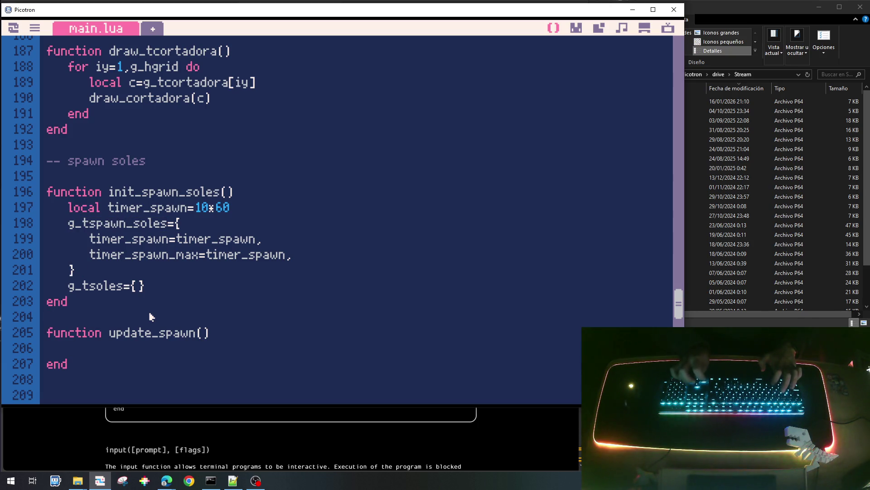
type("local")
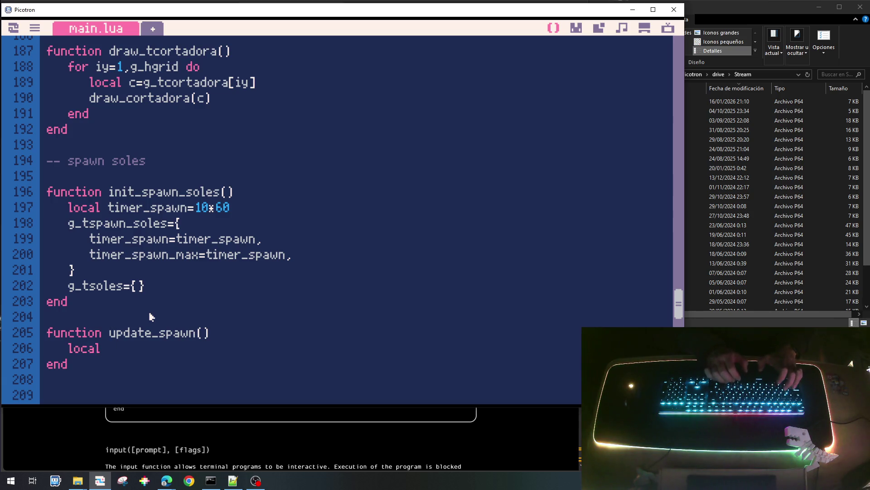
type(" s=")
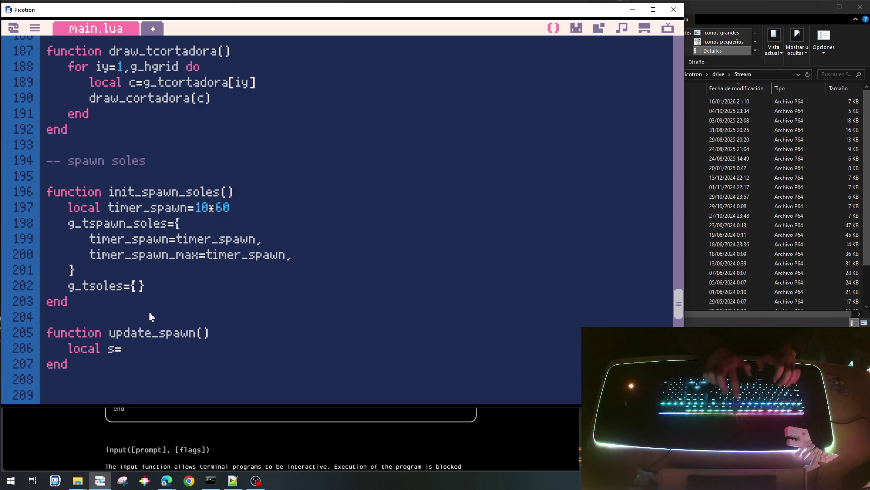
type("g_tspawn_soles")
key("Return")
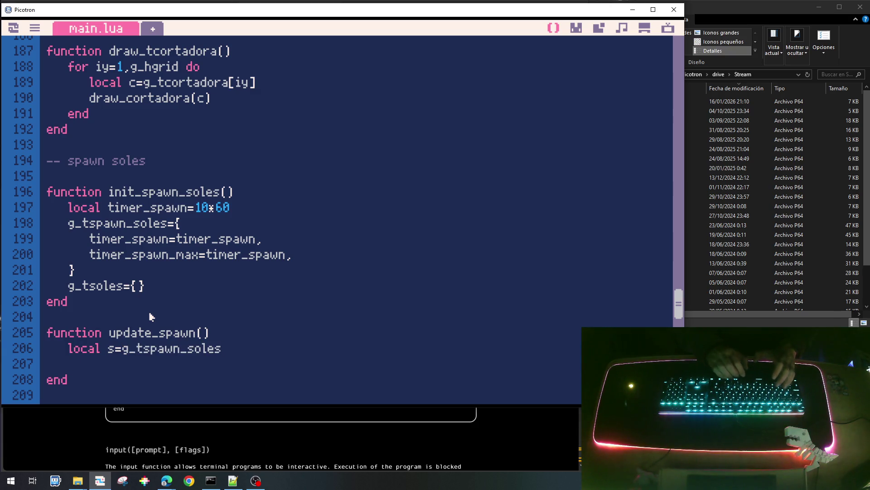
type("if s.")
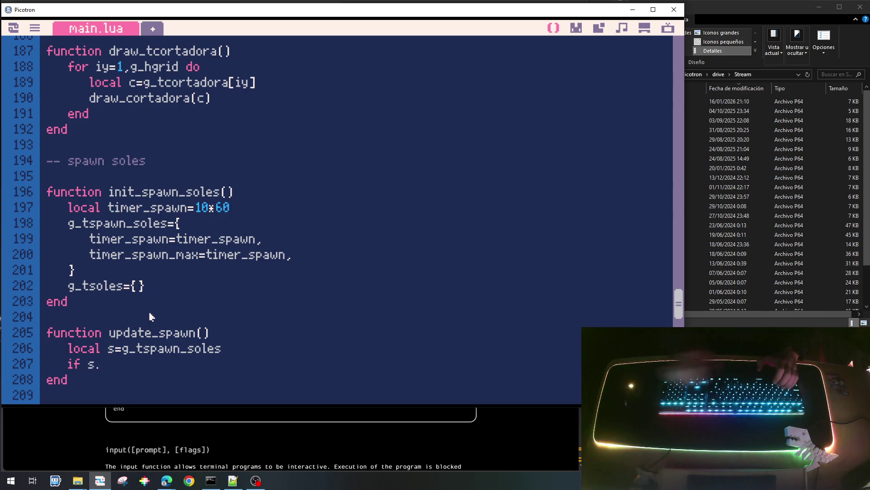
Write the if s.timer_spawn>0 branch that decrements s.timer_spawn.
double_click(168, 239)
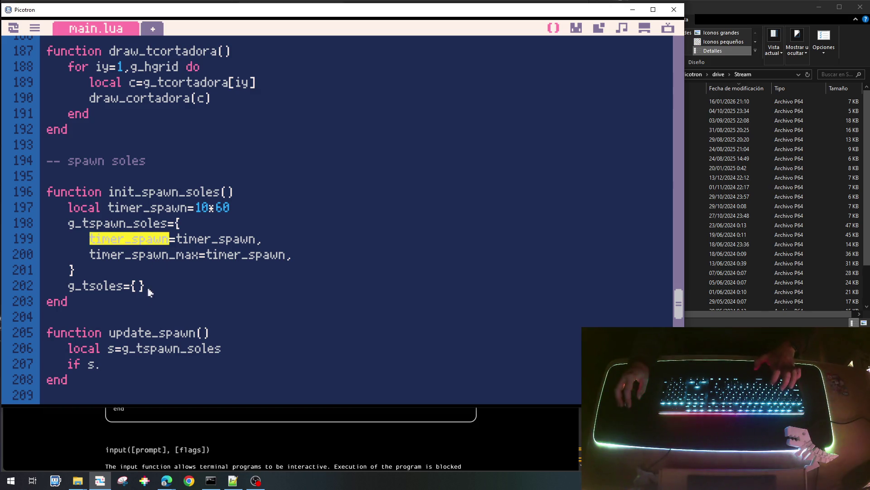
left_click(135, 364)
key("ctrl+v")
type(">")
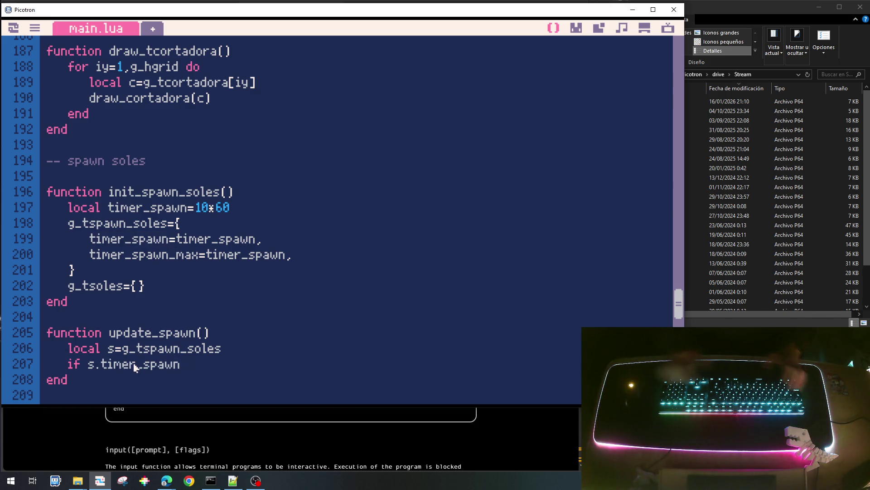
type("0 then")
key("Return")
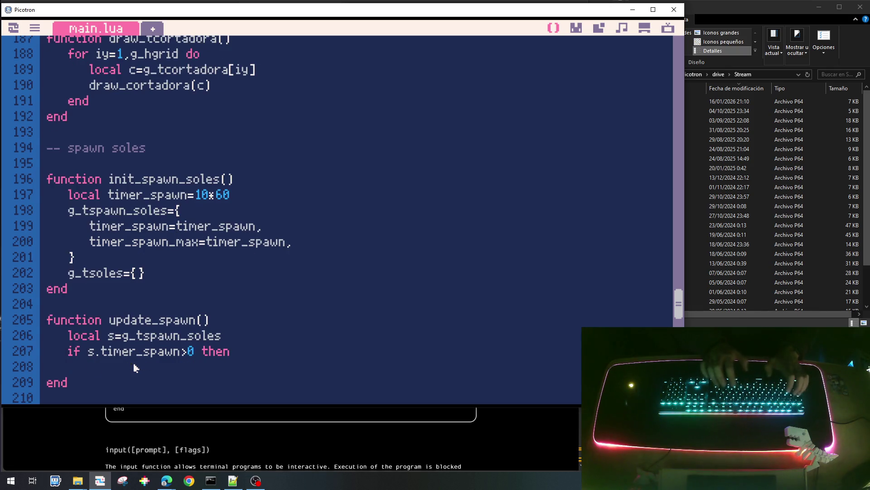
left_click_drag(89, 352, 179, 353)
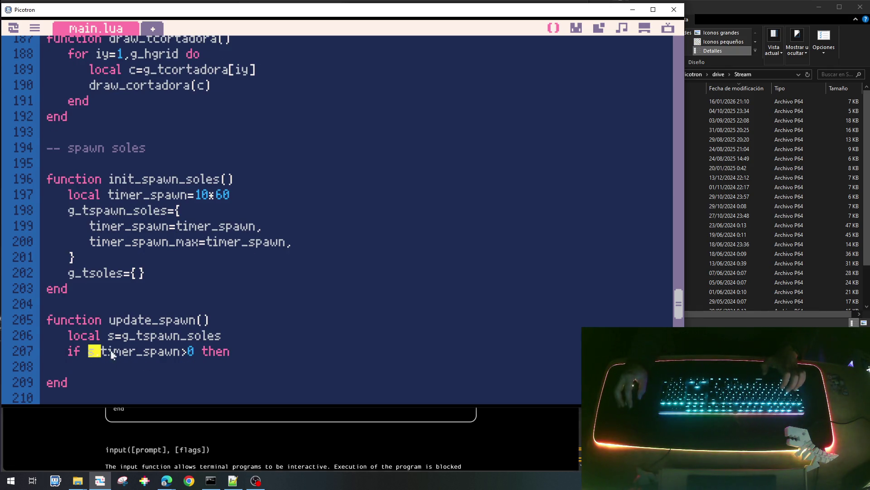
key("ctrl+c")
left_click(155, 368)
key("ctrl+v")
type("-=1")
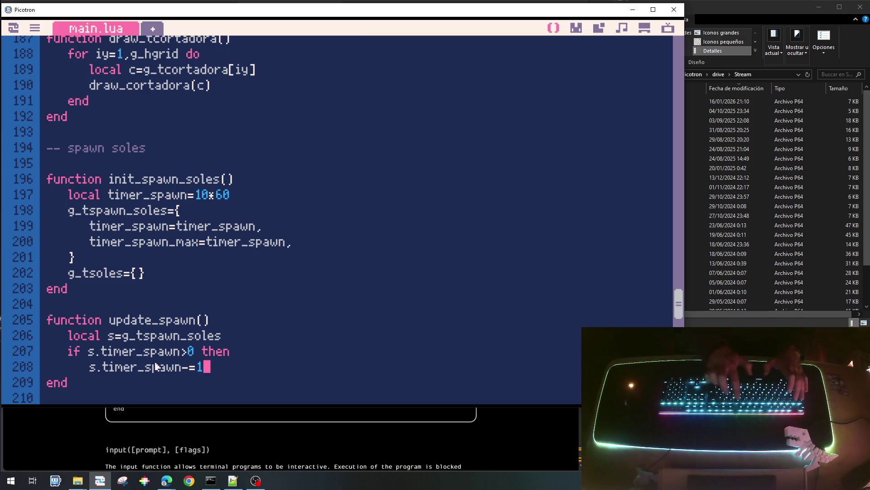
key("Return")
key("BackSpace")
type("else")
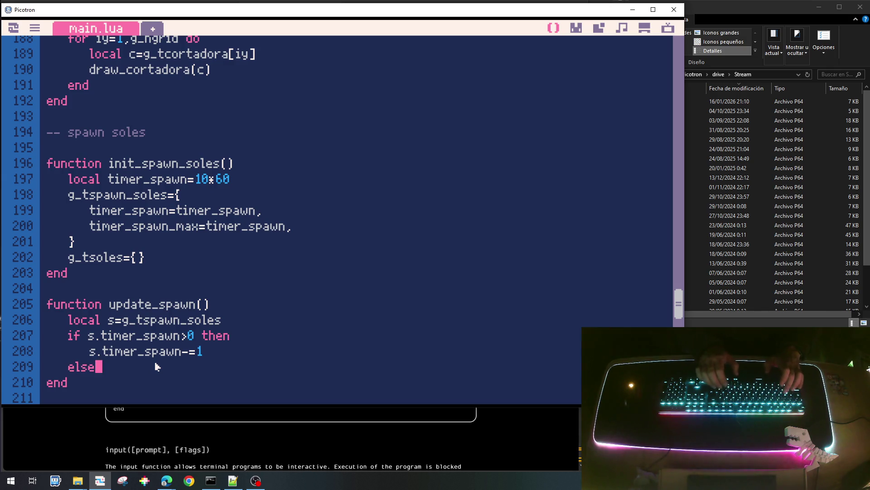
Add the else branch building a local sol table on separate lines and an add(g_tsol,sol call.
key("Return")
key("Return")
type("end")
key("BackSpace")
key("BackSpace")
key("BackSpace")
key("Tab")
type("end")
key("Up")
key("Tab")
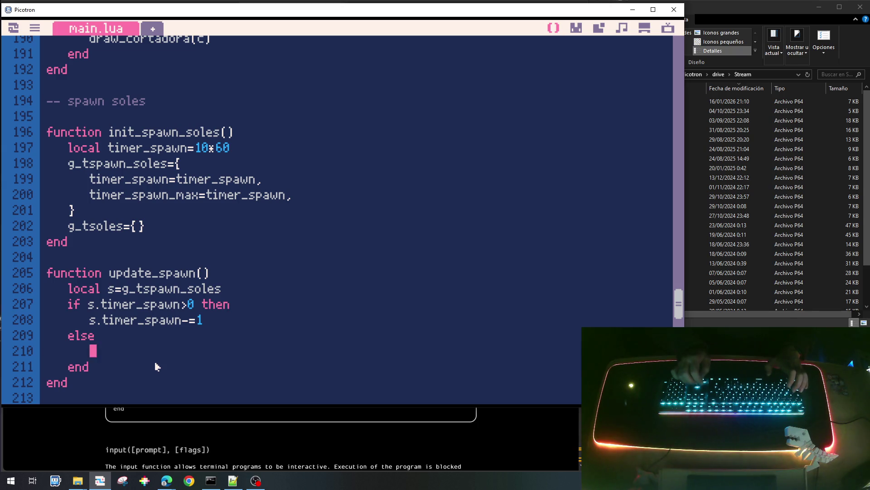
type("local sol=")
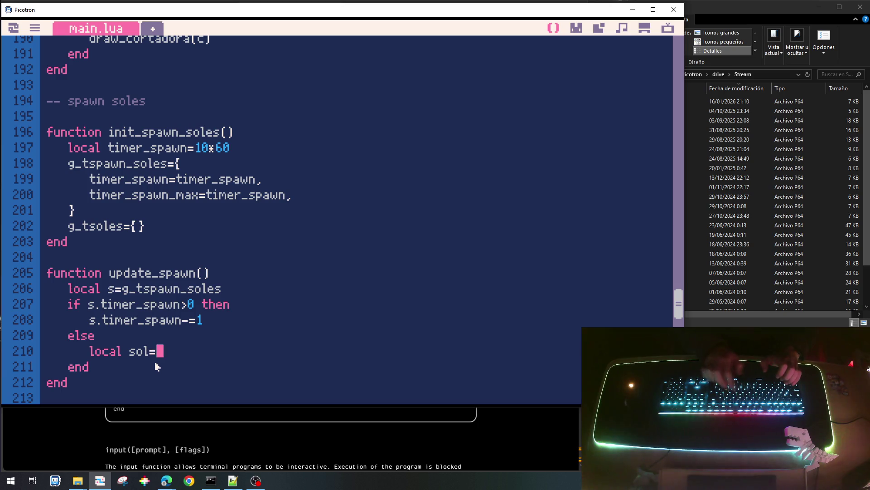
type("{}")
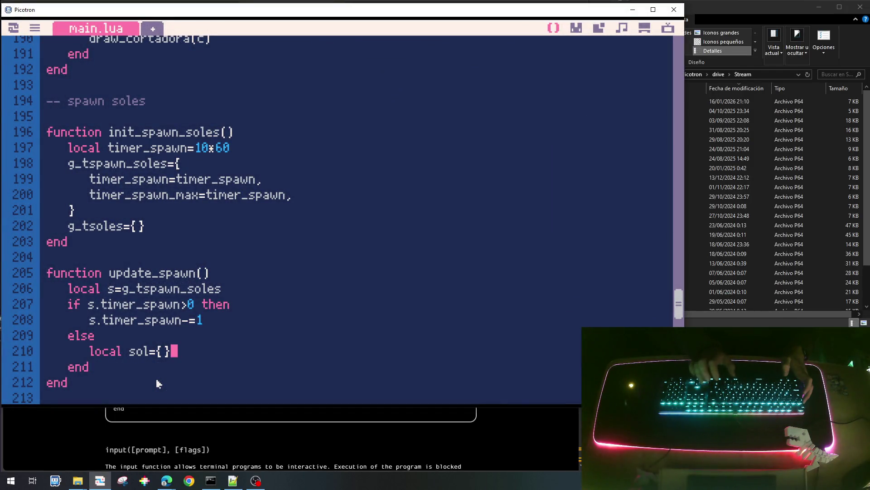
key("Return")
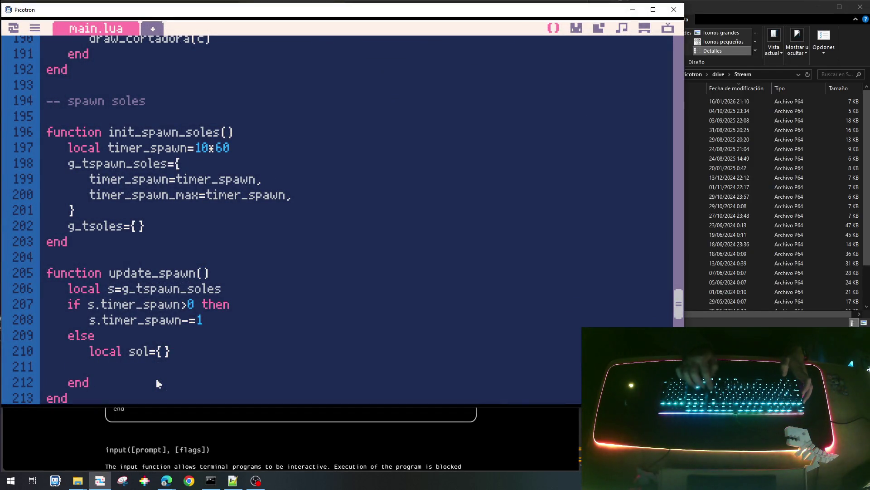
key("Return")
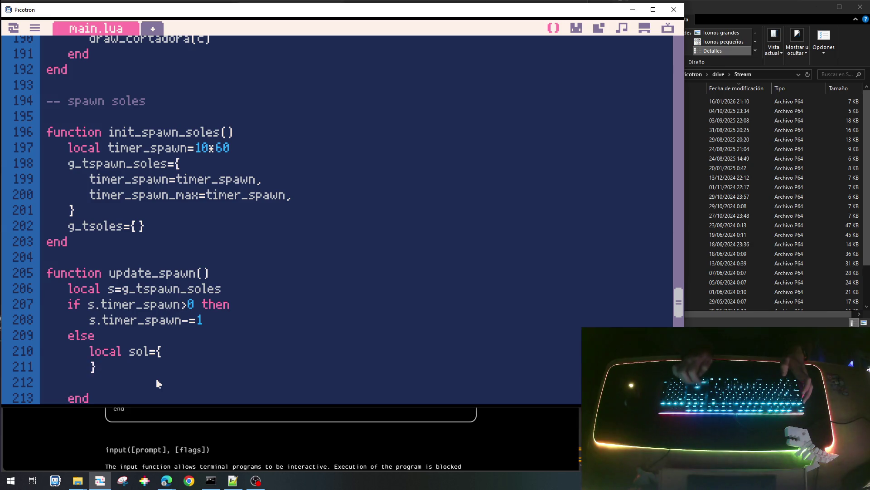
key("Down")
type("add(g_tsol,s")
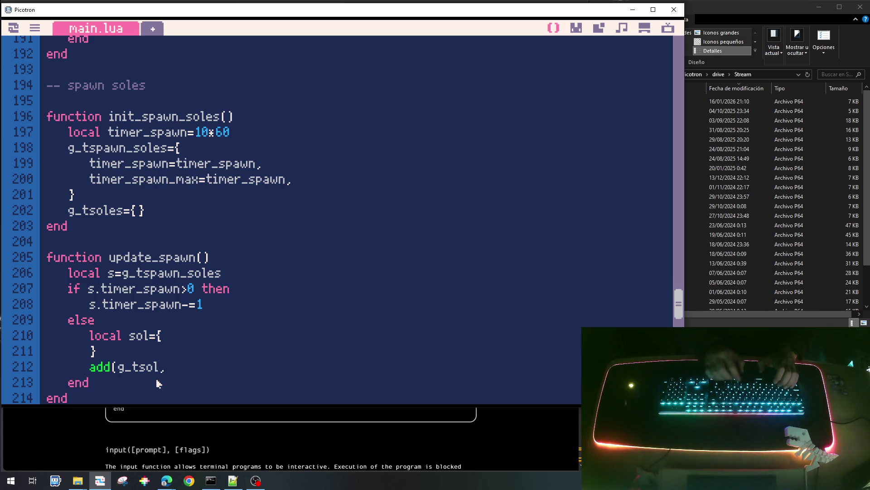
type("ol")
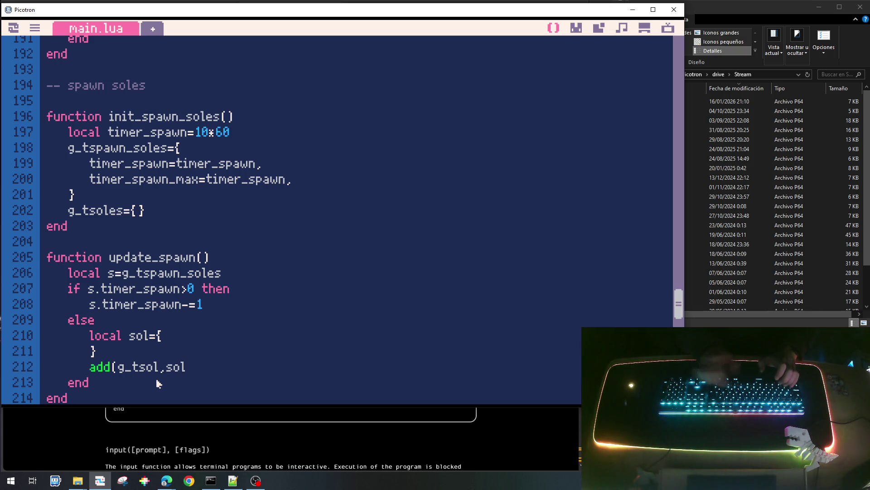
key("Up")
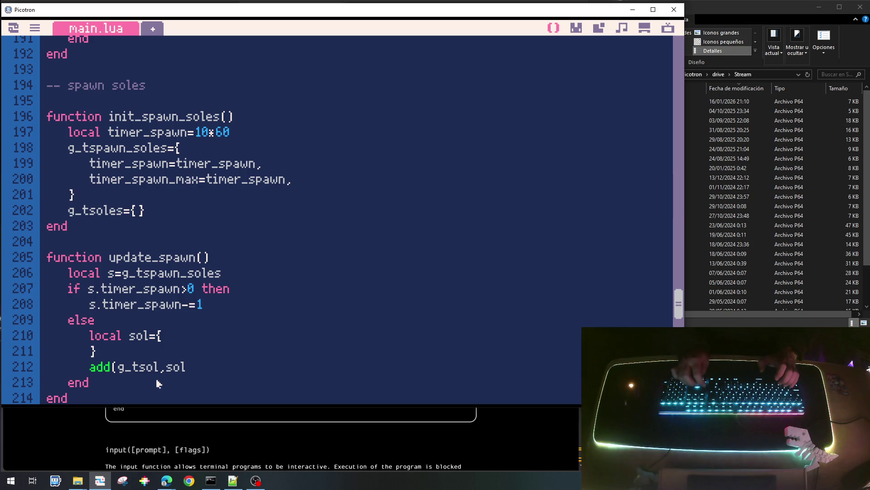
key("BackSpace")
key("BackSpace")
key("BackSpace")
key("BackSpace")
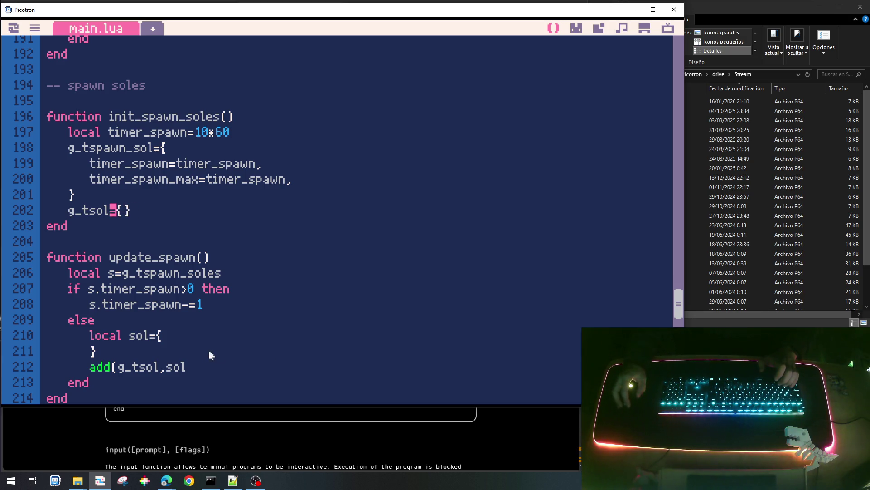
Close the add(g_tsol,sol) call and shorten g_tspawn_soles to g_tspawn_sol on line 206.
left_click(249, 362)
type(")")
left_click(253, 277)
key("BackSpace")
key("BackSpace")
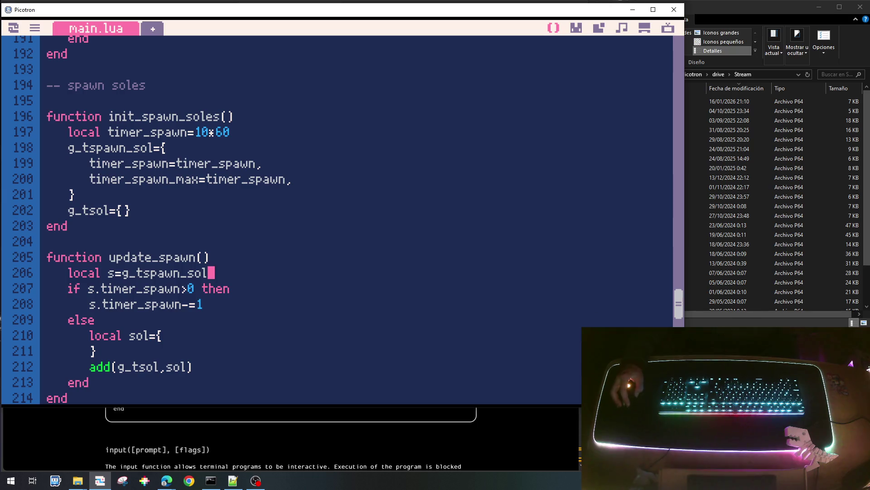
scroll(675, 282, "up", 3)
left_click_drag(675, 283, 674, 78)
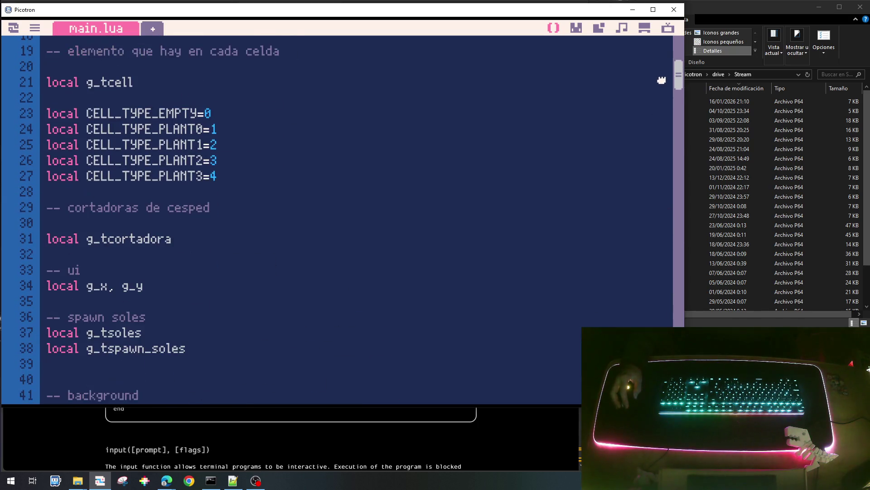
Rename the top globals to g_tsol and g_tspawn_sol, then return to the sol table in update_spawn.
left_click(205, 264)
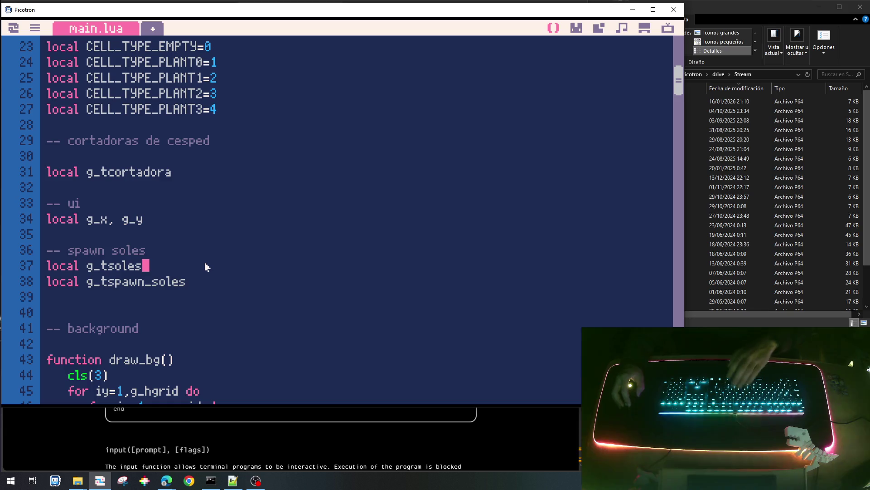
key("BackSpace")
key("BackSpace")
left_click(215, 283)
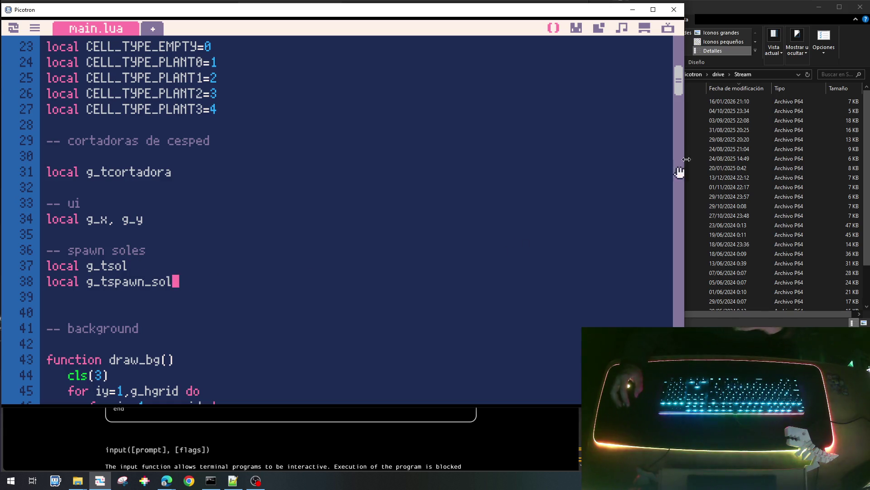
key("ctrl+End")
scroll(340, 217, "up", 4)
scroll(340, 218, "up", 2)
scroll(340, 218, "up", 1)
scroll(340, 218, "up", 3)
scroll(340, 217, "up", 2)
scroll(340, 218, "up", 2)
scroll(340, 218, "up", 2)
scroll(659, 318, "up", 2)
left_click(180, 220)
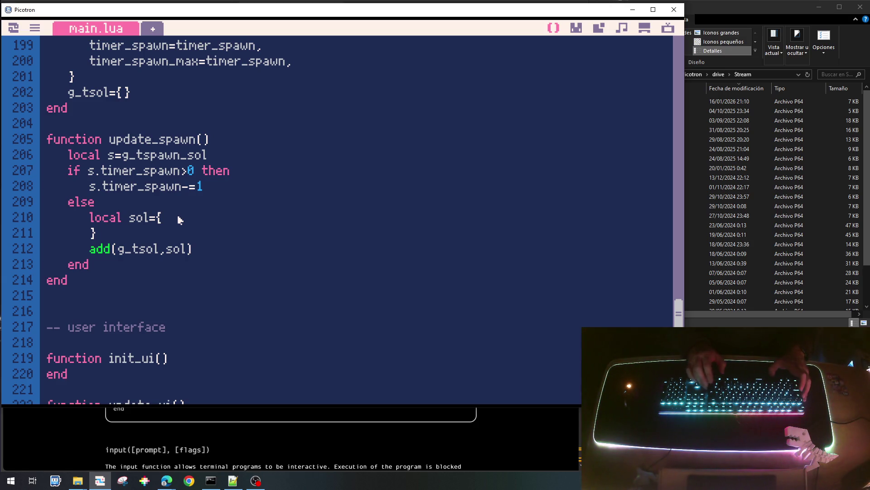
Start the sol field x=g_x0grid+rnd(...) line inside the sol table.
key("Return")
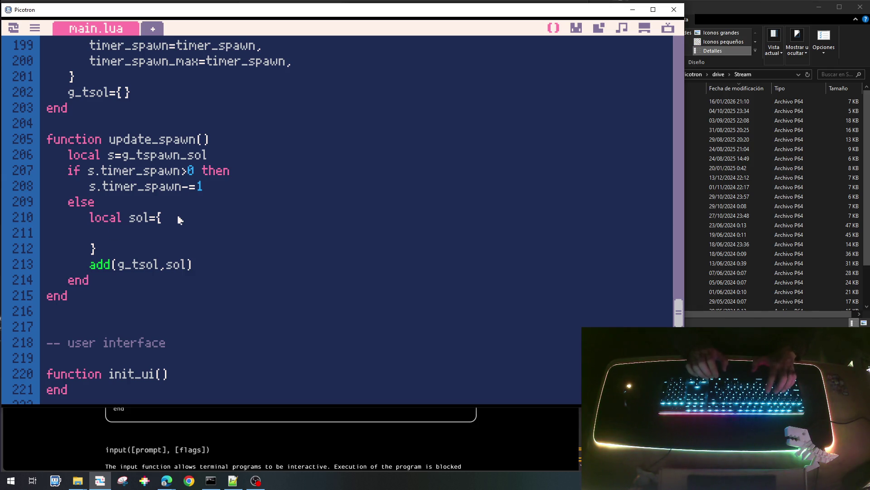
type("x=rnd(")
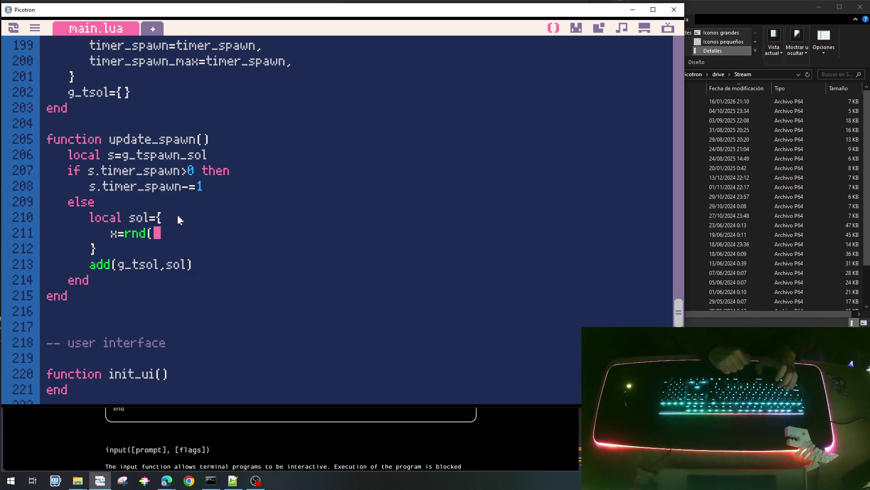
type("g_wgrid)")
key("End")
type("\\1")
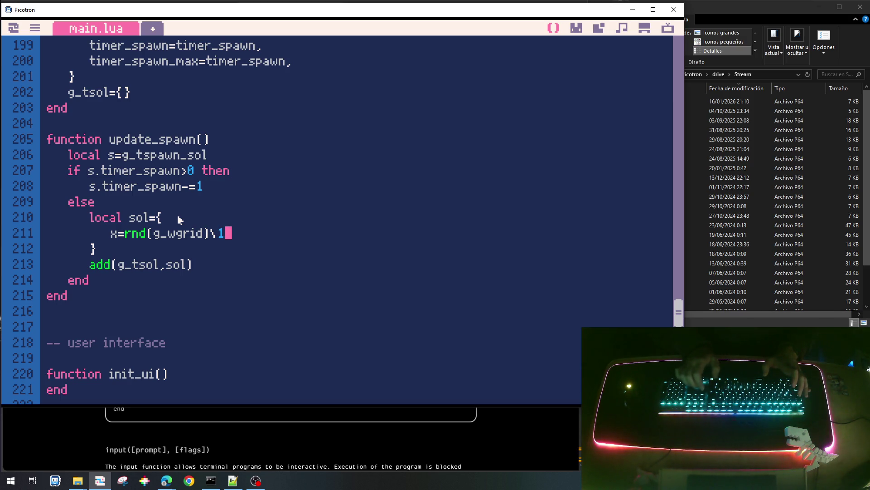
key("Left")
key("End")
type("+1")
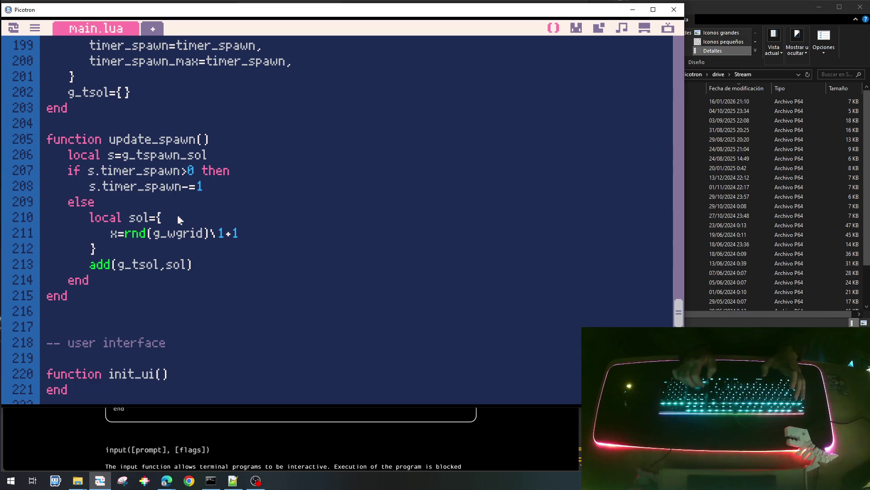
type("g_x0grid")
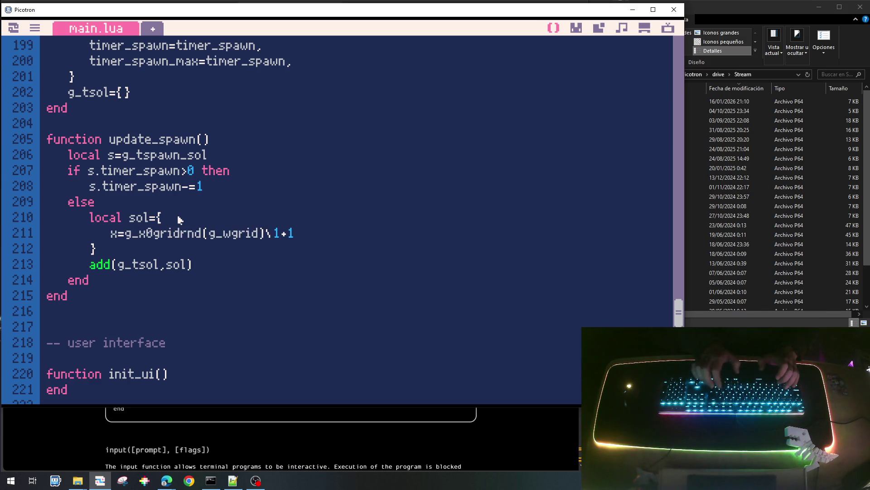
type("+")
Rework the term to (rnd(g_wgrid)\1+.5)*g_wcell, dropping the +1 and typos.
key("Left")
key("Left")
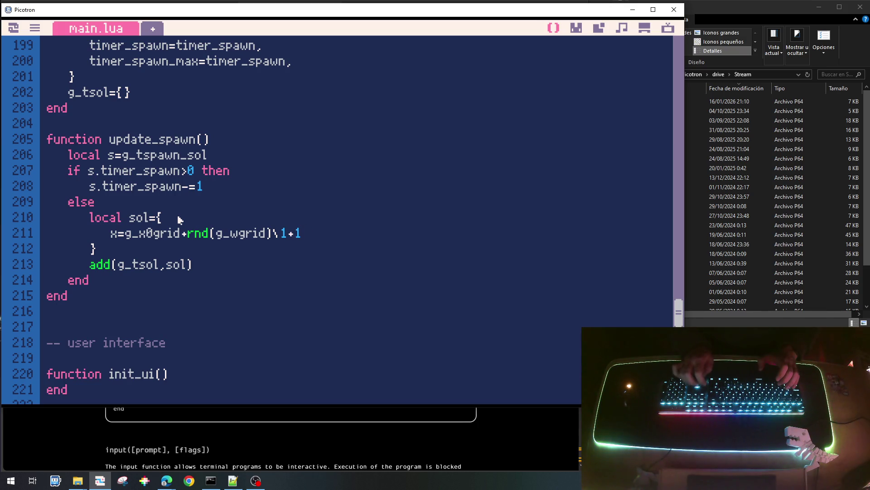
key("Home")
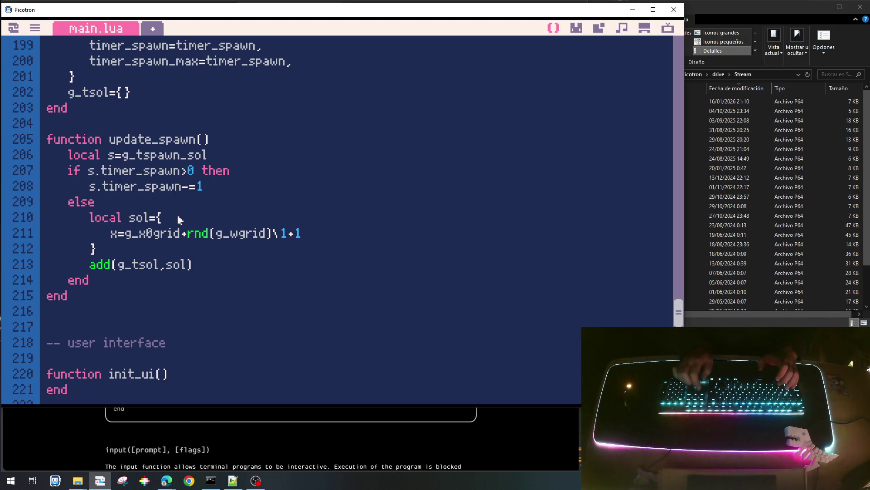
type("(")
key("End")
type(")")
key("Left")
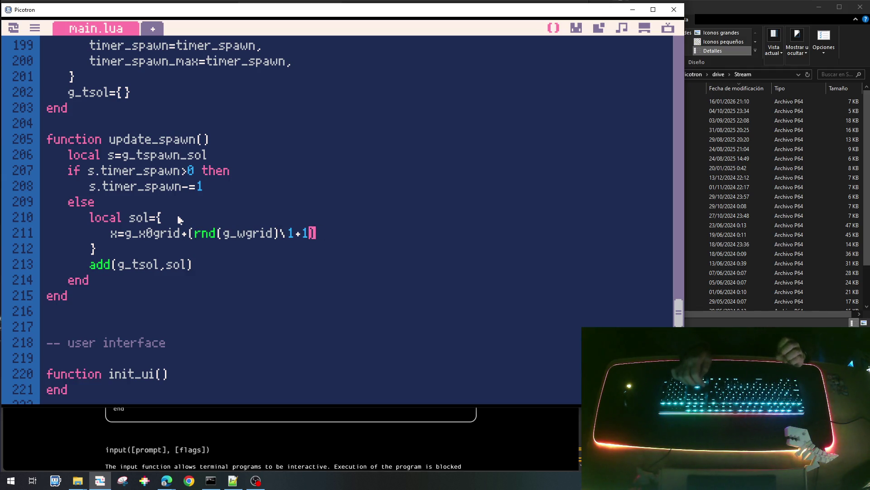
key("BackSpace")
key("BackSpace")
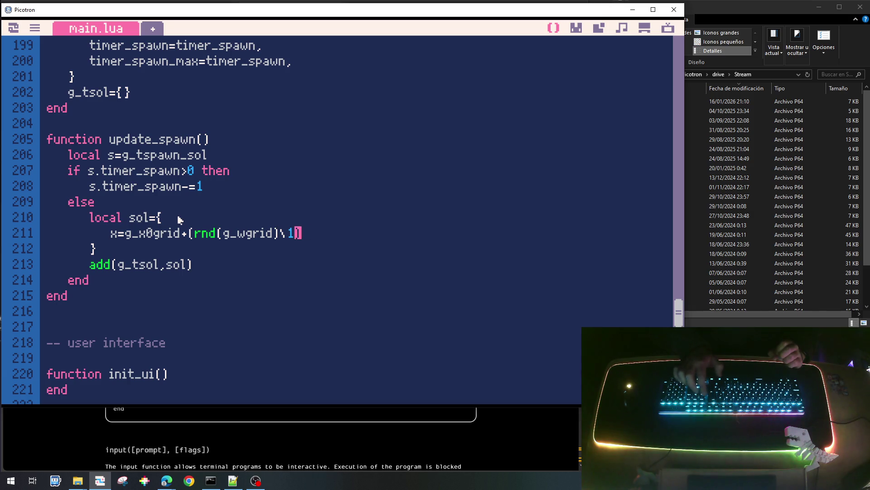
key("End")
type("*")
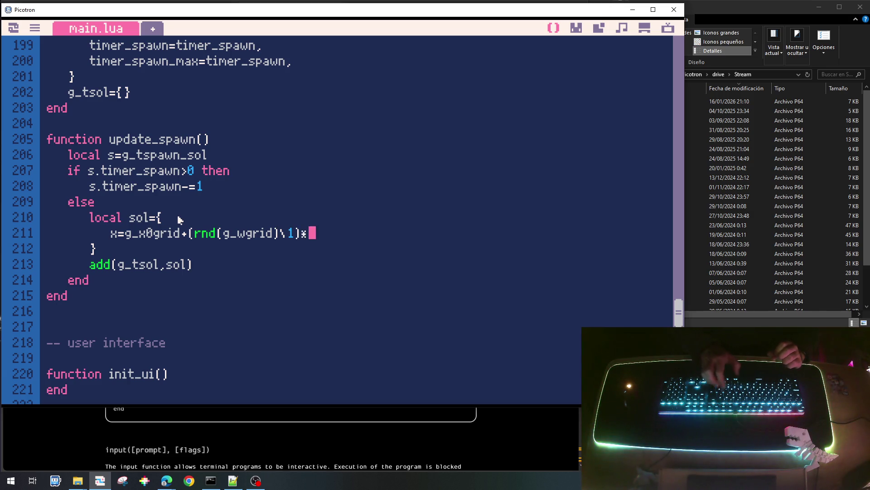
type("g_wgr")
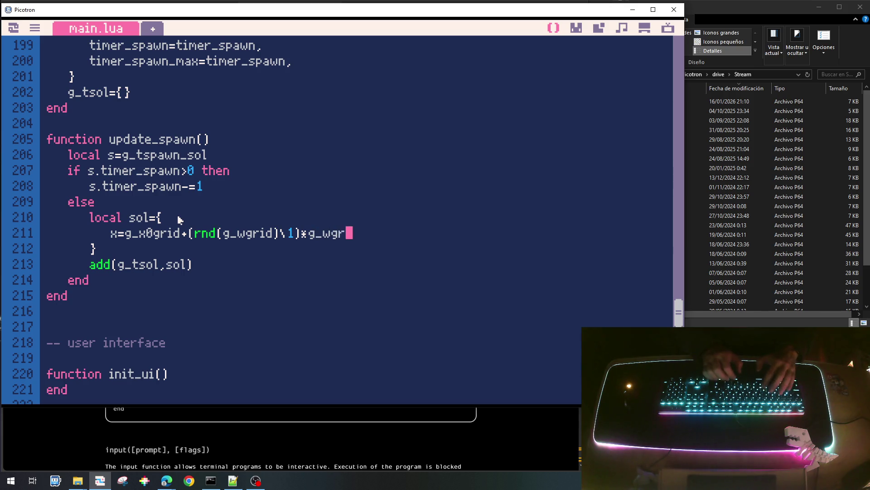
key("BackSpace")
key("BackSpace")
type("cell")
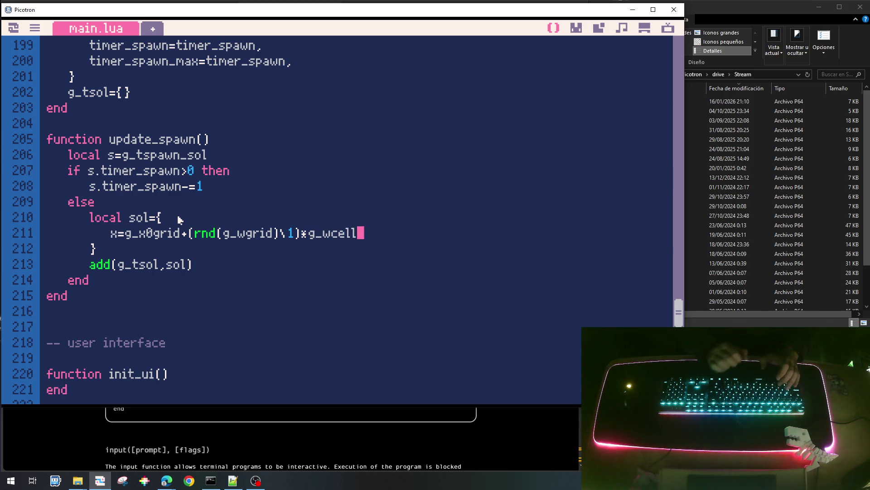
type("+g_wcell/2")
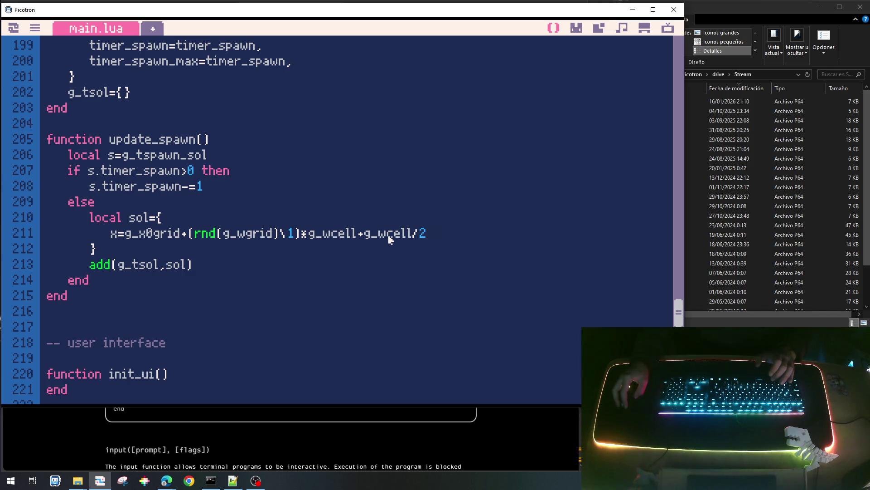
Remove the redundant half-cell term so x=g_x0grid+(rnd(g_wgrid)\1+.5)*g_wcell.
left_click(291, 234)
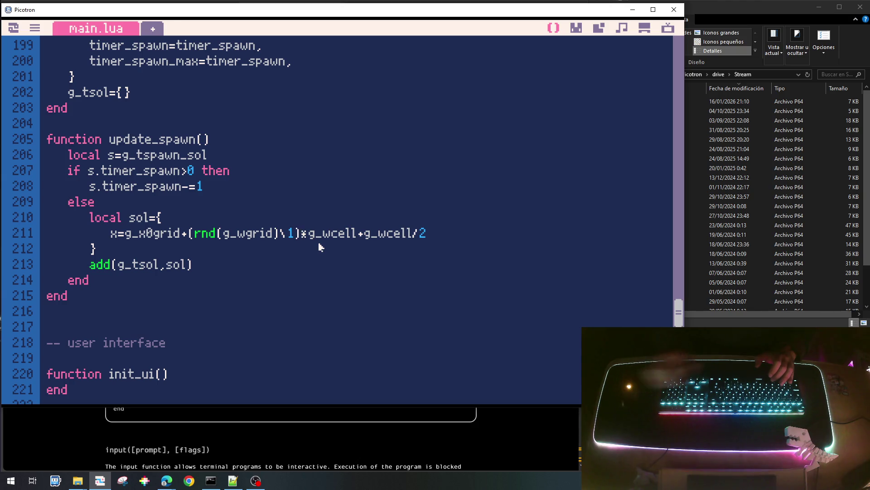
type("+.5")
key("End")
key("BackSpace")
key("BackSpace")
key("BackSpace")
key("BackSpace")
key("BackSpace")
key("BackSpace")
key("BackSpace")
key("BackSpace")
key("BackSpace")
key("BackSpace")
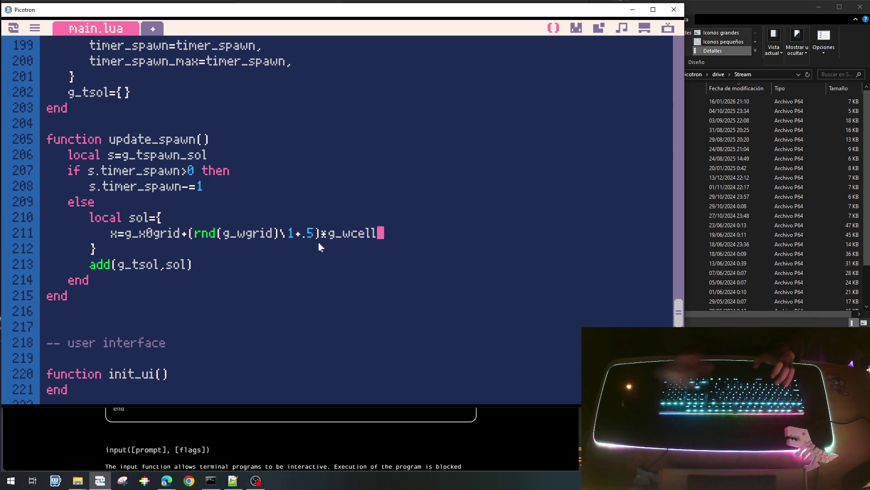
left_click(2, 393)
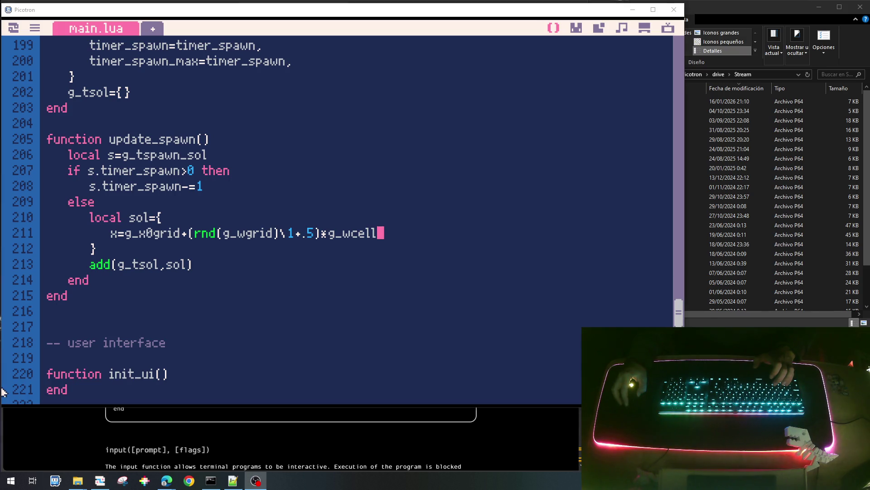
left_click(429, 241)
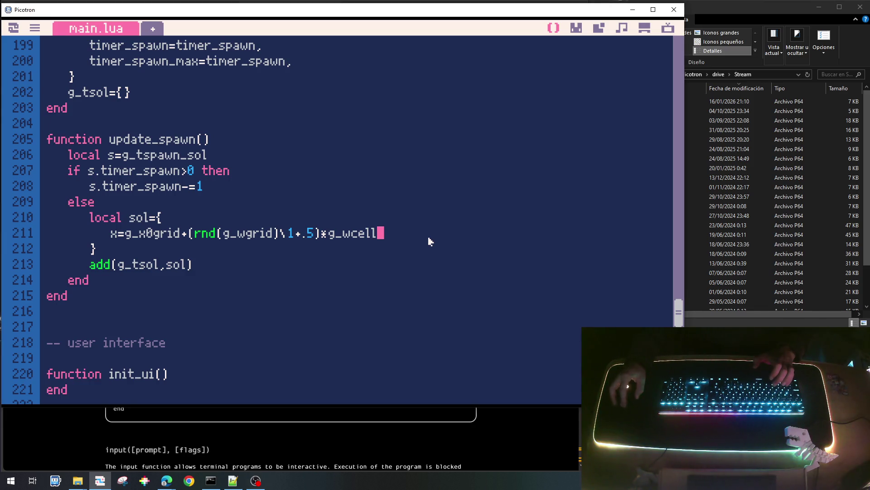
Give each new sol y=-32 and add the separating commas in the sol table.
key("Return")
type("iy=")
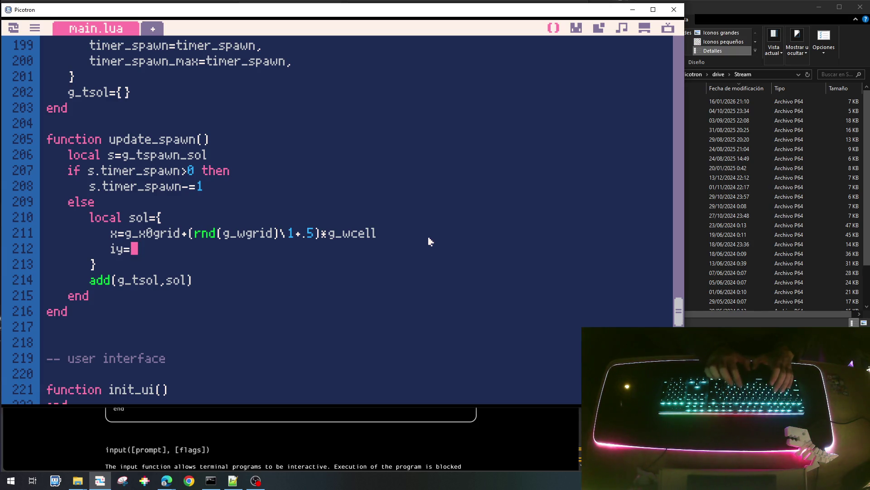
key("BackSpace")
key("BackSpace")
key("BackSpace")
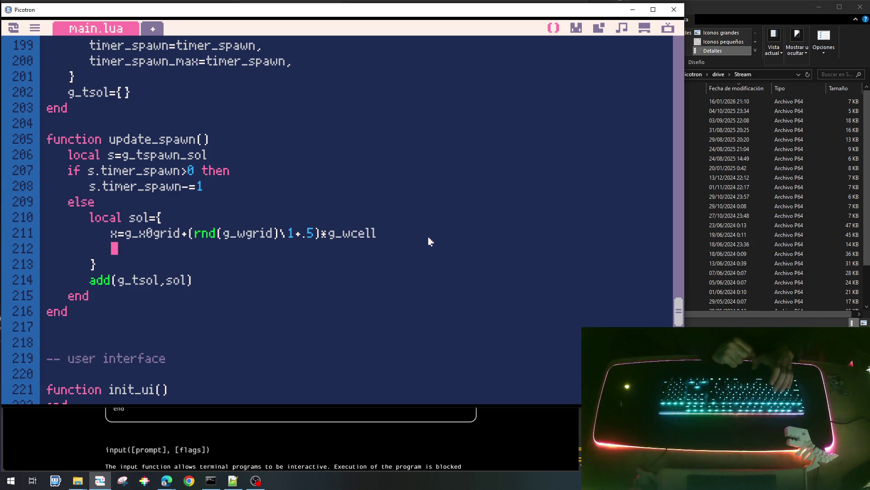
type("y=0")
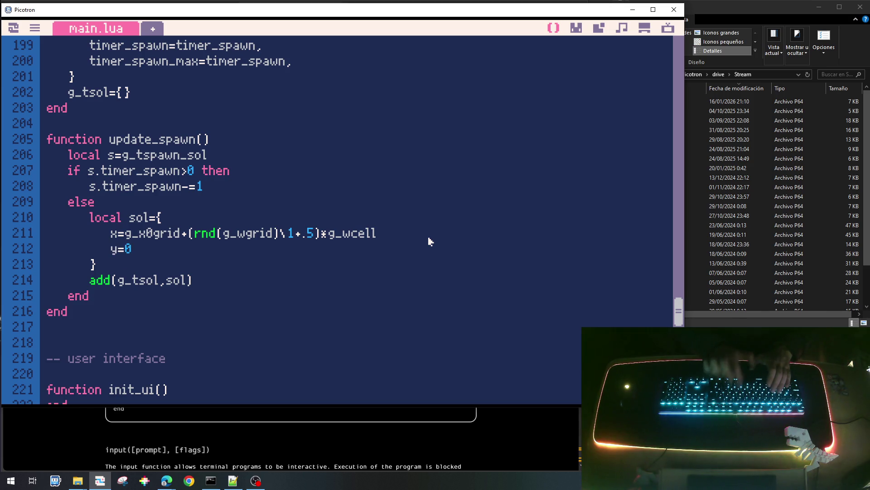
key("BackSpace")
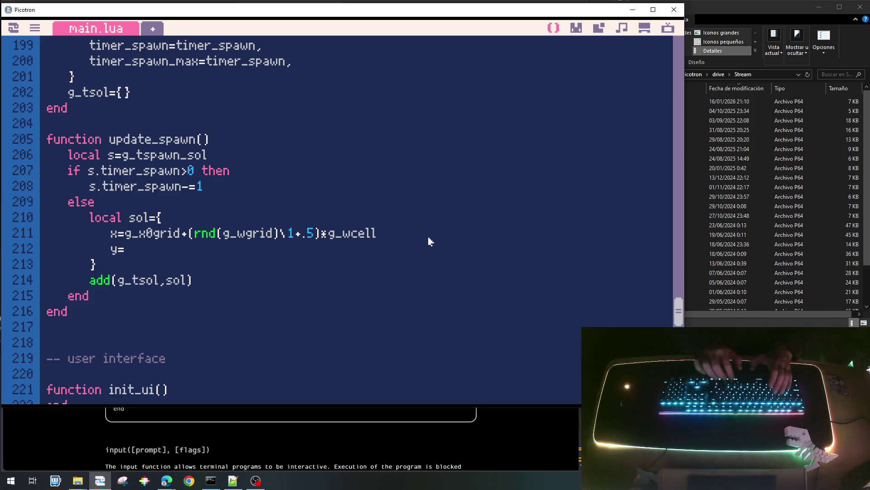
type("-32,")
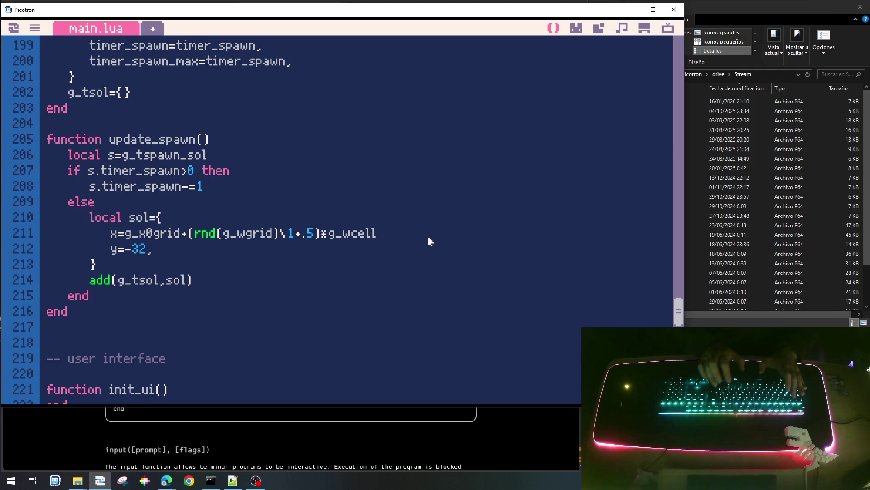
key("Return")
key("Up")
key("Up")
key("End")
type(",")
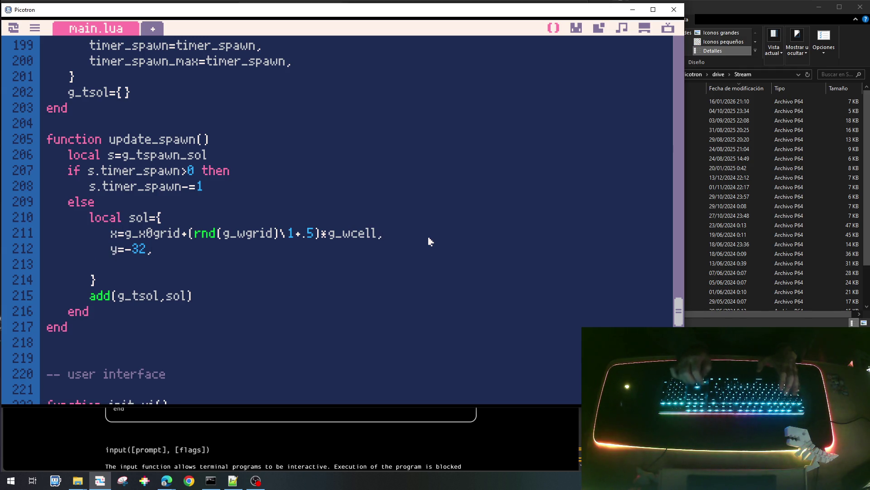
type("y")
type("te")
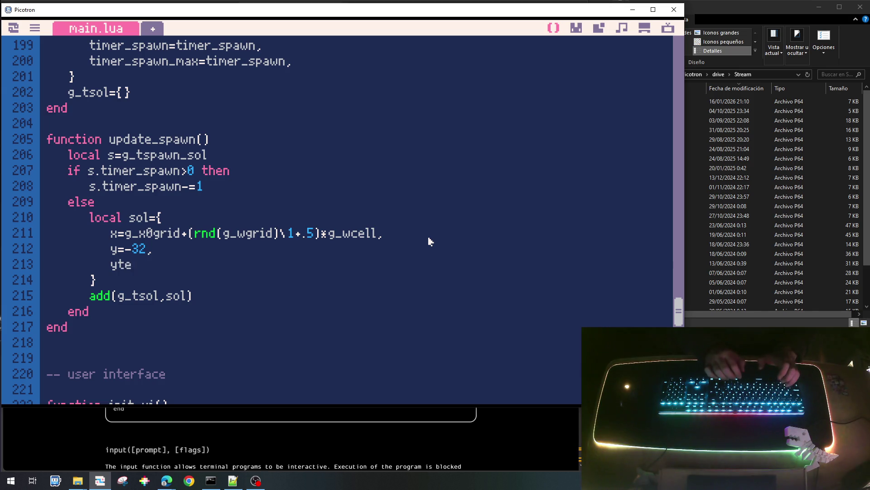
Add ytarget=g_y0grid+(rnd(g_hgrid)\1+.5)*g_hcell as a random grid row centre.
key("BackSpace")
key("BackSpace")
type("ar")
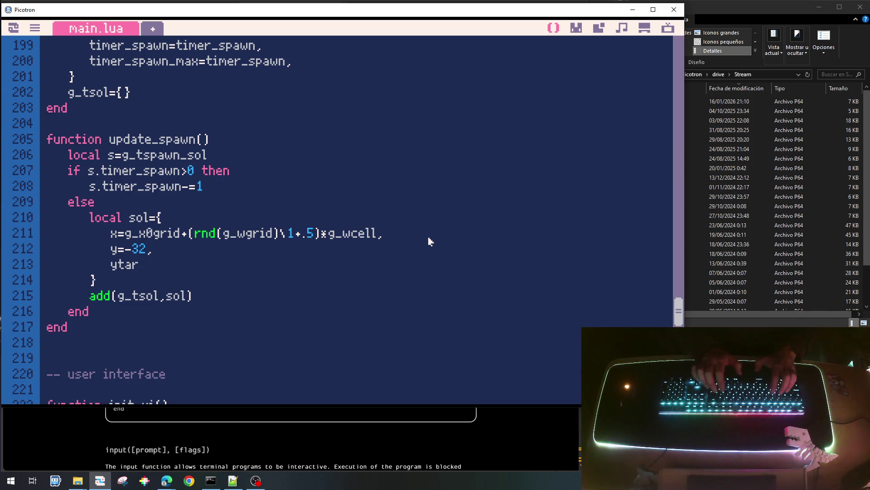
type("get=")
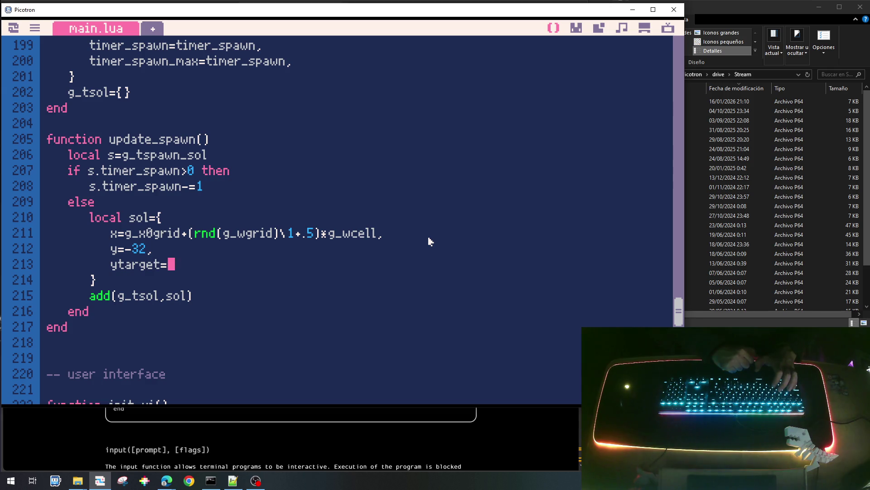
type("r")
key("BackSpace")
type("d(g_h")
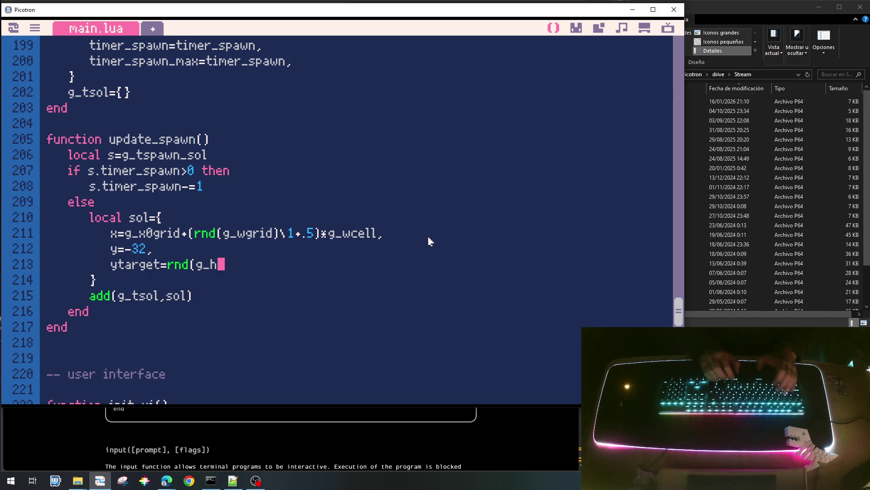
type("gid")
key("BackSpace")
key("BackSpace")
type("t")
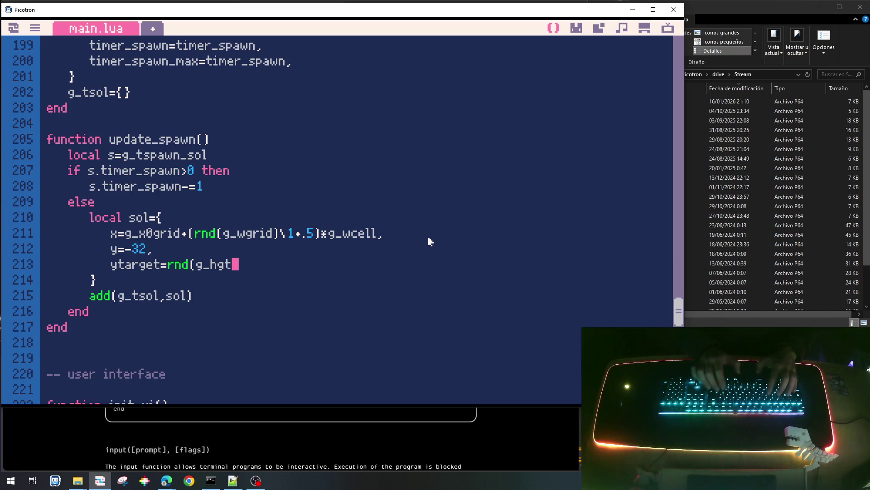
key("BackSpace")
type("rid)")
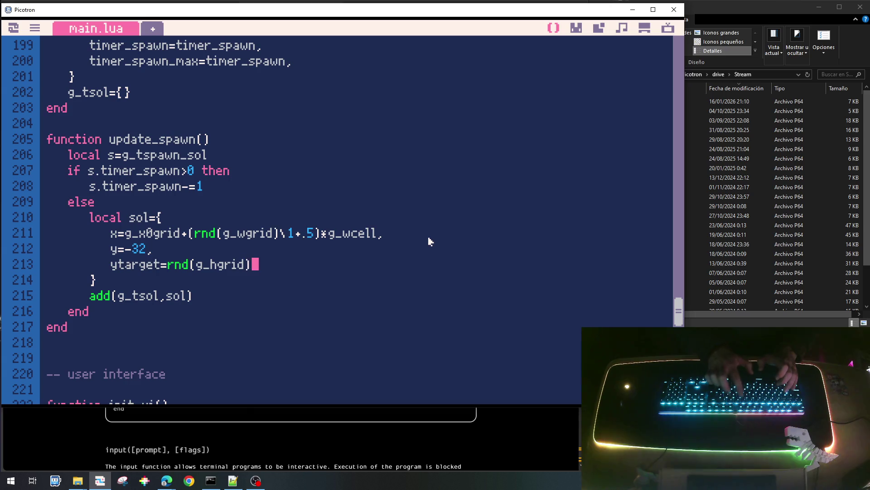
type("\\1")
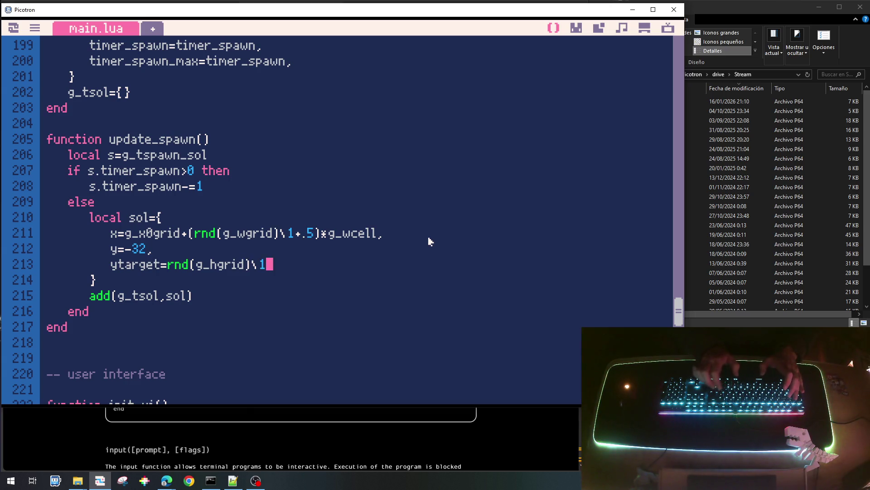
type(".5)")
type("h")
key("BackSpace")
type("hcell")
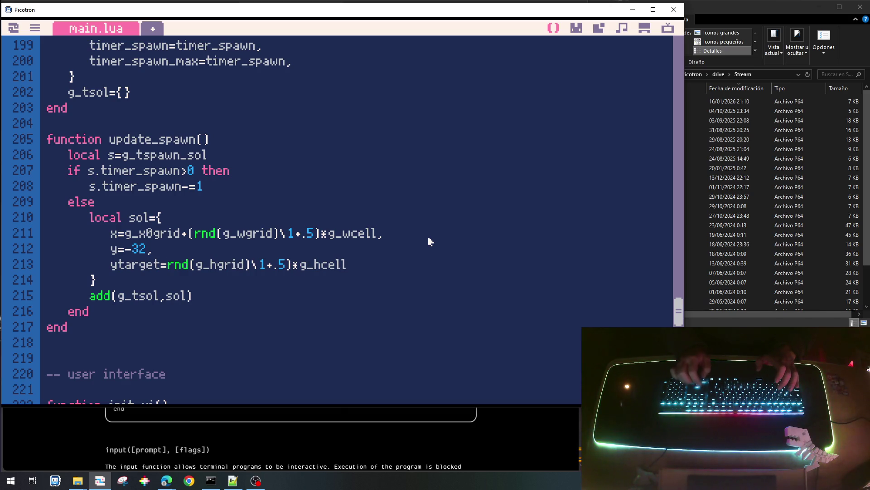
key("End")
type(",")
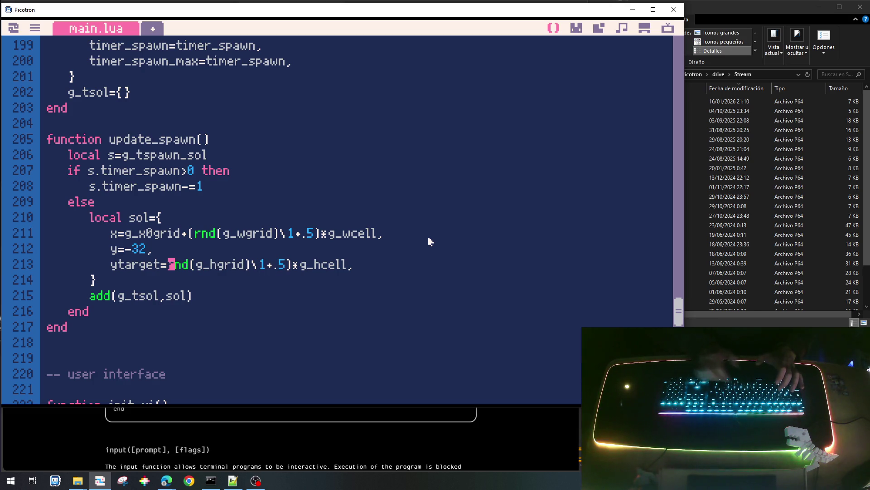
type("(")
key("Left")
type("g_y0")
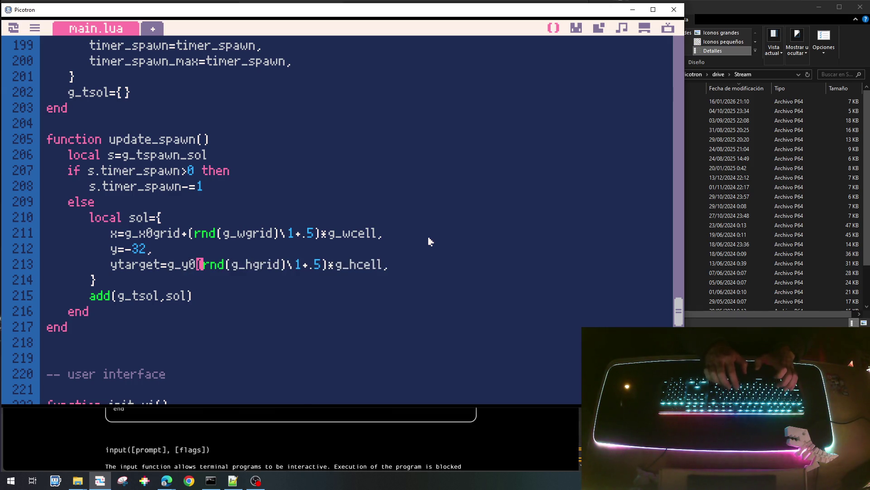
type("grud")
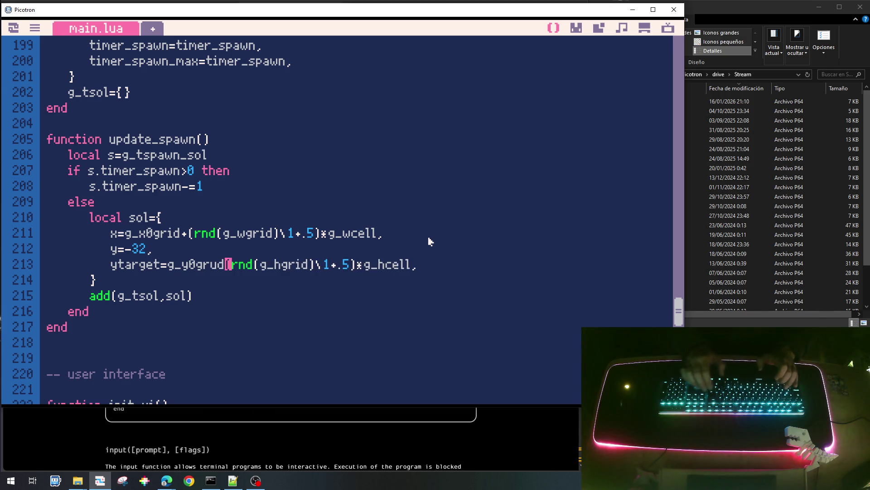
key("BackSpace")
key("BackSpace")
type("id")
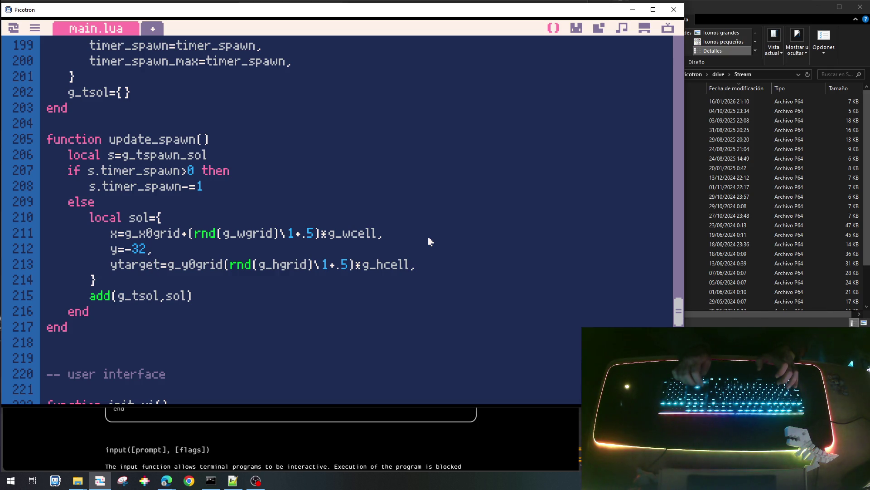
scroll(429, 241, "down", 3)
scroll(429, 241, "down", 1)
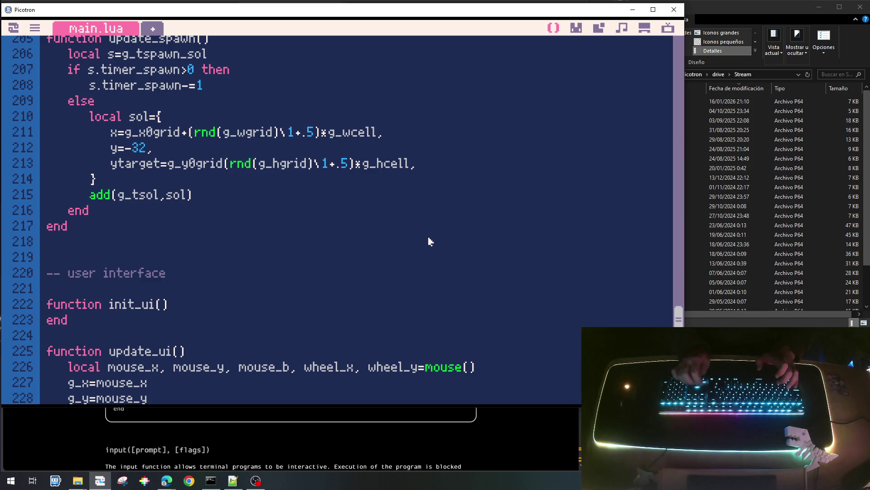
Write empty update_tsol() and draw_tsol() function shells below update_spawn.
key("Return")
key("Return")
type("function update_tsol()")
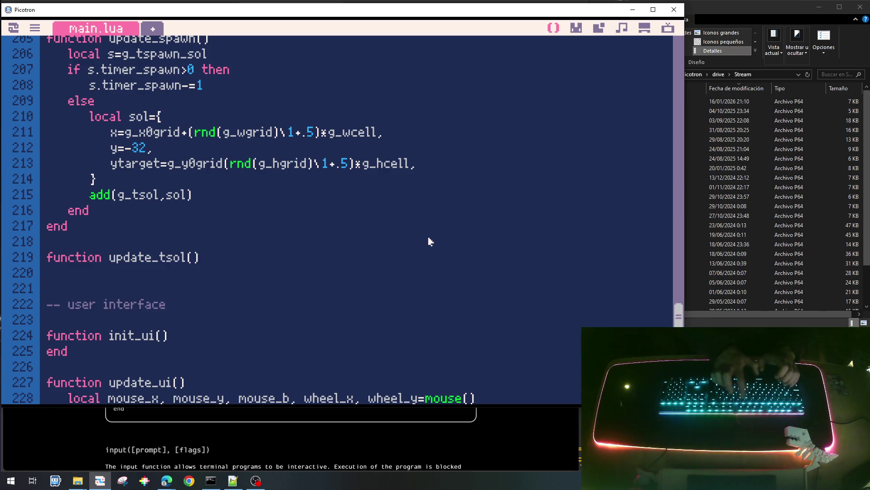
key("Return")
type("end")
key("Return")
key("Return")
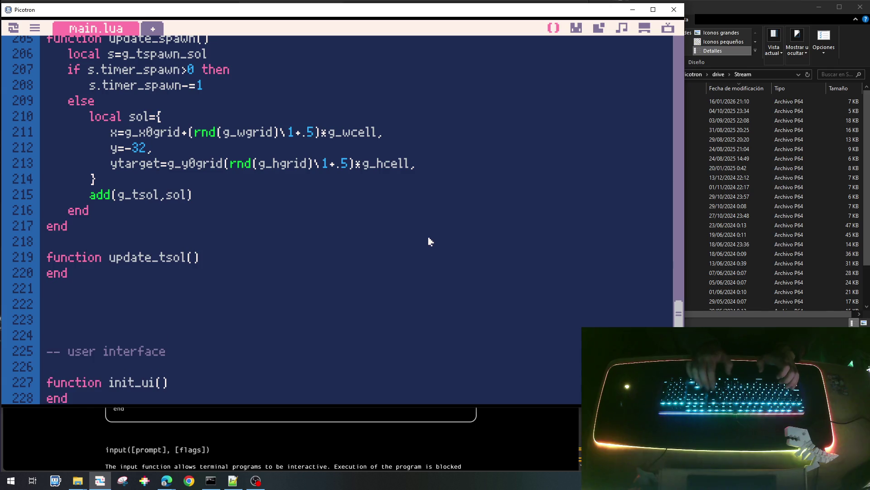
type("function")
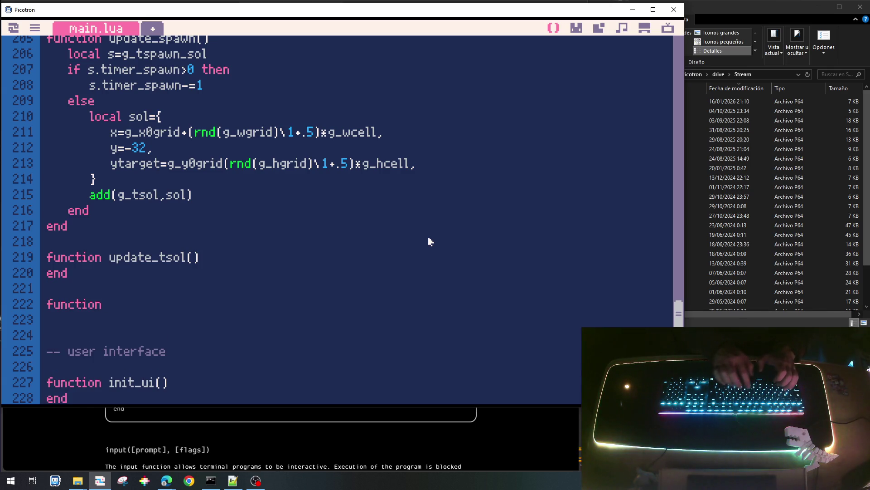
type("araw")
type("raw_tsol")
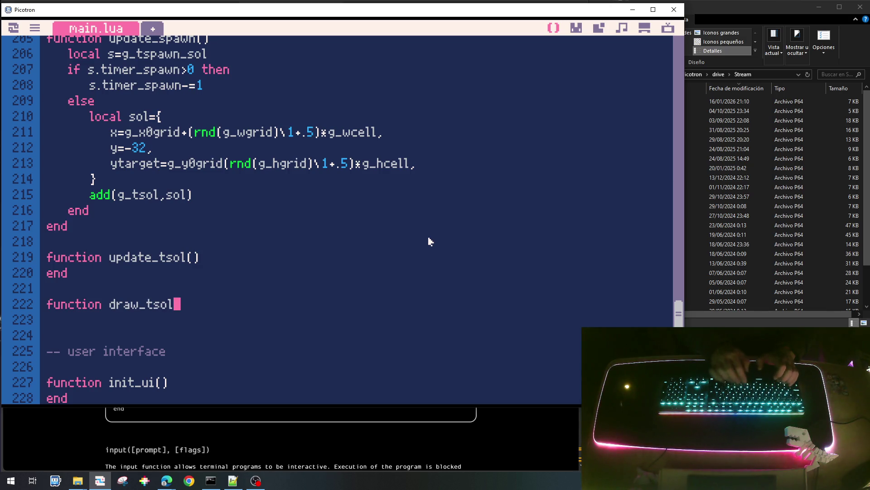
key("Return")
type("end")
Fill update_tsol with a for s in all(g_tsol) loop calling update_sol(s).
key("Up")
key("Up")
key("Up")
key("Up")
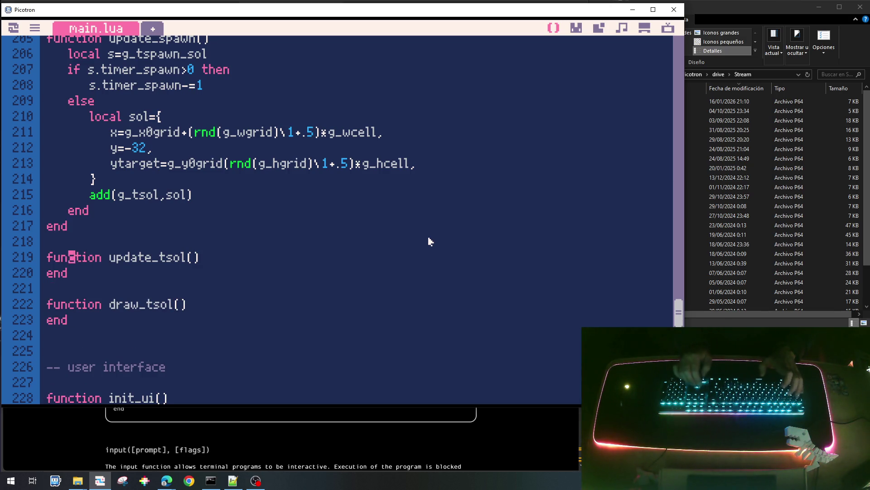
key("End")
key("Return")
type("for s in all(g_tsol)")
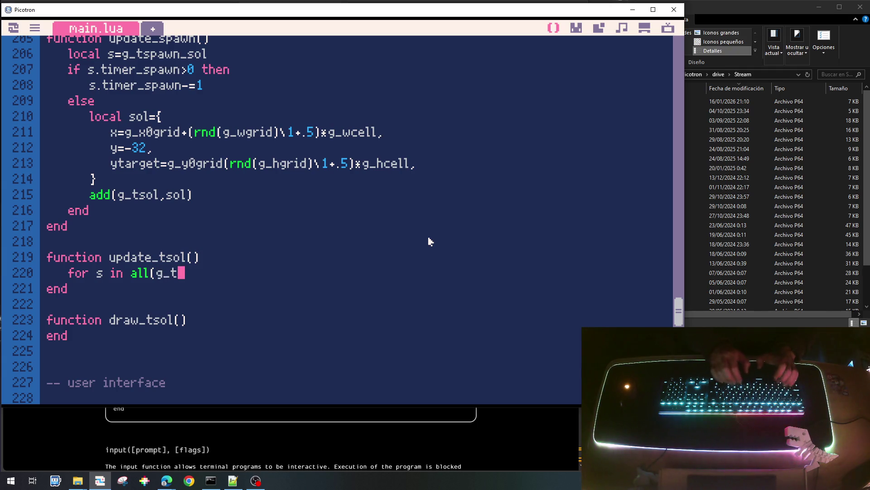
type(" do")
key("Return")
type("end")
key("Home")
key("Return")
key("Up")
key("Tab")
type("update_")
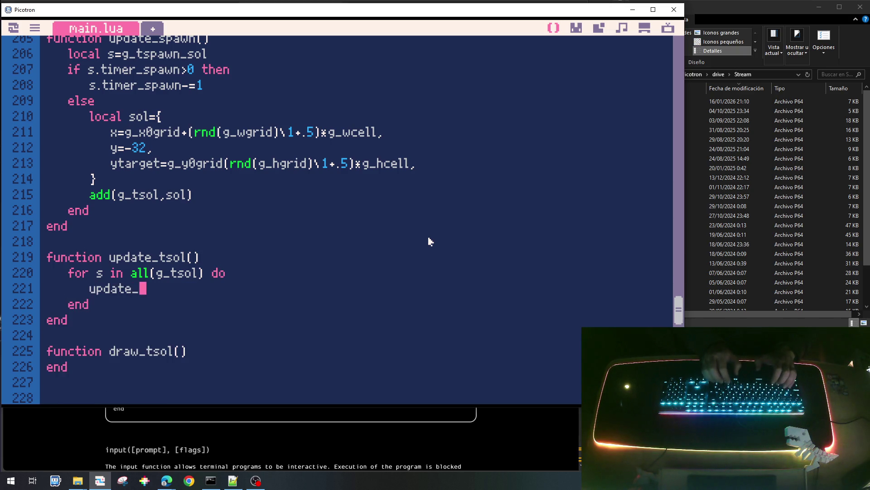
type("sol(")
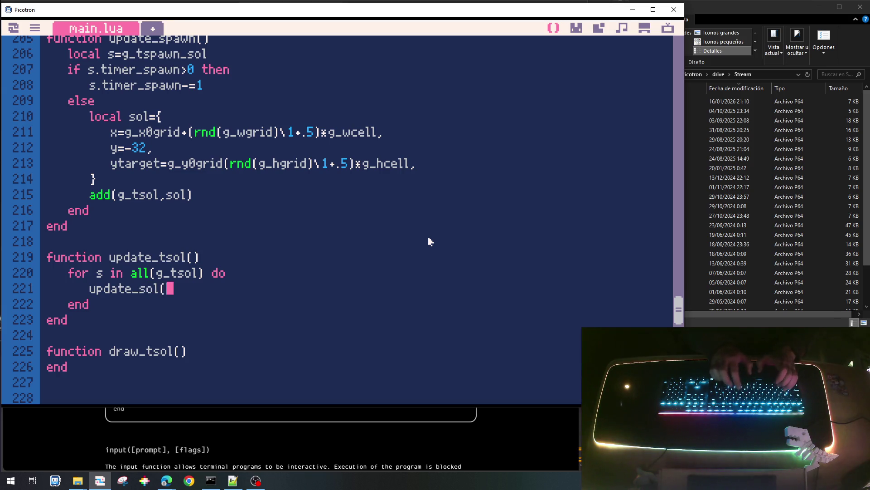
type("s)")
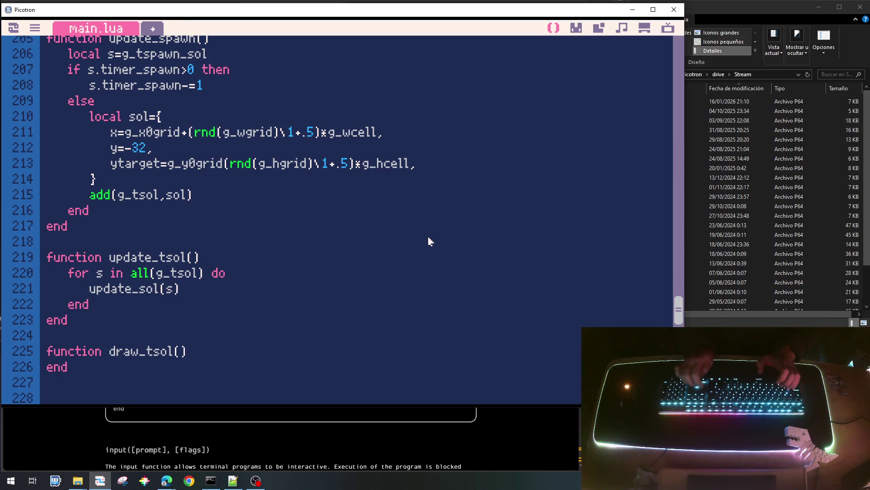
Copy the loop into draw_tsol and change its call to draw_sol(s).
key("Up")
key("Home")
key("shift+Down")
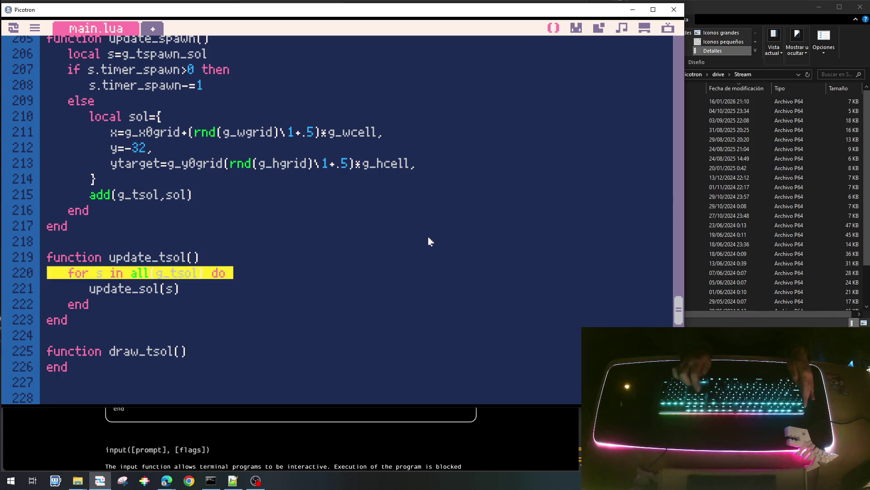
key("shift+Down")
key("shift+Down")
key("ctrl+c")
key("Down")
key("Down")
key("Down")
key("ctrl+v")
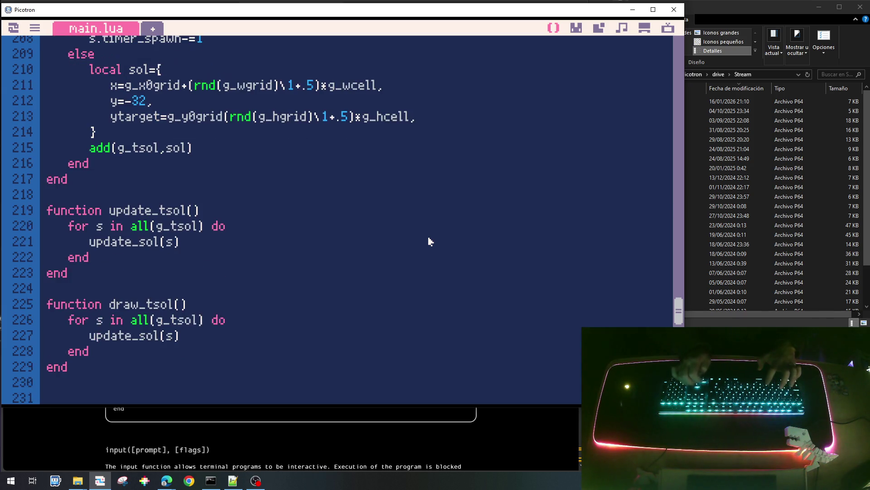
key("Delete")
key("Delete")
key("Delete")
key("Delete")
key("Delete")
key("Delete")
type("darw")
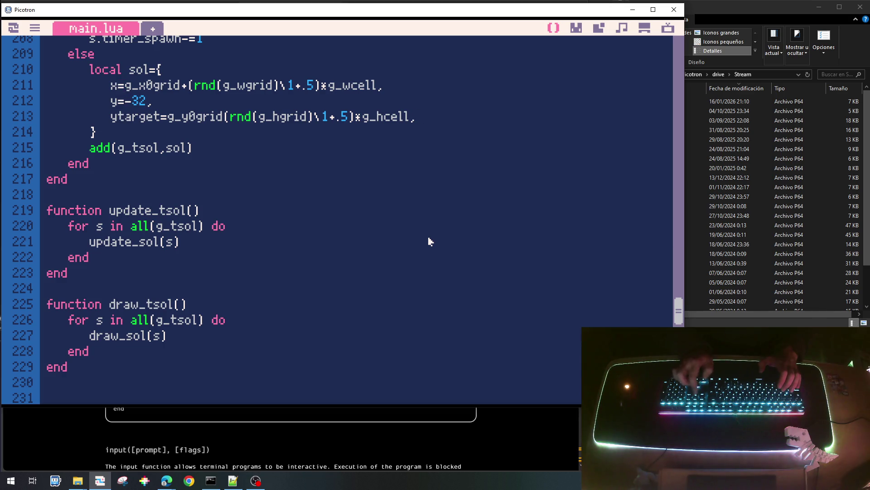
key("Return")
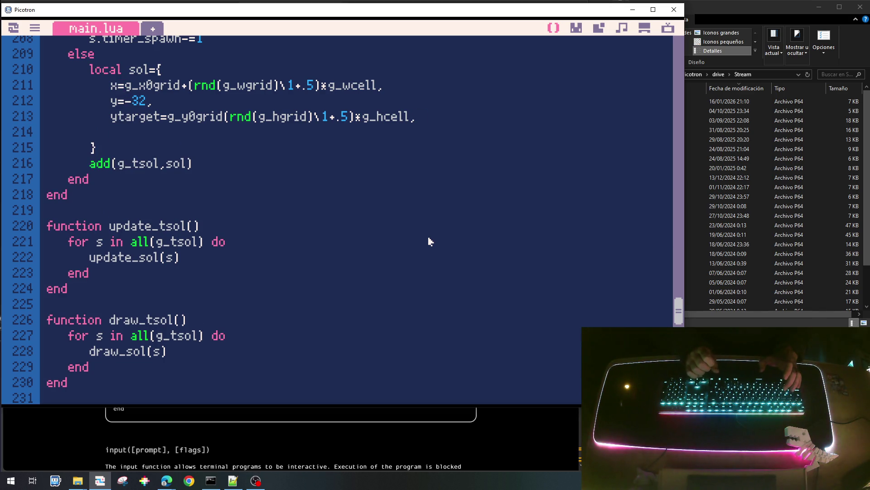
type("timer_")
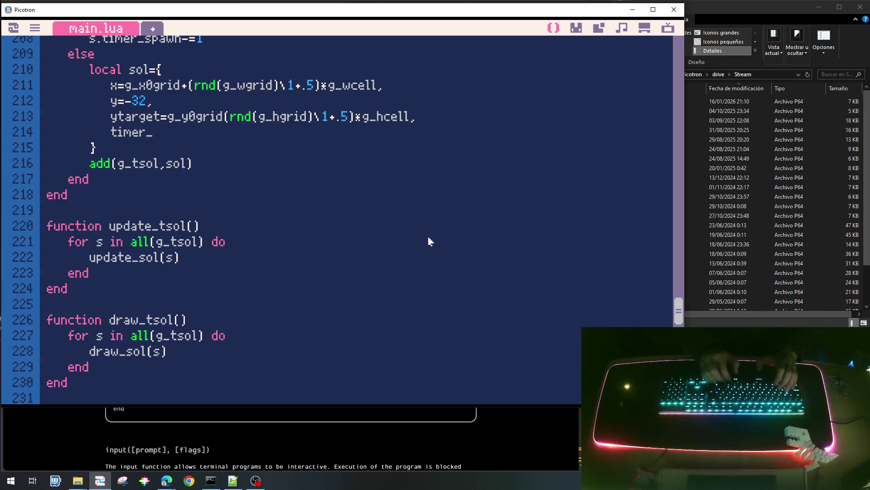
Give each spawned sol a timer field valued 8*60.
key("BackSpace")
type("=")
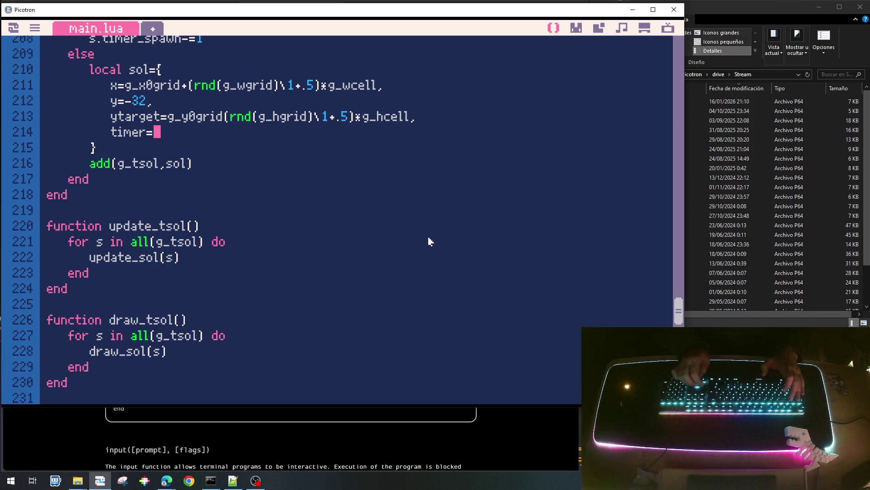
key("Down")
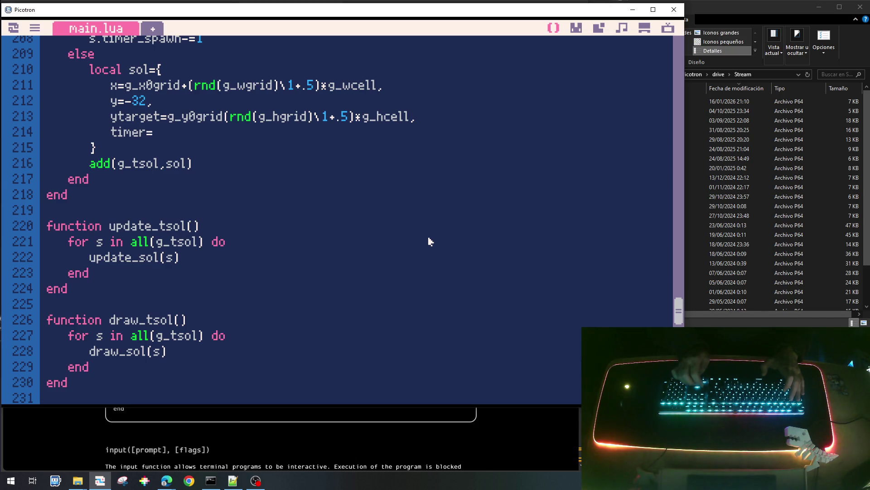
type("10*60,")
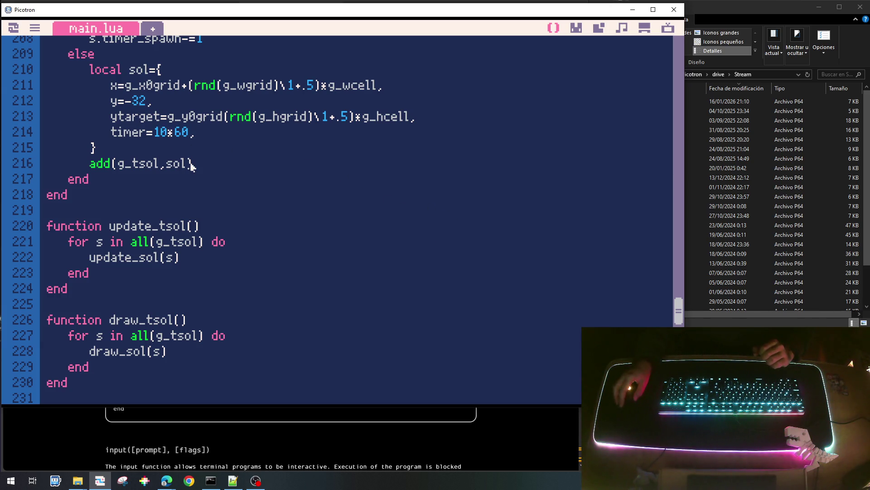
key("BackSpace")
key("BackSpace")
type("8")
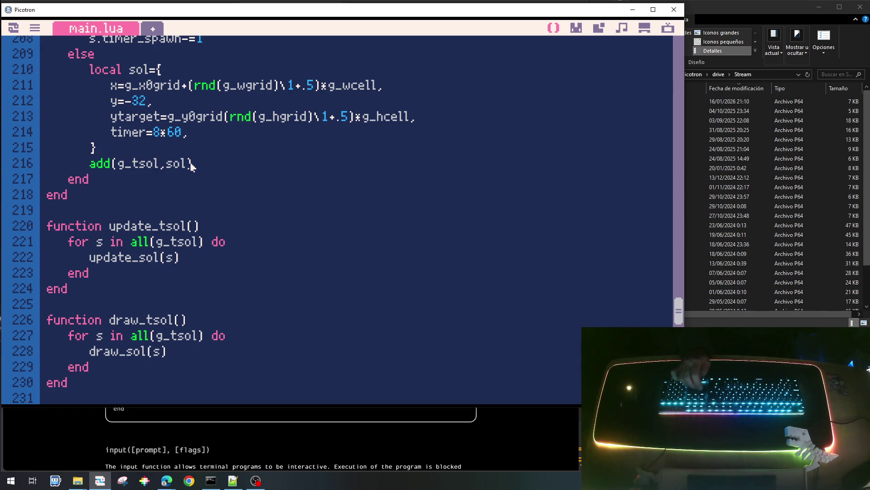
Start a new function header below the spawn code, fixing the misspelled 'update'.
key("Return")
key("Return")
key("Return")
type("function")
type(" uop")
key("BackSpace")
key("BackSpace")
key("BackSpace")
type("pdate_sol(s)")
Finish the empty update_sol(s) stub and add an empty draw_sol(s) stub below it.
key("Return")
type("end")
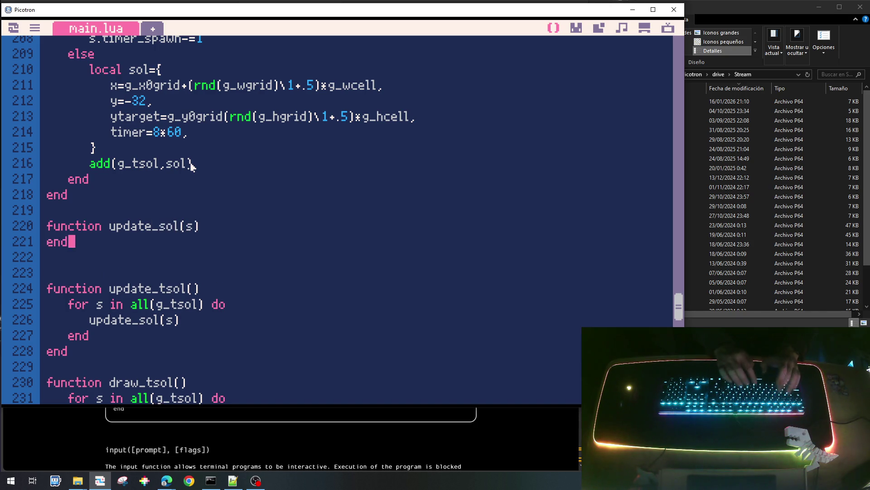
key("Return")
key("Return")
type("function draw_sol(s)")
key("Return")
type("end")
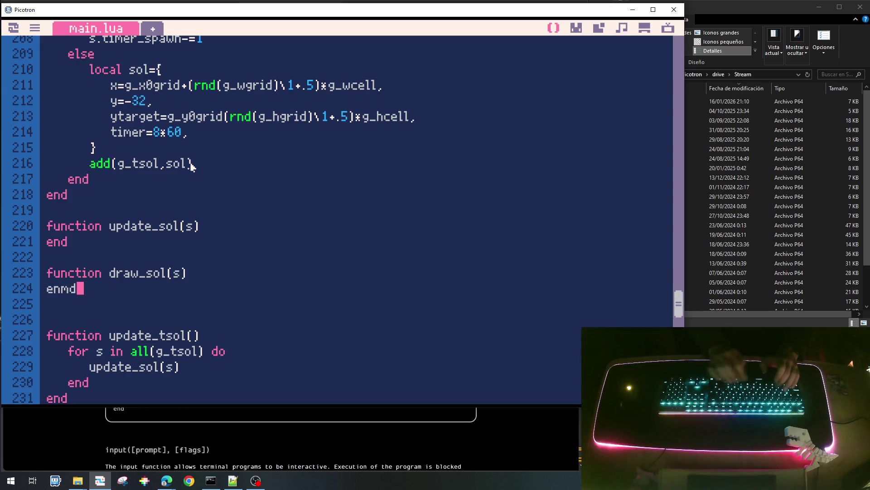
key("Up")
scroll(192, 167, "up", 2)
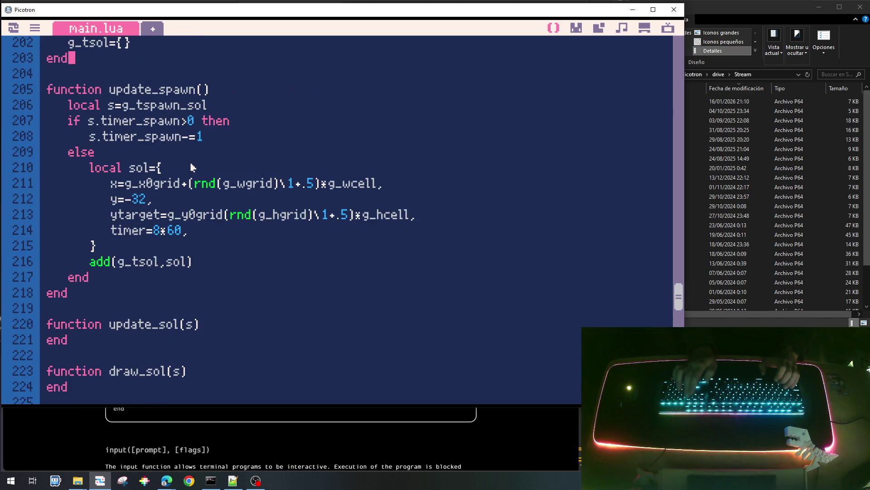
Navigate main.lua up to draw_plant0's body.
key("Page_Down")
key("Page_Down")
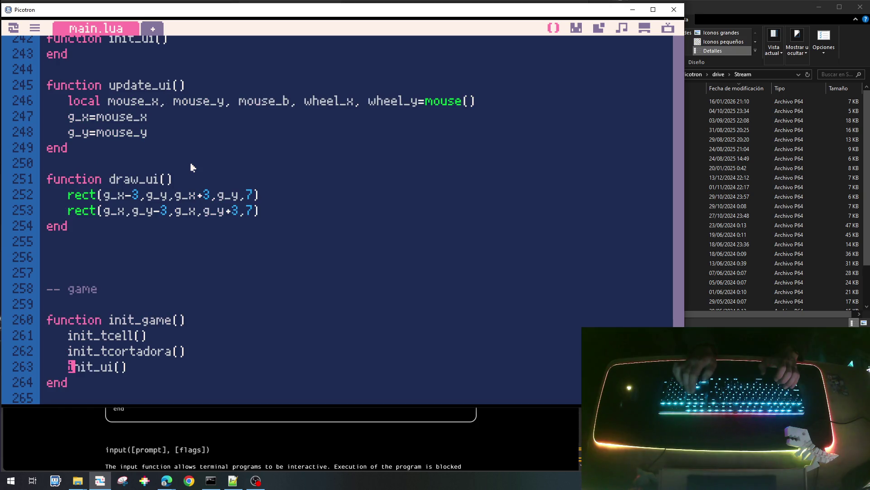
key("Page_Up")
key("Page_Up")
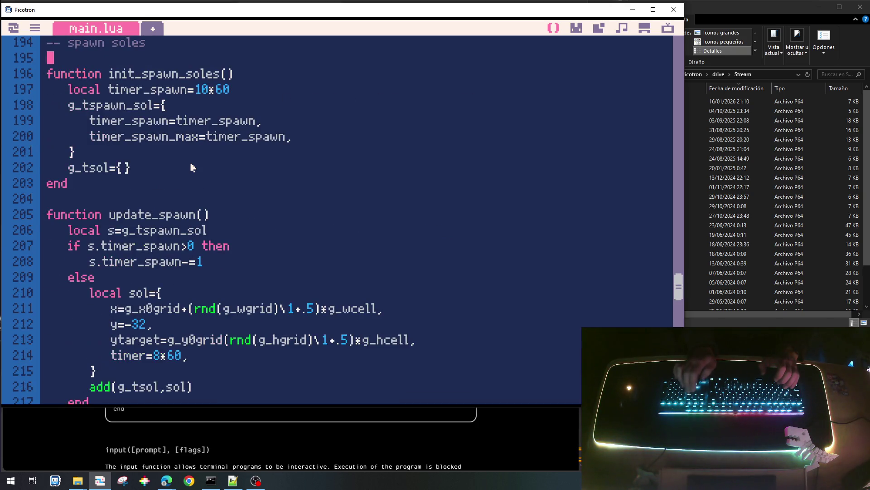
key("Page_Up")
key("Page_Up")
key("Page_Up")
key("Page_Up")
key("Page_Up")
key("Page_Up")
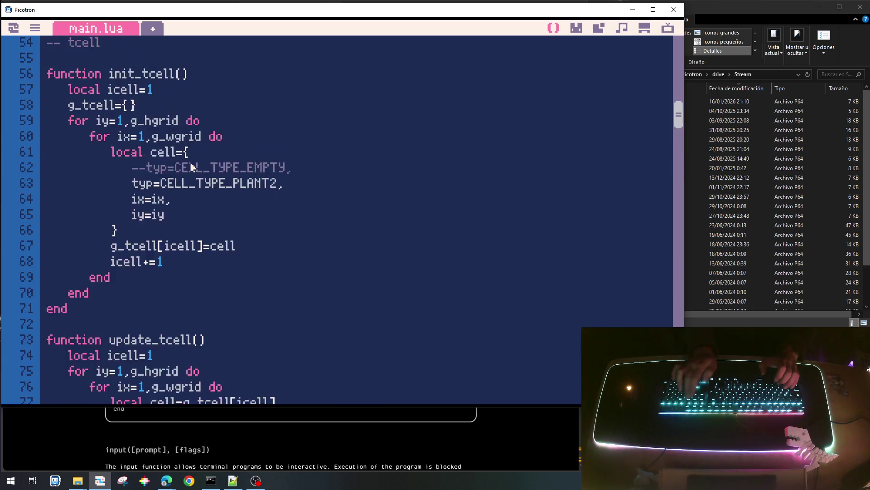
key("Page_Up")
key("Page_Up")
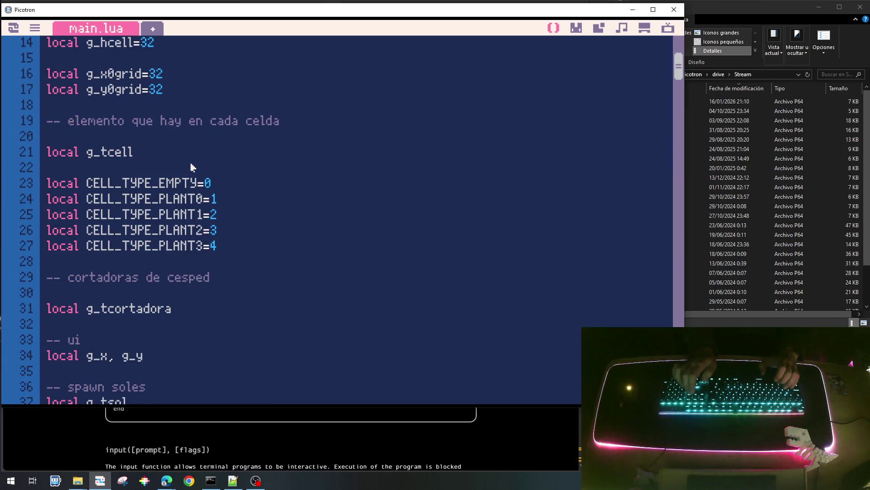
scroll(192, 166, "down", 2)
scroll(191, 166, "down", 2)
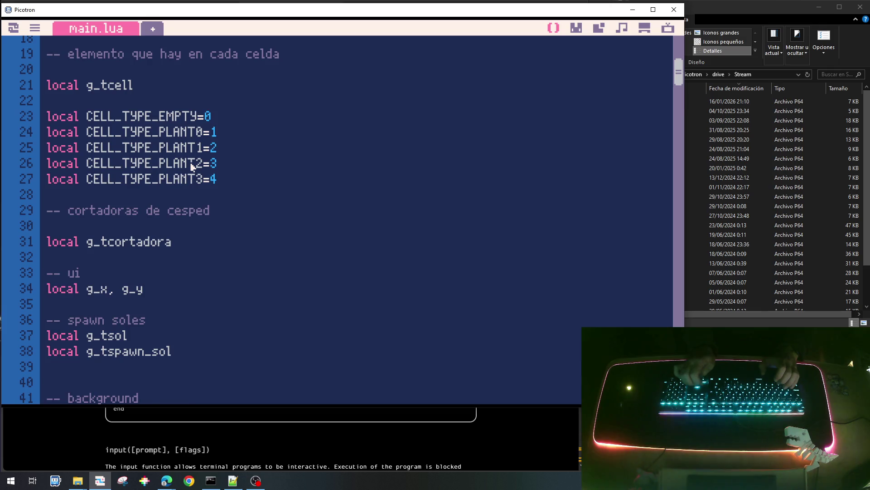
key("Page_Down")
key("Page_Down")
key("Page_Down")
key("Page_Down")
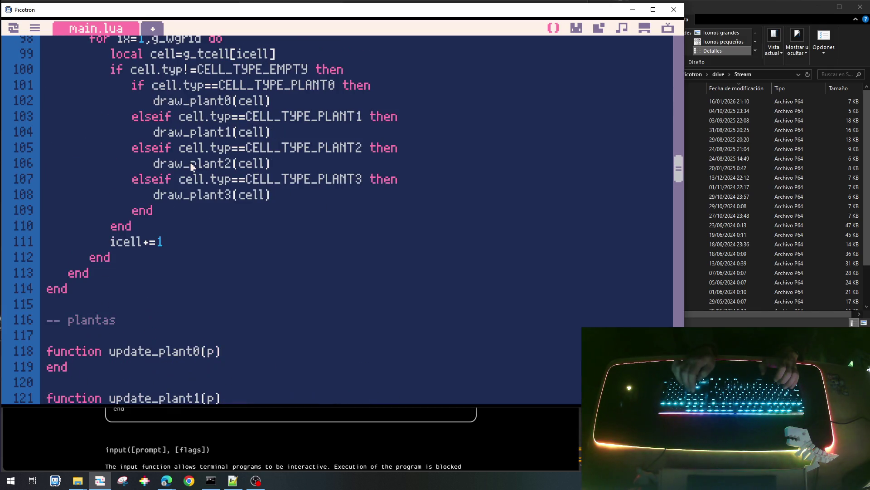
key("Page_Down")
Copy draw_plant0's position and spr lines and return to draw_sol.
key("Up")
key("Up")
key("Home")
key("shift+Down")
key("shift+Down")
key("shift+Down")
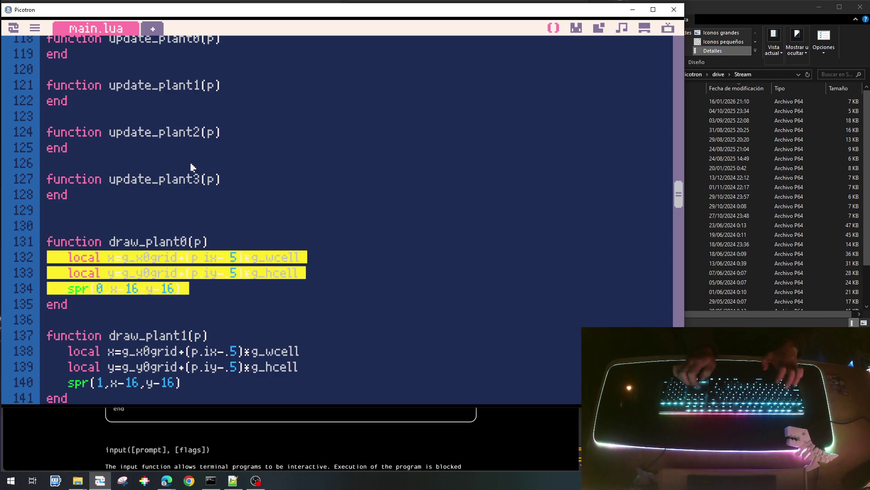
key("Page_Down")
key("Page_Down")
key("Page_Down")
key("Page_Down")
key("Page_Down")
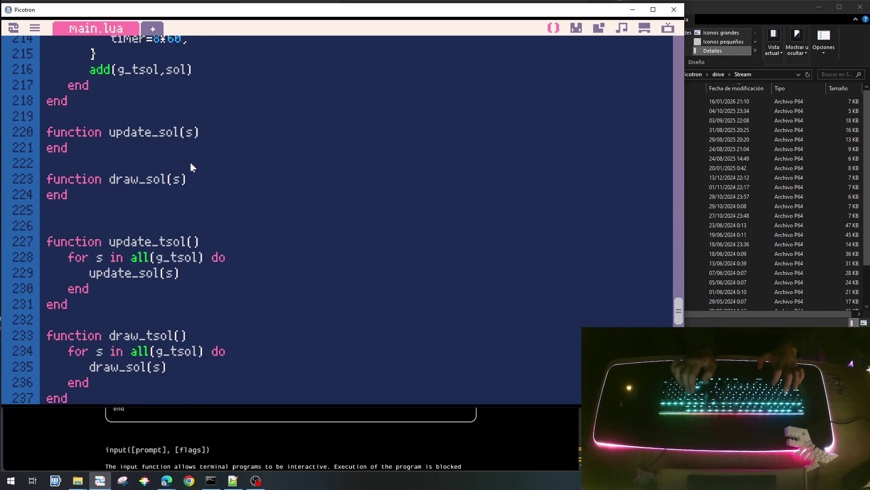
key("Page_Down")
key("Up")
key("Up")
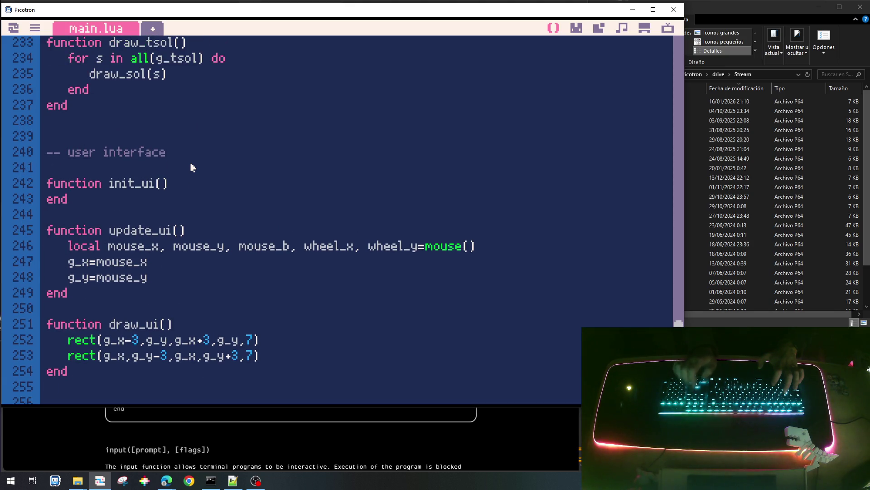
key("Up")
key("Up")
key("Up")
key("Up")
key("Up")
key("Up")
key("Up")
key("Up")
key("Up")
key("Up")
key("Up")
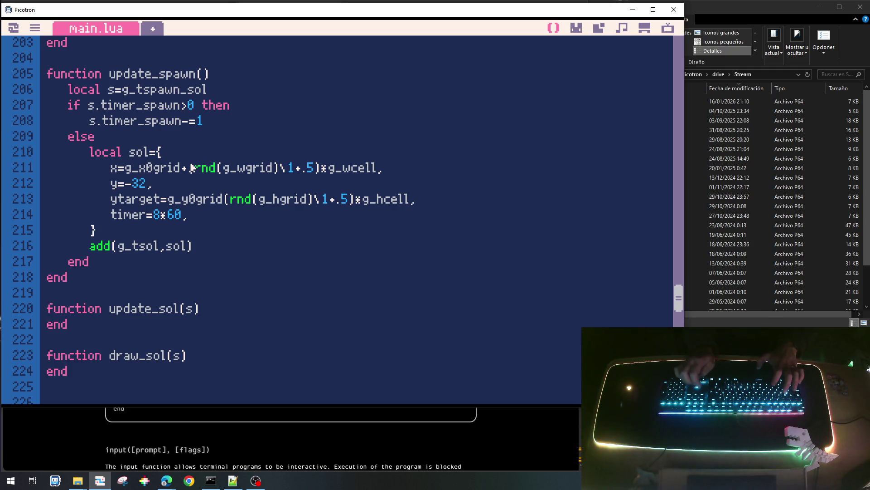
Paste the lines into draw_sol and set local x and y from s.x and s.y.
key("Down")
key("Down")
key("Down")
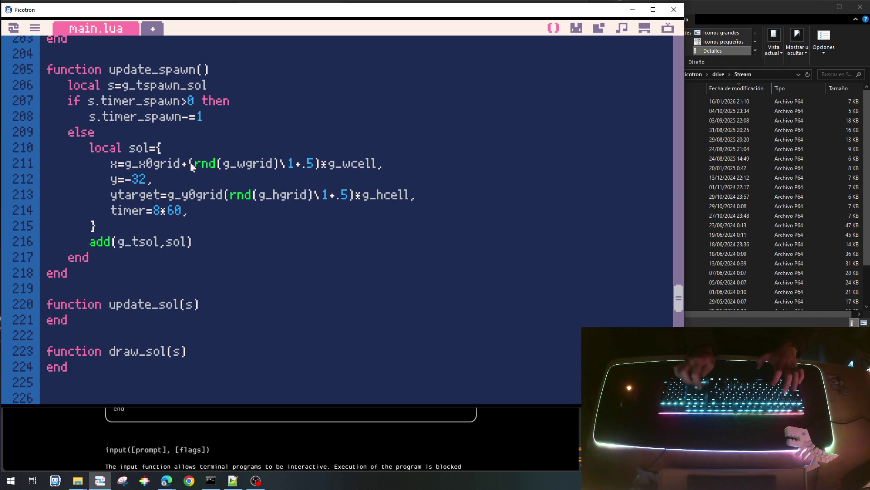
key("ctrl+v")
key("Up")
key("Up")
key("Up")
key("Right")
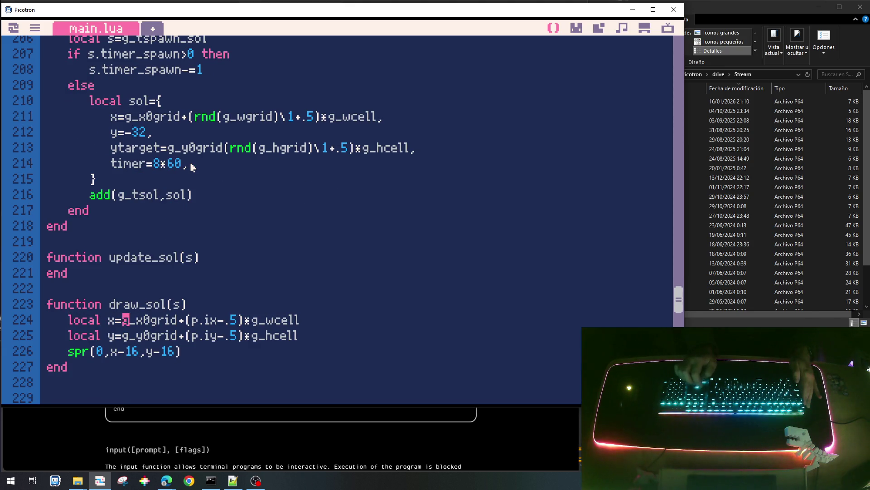
key("shift+End")
type("s.x")
key("Down")
key("Left")
key("Left")
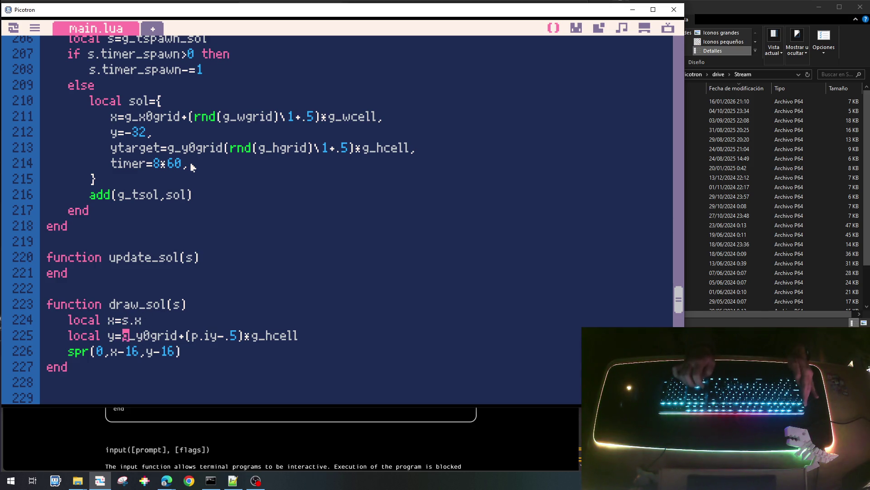
key("shift+End")
type("s.y")
Clear the sprite number in spr and check the sun sprite's index in the sprite sheet.
key("Down")
key("Left")
key("Left")
key("Left")
key("Left")
key("Left")
key("BackSpace")
key("Delete")
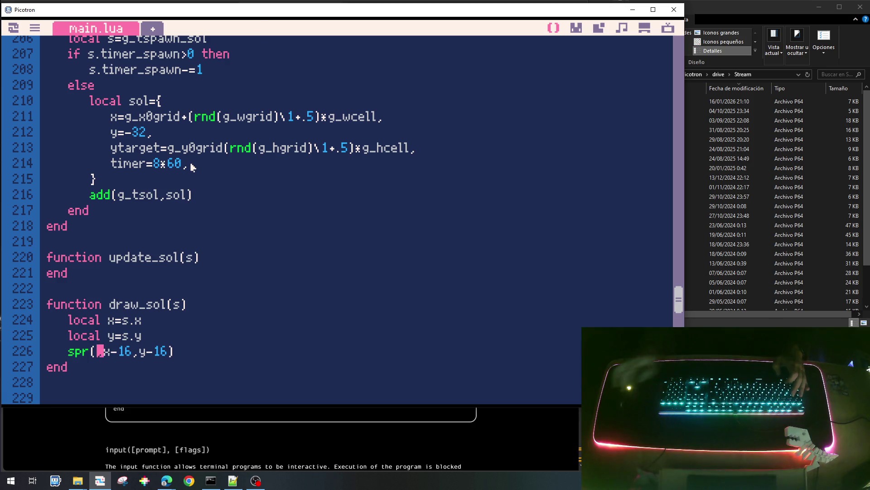
left_click(576, 28)
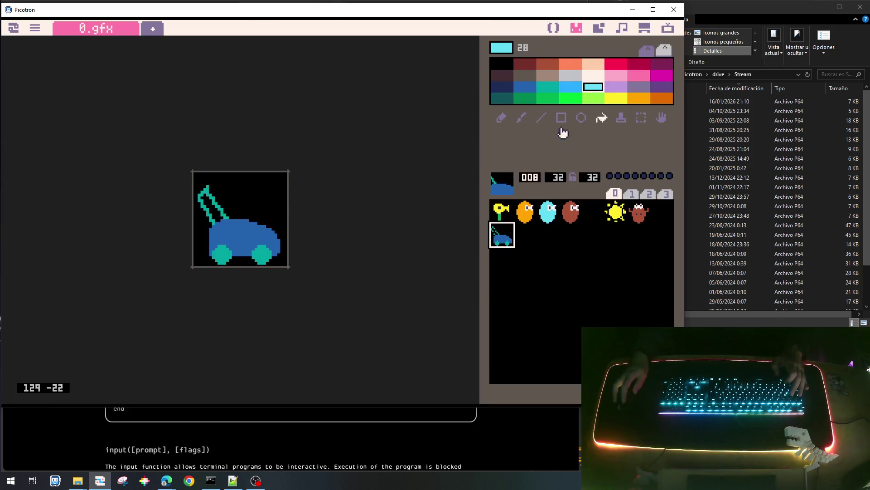
left_click(615, 213)
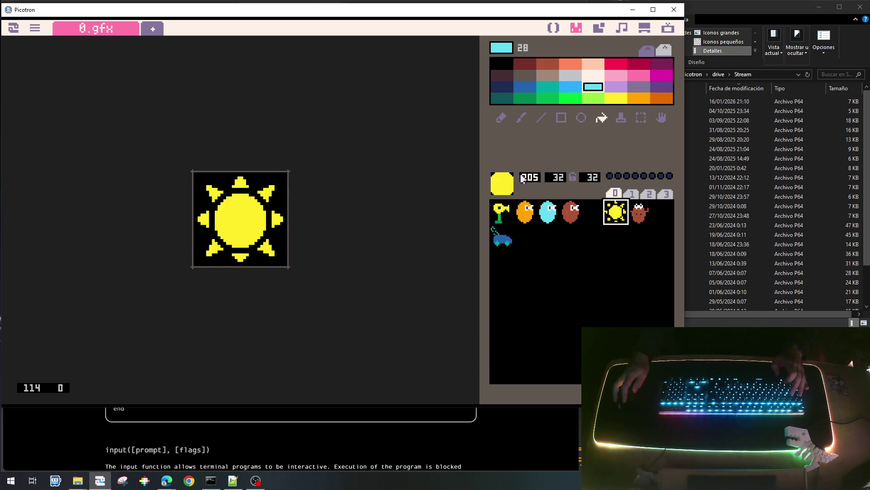
left_click(554, 28)
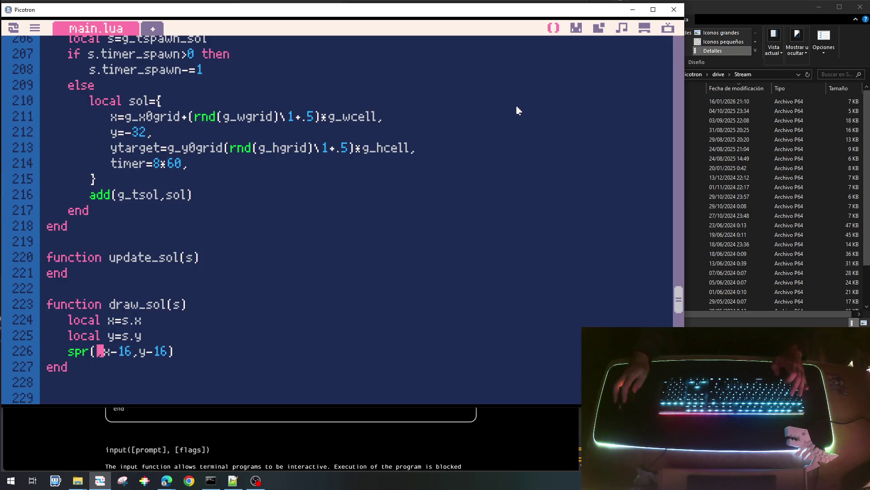
type("5,")
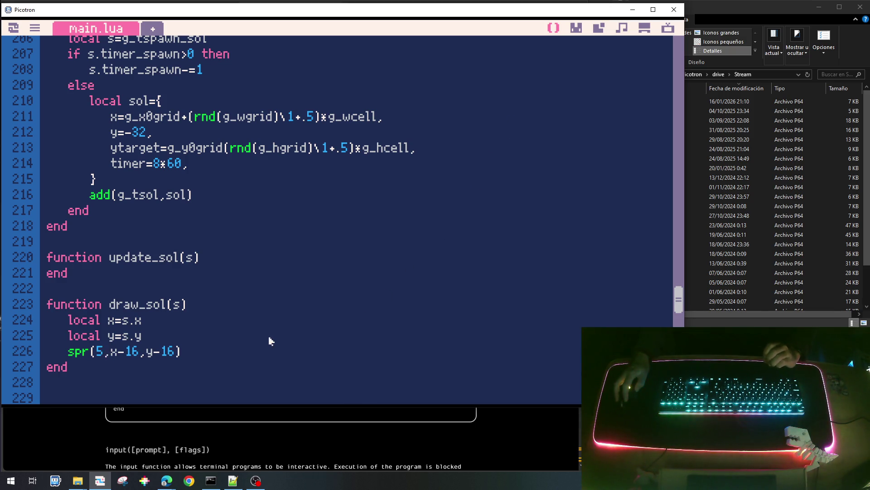
Make draw_sol draw sprite 5 and open an indented empty line inside update_sol.
left_click(227, 256)
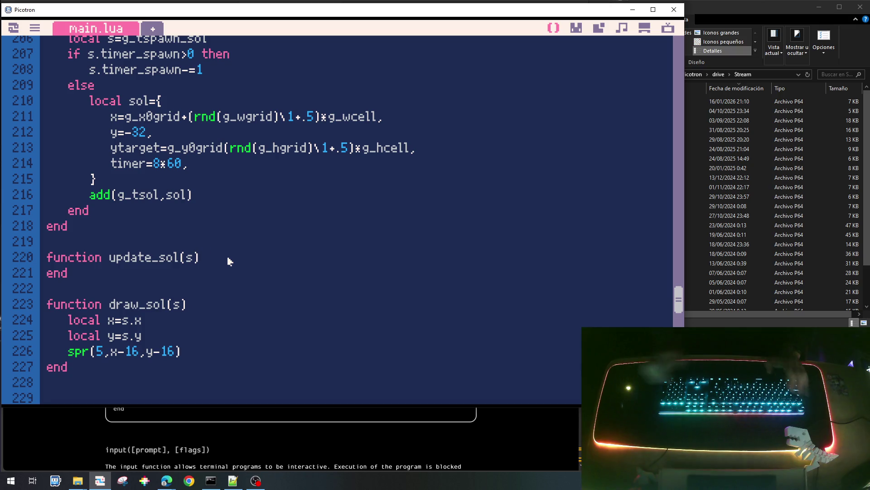
key("Return")
key("Tab")
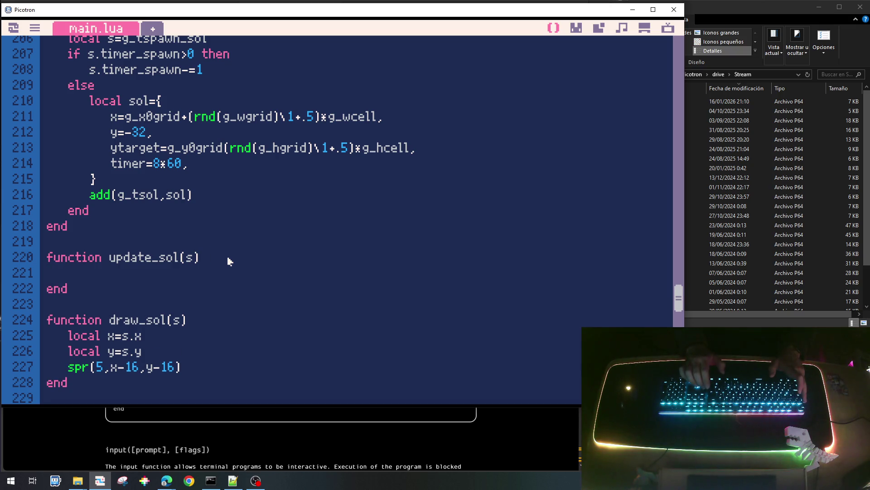
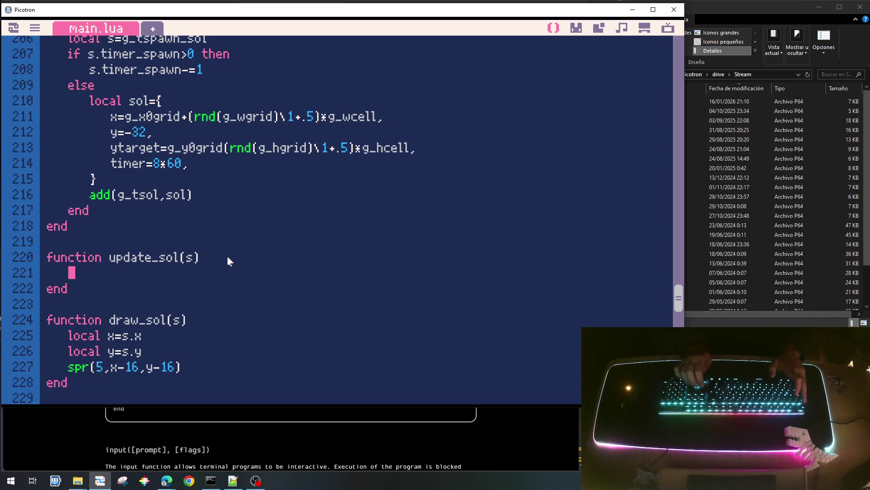
type("if(")
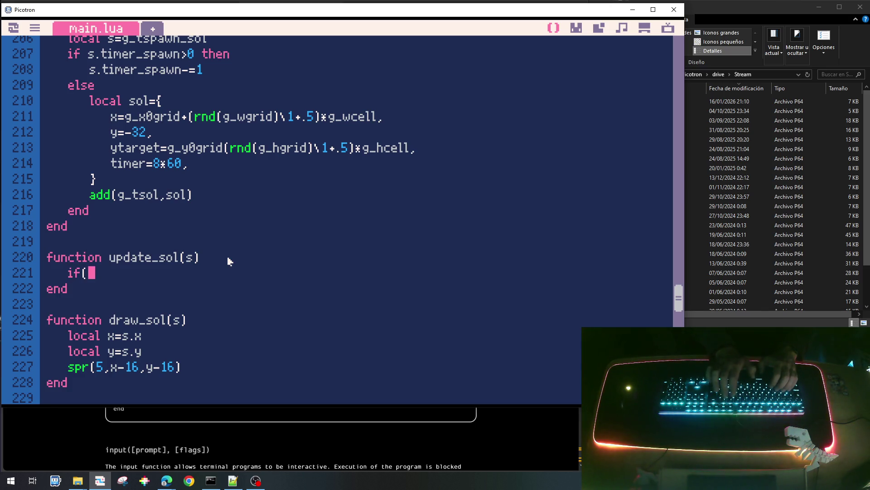
type("s.y<")
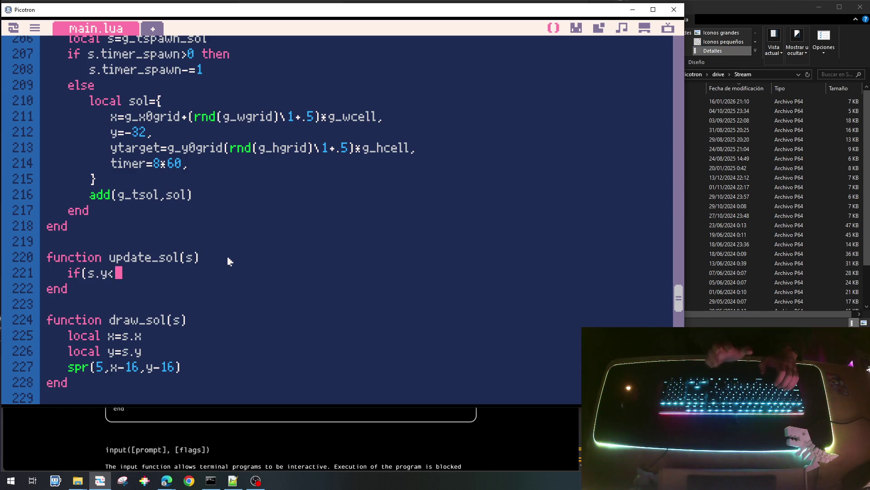
type("s.ytarget")
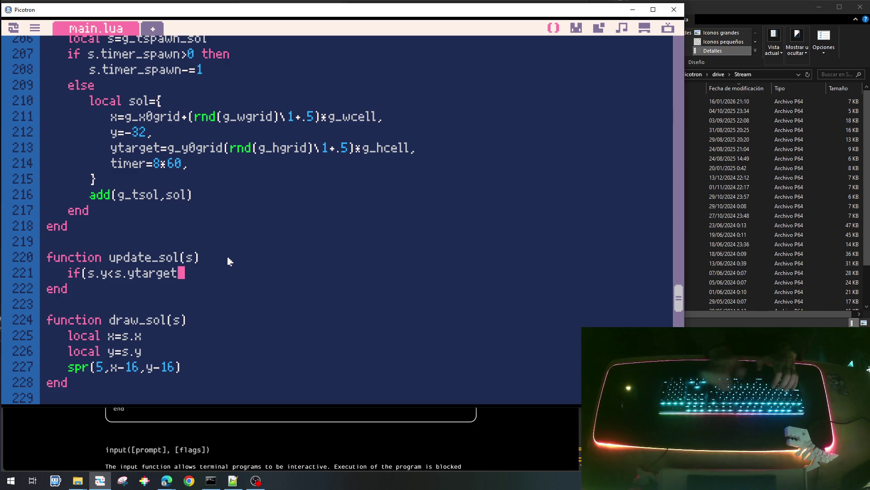
Write the if/else in update_sol so the sun moves down (s.y+=1) until it reaches its target height.
key("Left")
key("Left")
key("Left")
key("Left")
key("Left")
key("Left")
key("Left")
key("BackSpace")
key("End")
type("then")
key("Return")
type("end")
key("Up")
key("End")
key("Return")
type("s.y+=1")
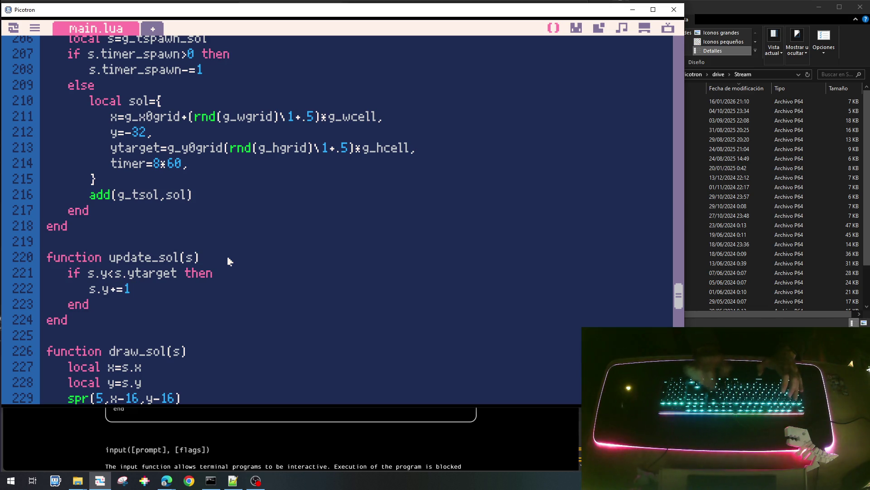
key("Down")
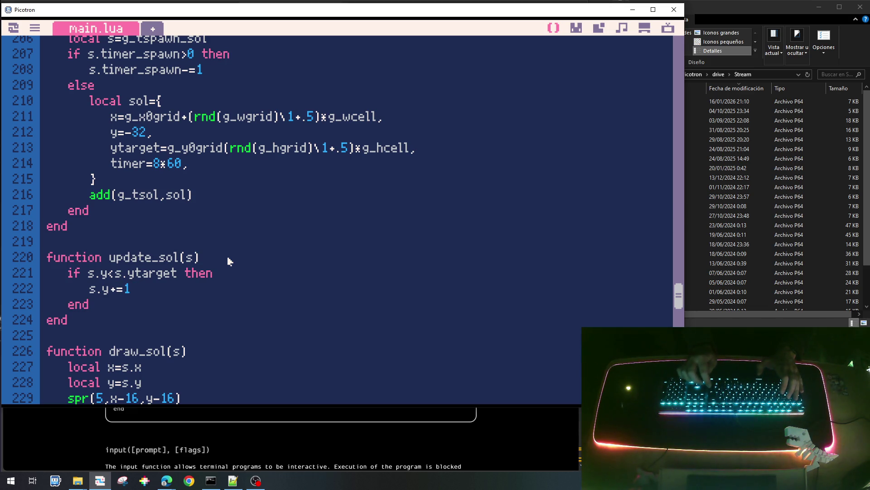
key("Return")
type("else")
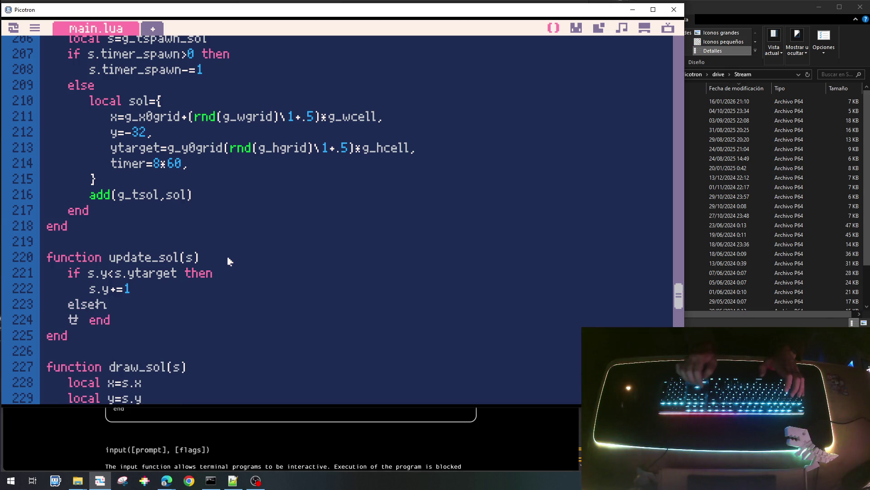
key("Down")
key("BackSpace")
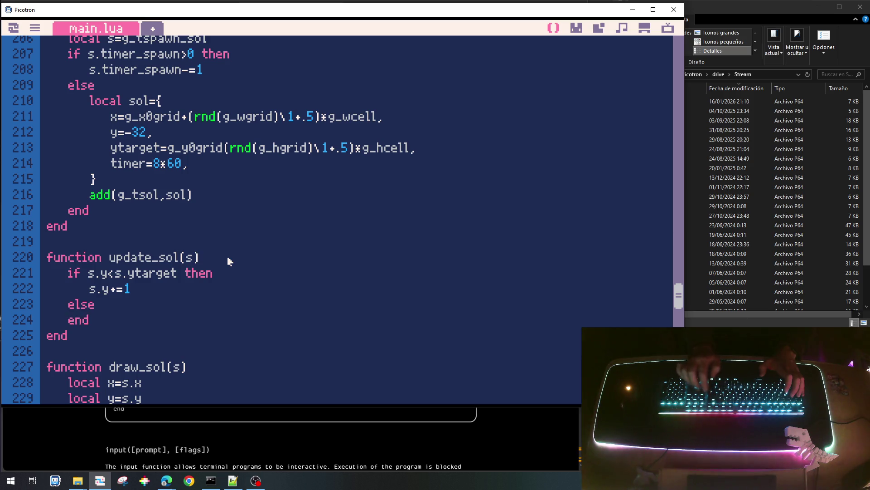
key("Return")
type("s.")
key("BackSpace")
key("BackSpace")
type("if s.timer")
Add the timer check: count s.timer down, and set s.remove=true once it expires.
key("Up")
key("Down")
key("Down")
key("Up")
type(">0 then")
key("Return")
type("end")
key("Up")
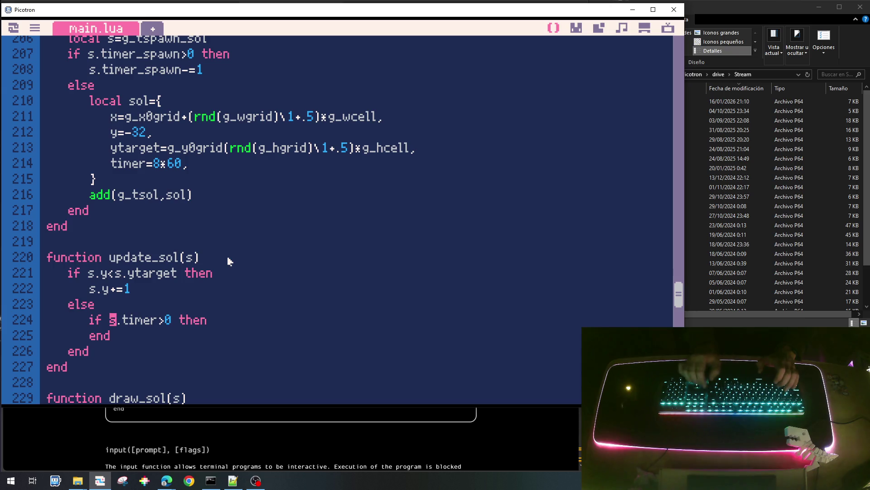
key("End")
key("Return")
key("Tab")
type("s.tioner")
key("BackSpace")
key("BackSpace")
key("BackSpace")
key("BackSpace")
type("mer-")
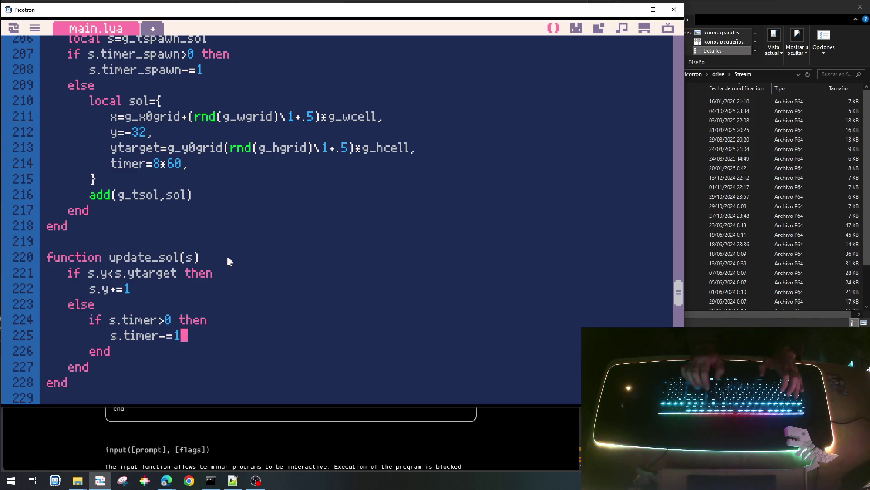
key("Return")
key("BackSpace")
type("else")
key("Return")
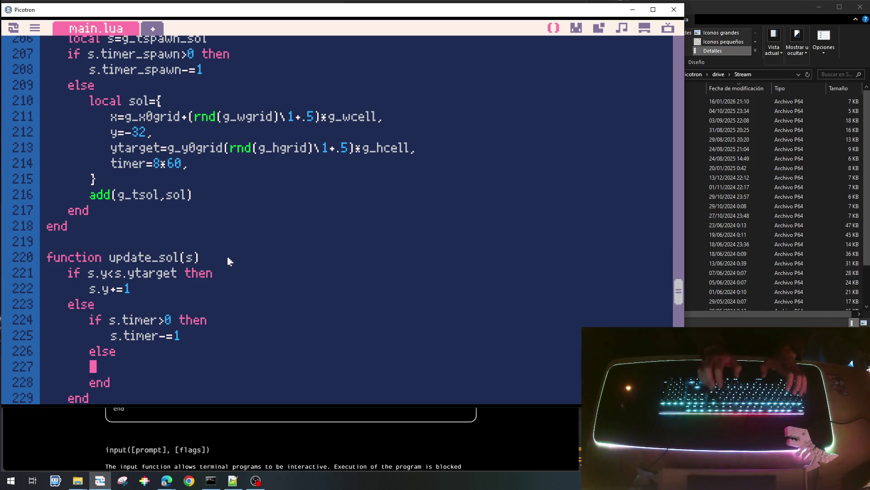
type("s.remove")
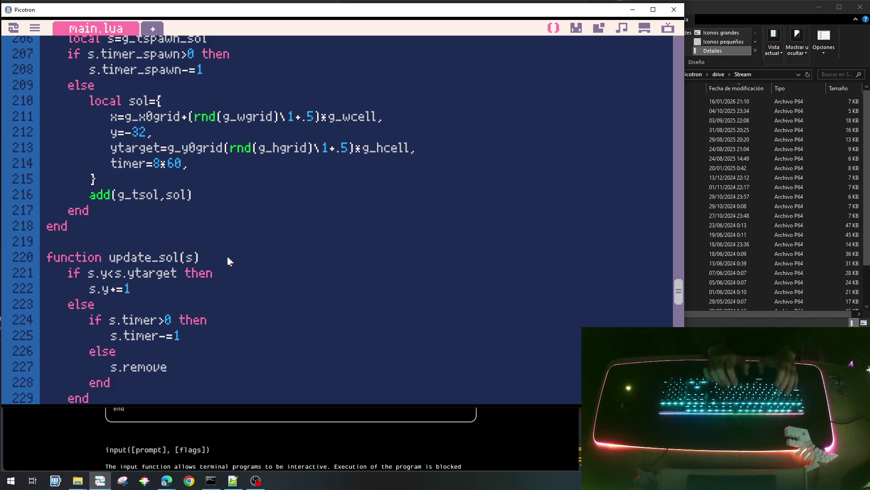
type("=true")
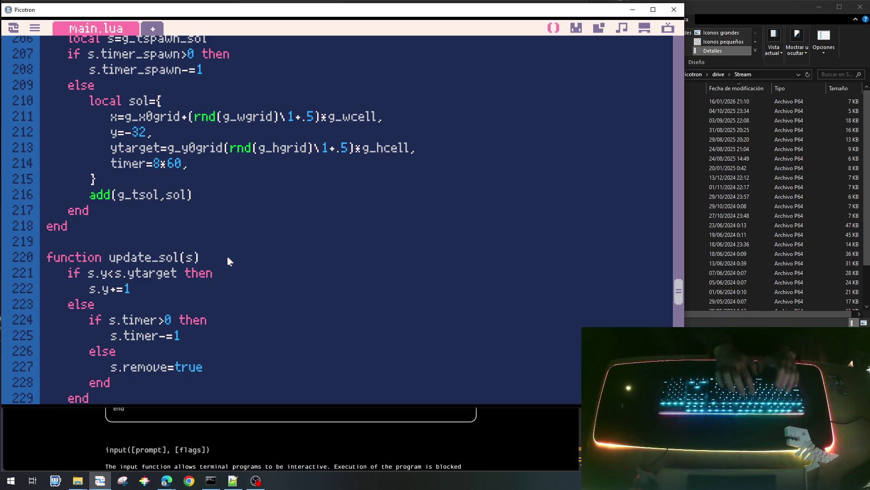
Give new suns a remove=false field in the sol table.
key("Up")
key("Up")
key("Up")
key("Up")
key("Up")
key("Up")
key("Return")
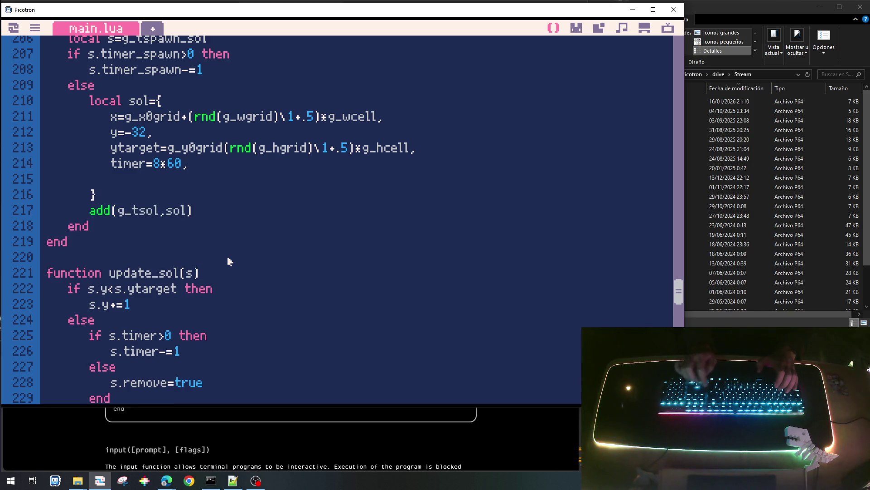
type("remove=false;")
key("BackSpace")
type(",")
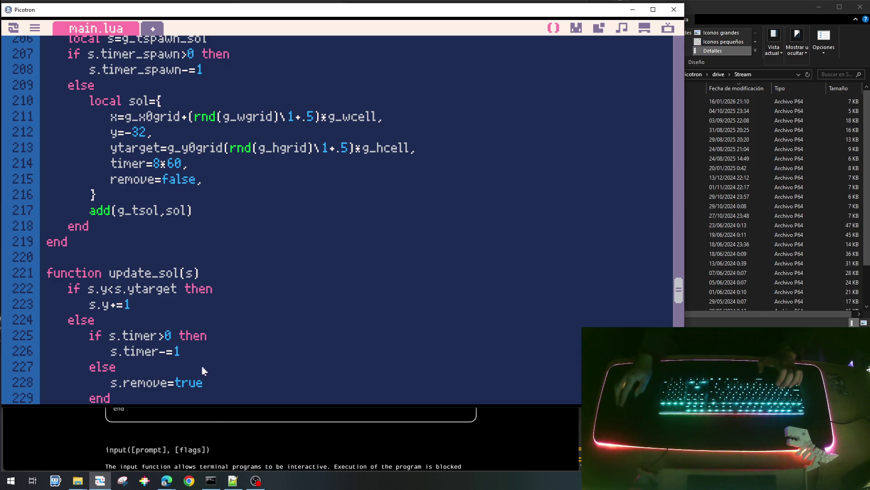
scroll(202, 371, "down", 3)
scroll(204, 317, "down", 3)
After update_sol(s) in update_tsol, add 'if s.remove then del(g_tsol,s) end'.
left_click(188, 330)
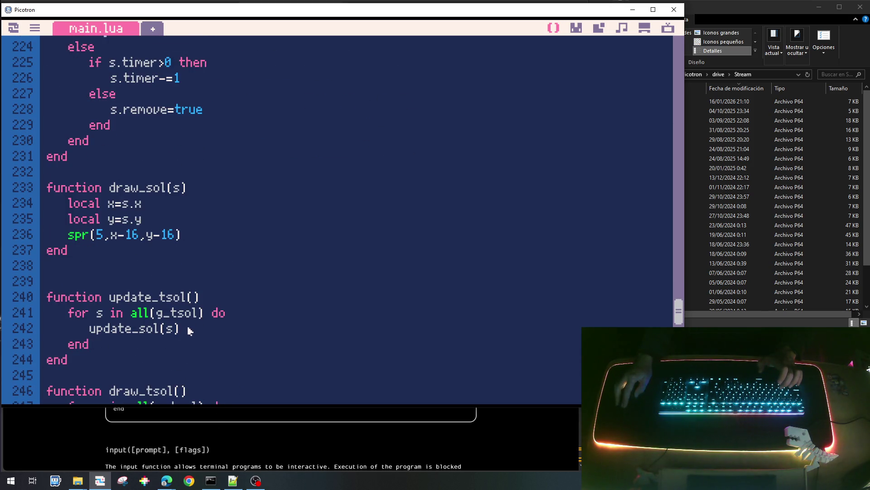
key("Return")
type("if s.")
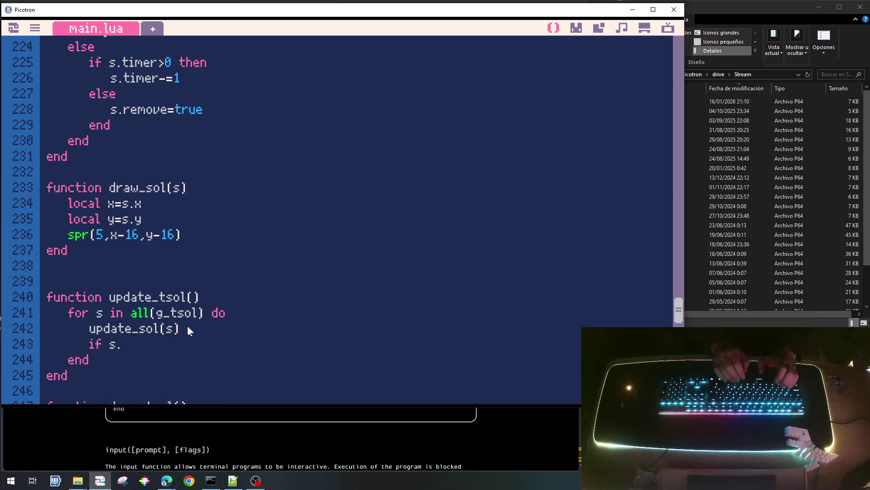
type("remove")
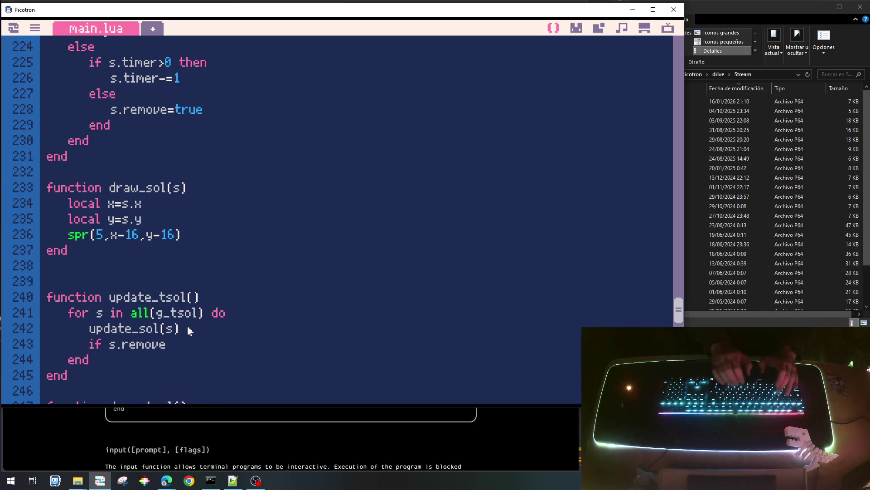
type(" then")
key("Return")
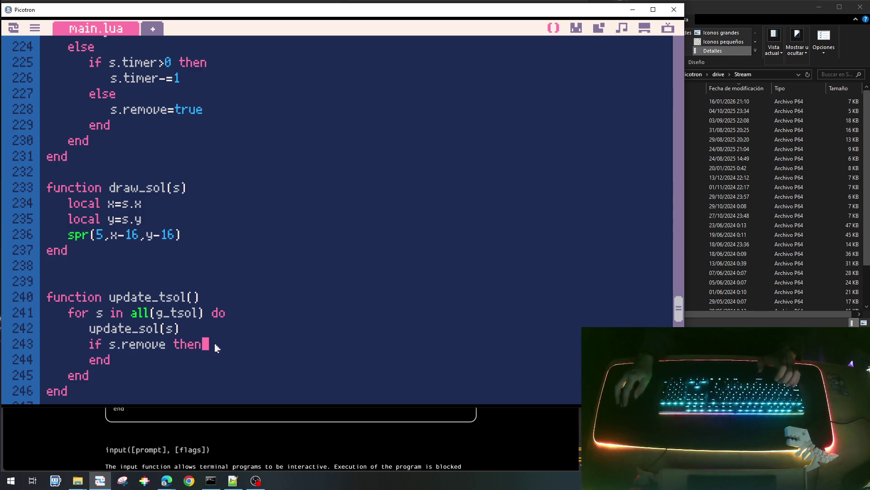
key("Return")
type("g_tsol.")
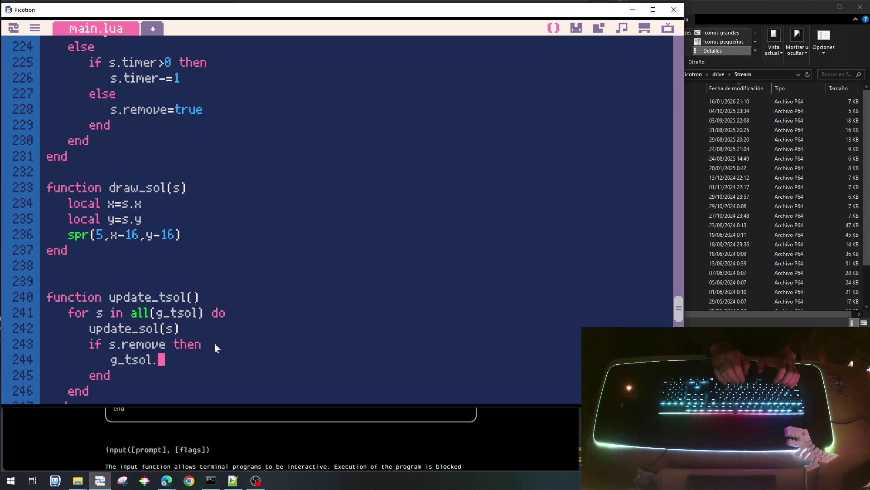
key("Left")
key("Left")
key("Left")
key("Left")
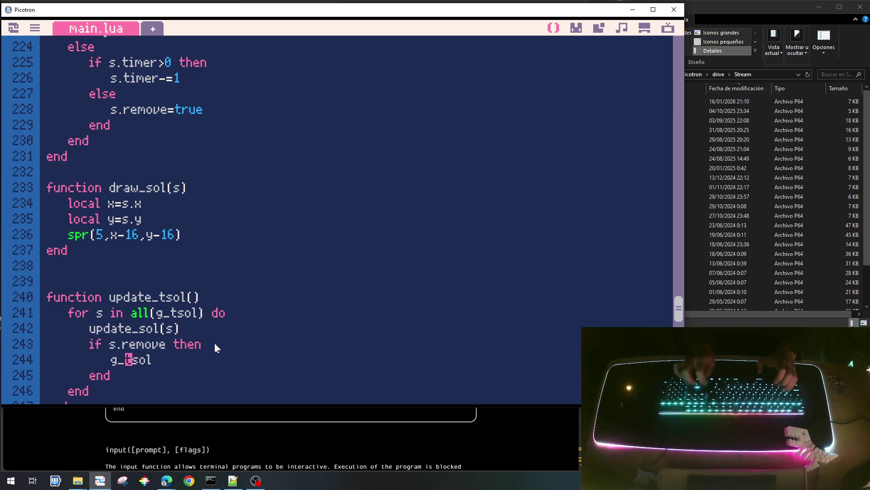
type("del(")
key("End")
type(",")
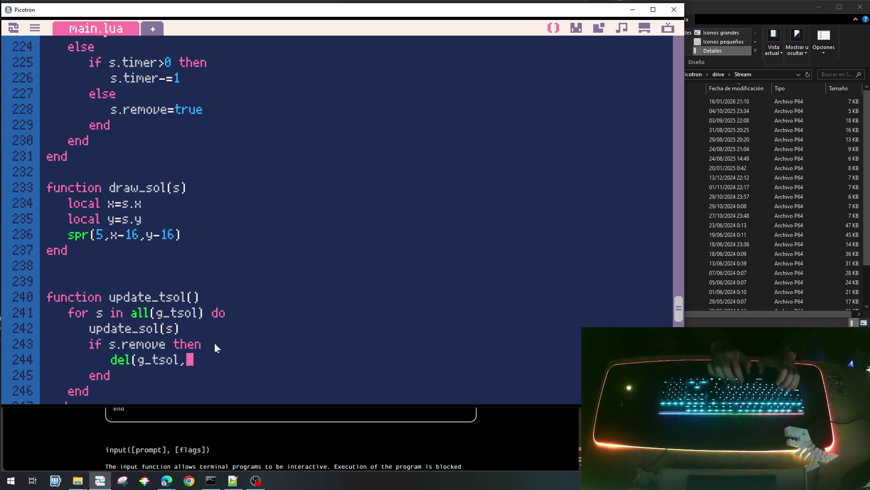
type("s)")
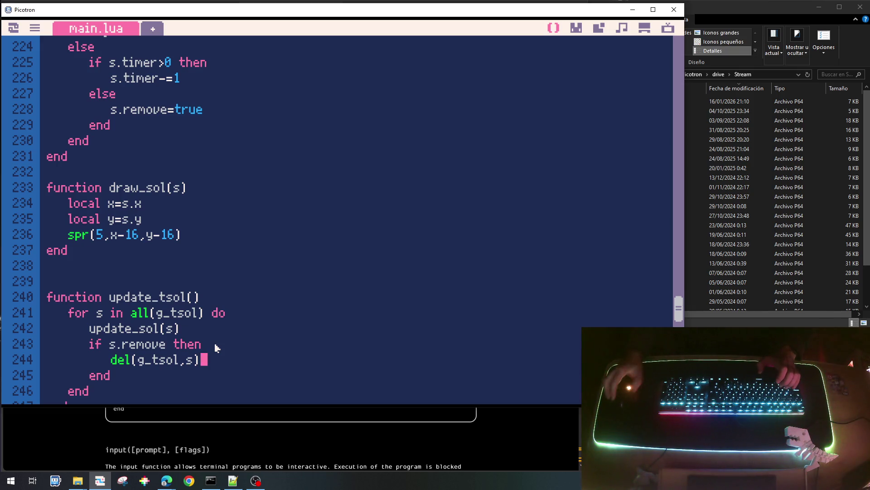
scroll(233, 274, "up", 1)
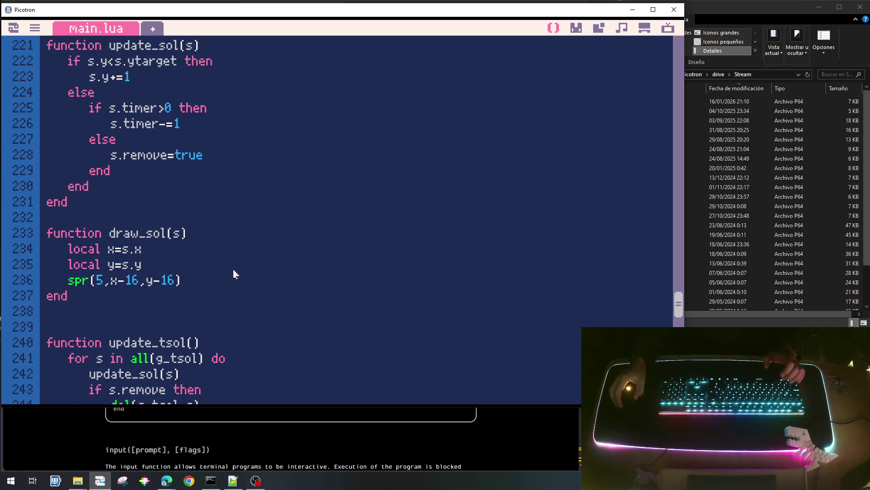
scroll(233, 274, "up", 3)
scroll(233, 274, "up", 3)
scroll(233, 274, "up", 3)
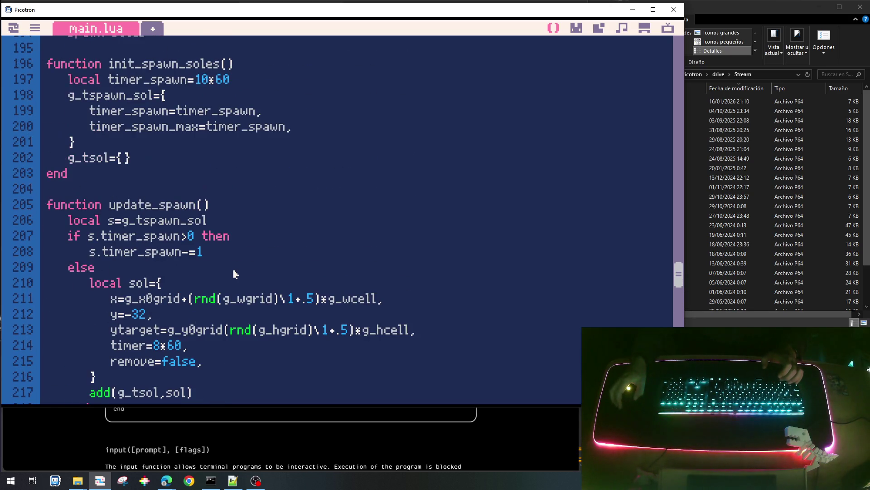
Call init_spawn_soles() after init_ui in init_game.
double_click(169, 66)
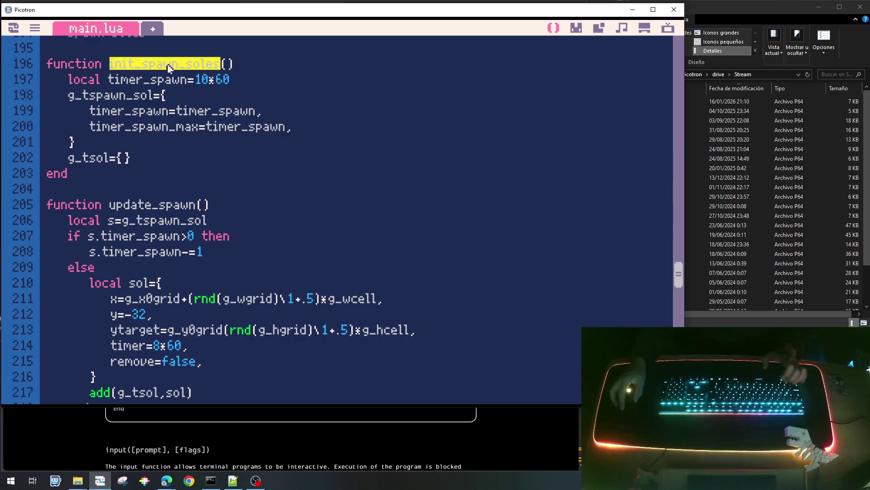
scroll(230, 246, "down", 2)
scroll(230, 252, "down", 2)
scroll(231, 251, "up", 2)
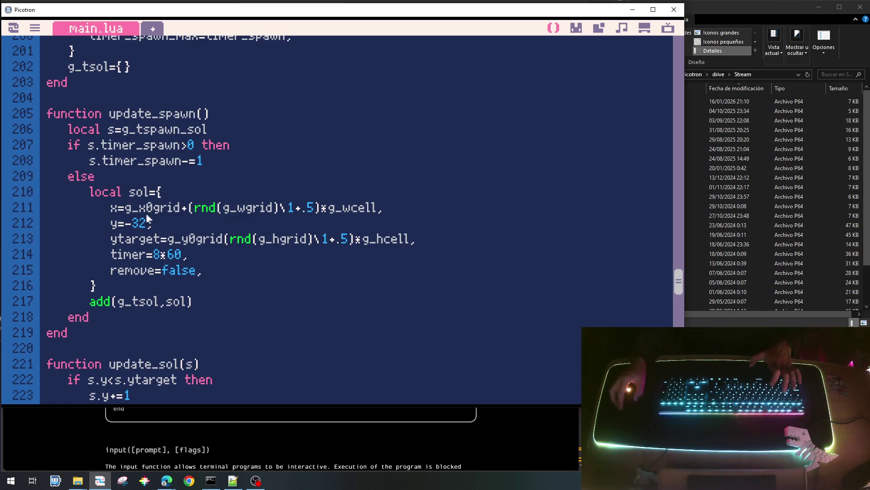
scroll(209, 257, "down", 5)
scroll(209, 261, "down", 8)
scroll(210, 271, "down", 3)
scroll(211, 271, "down", 2)
scroll(210, 275, "down", 3)
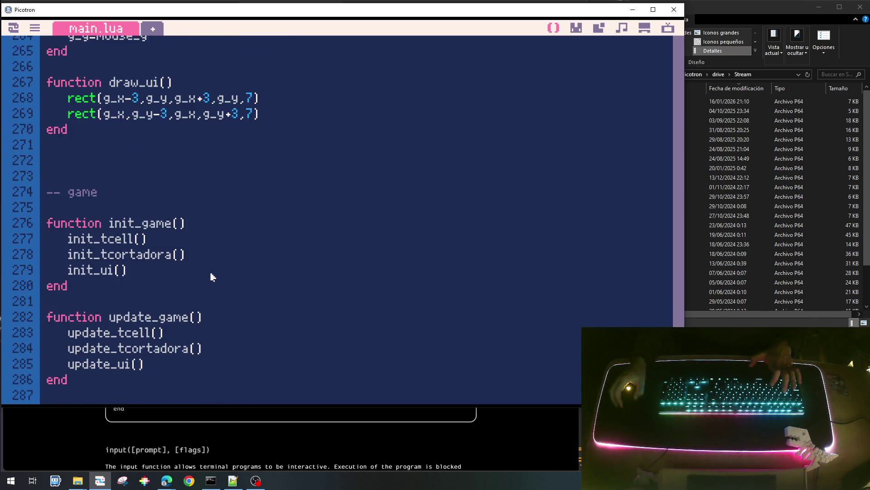
left_click(162, 275)
key("Return")
type("init_spawn_soles")
key("Return")
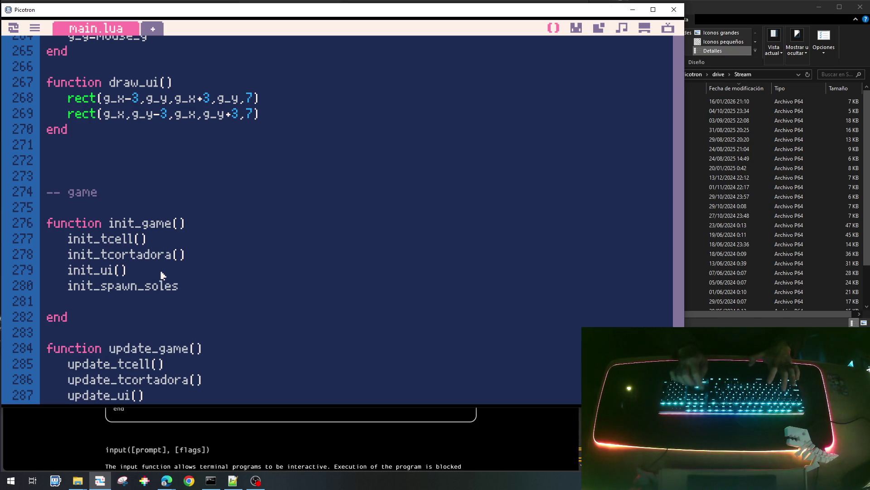
type("(")
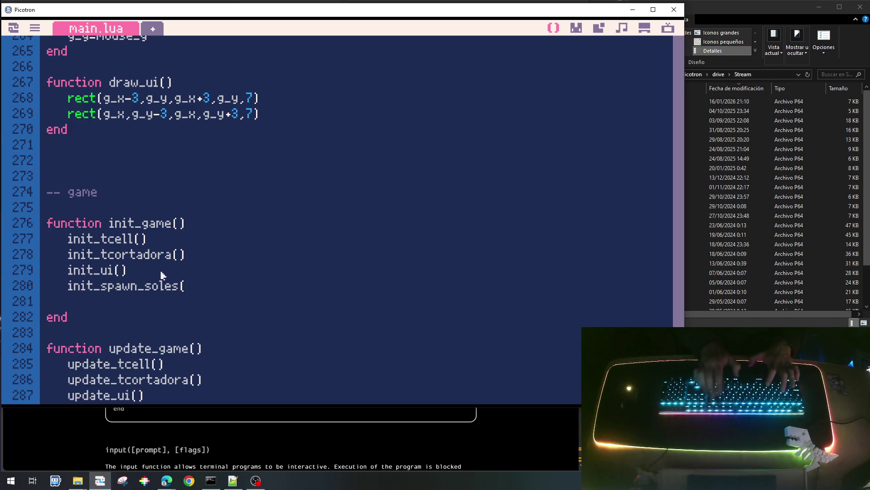
type(")")
key("Return")
key("BackSpace")
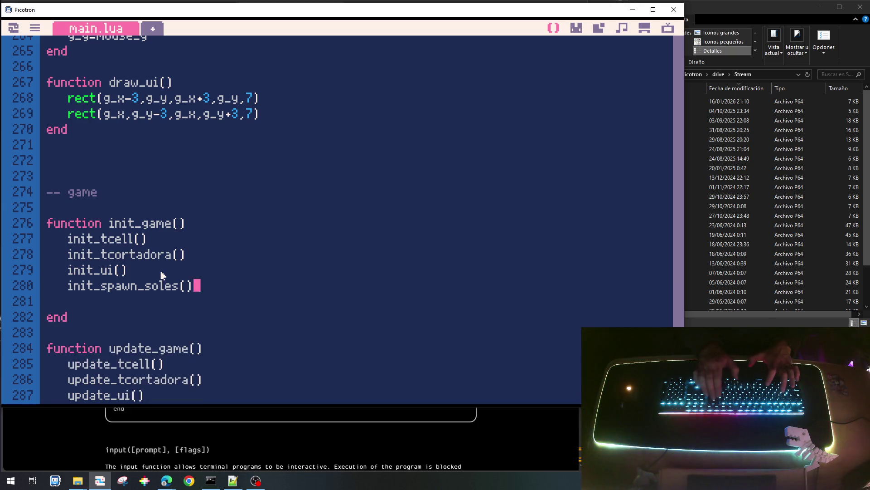
key("Down")
key("Delete")
Call update_spawn_soles() and update_tsol() after update_ui in update_game.
key("Down")
key("Down")
key("Down")
key("Down")
key("Down")
key("Return")
type("init_spawn_soles")
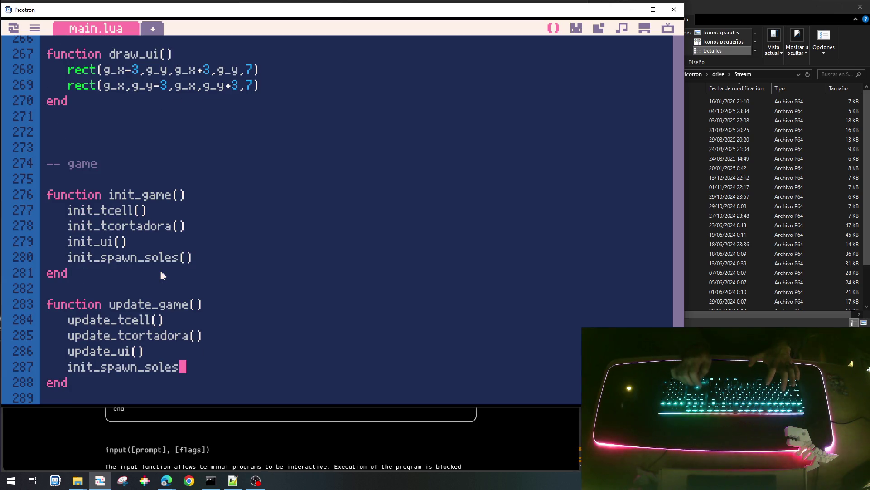
key("Down")
key("Up")
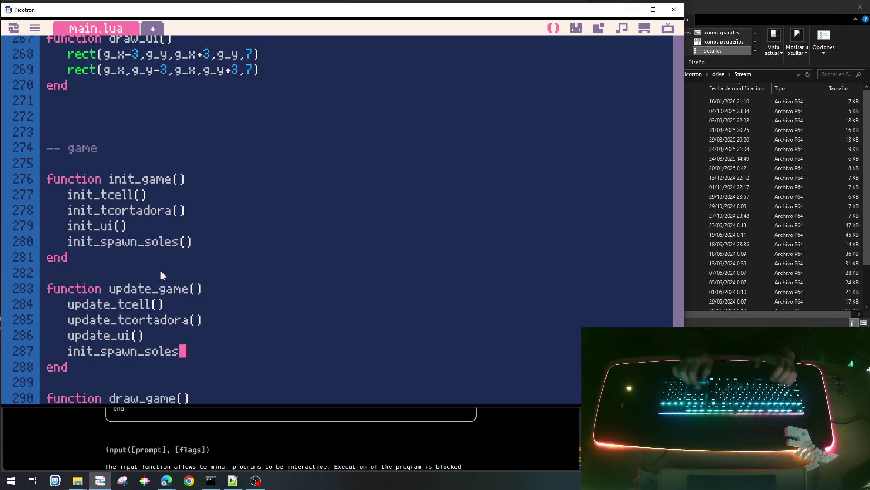
type("()")
key("Left")
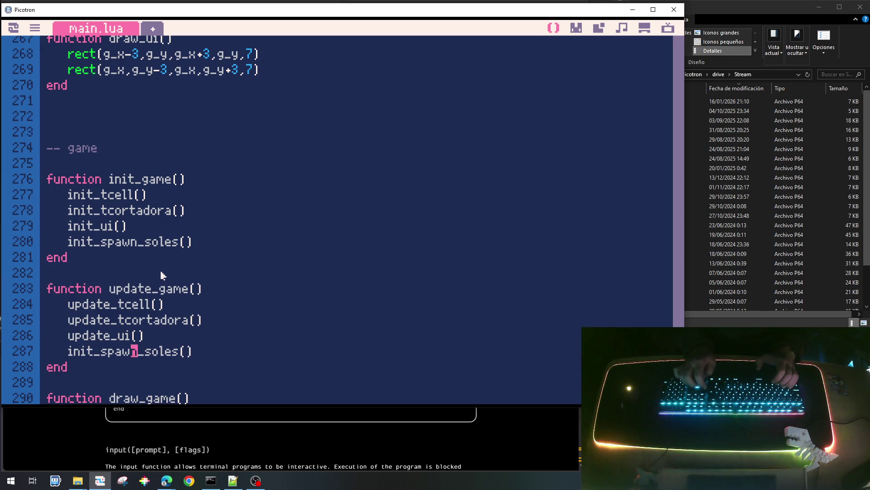
key("BackSpace")
key("BackSpace")
key("BackSpace")
key("BackSpace")
type("update")
key("End")
key("Return")
type("update_t")
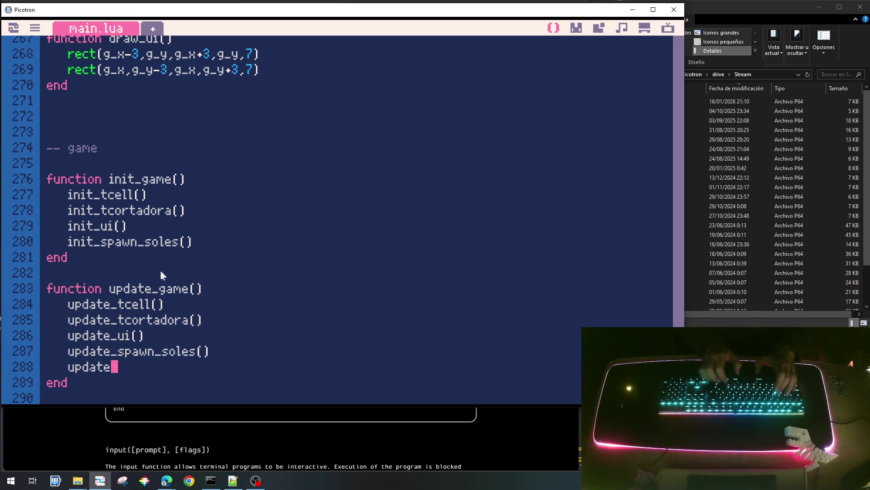
type("col")
key("BackSpace")
key("BackSpace")
key("BackSpace")
type("sol()")
scroll(161, 275, "down", 2)
Call draw_tsol() after draw_ui in draw_game, then save and run the cart.
key("Down")
key("Down")
key("Down")
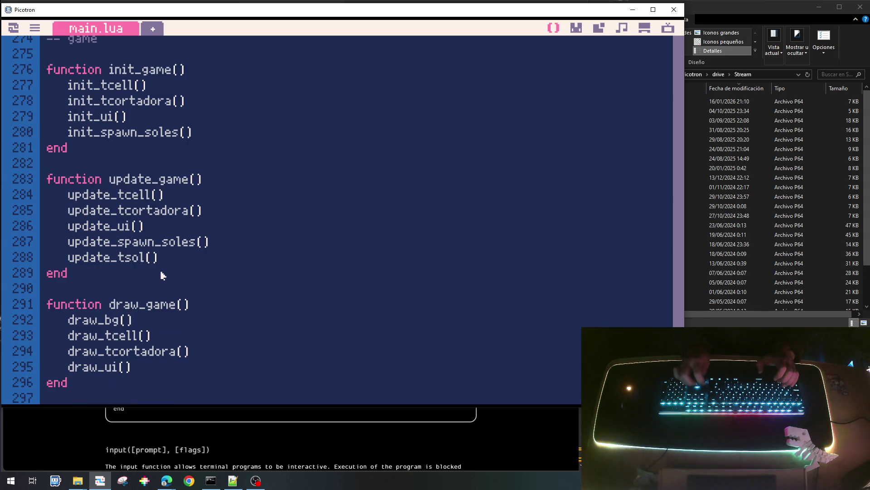
key("Return")
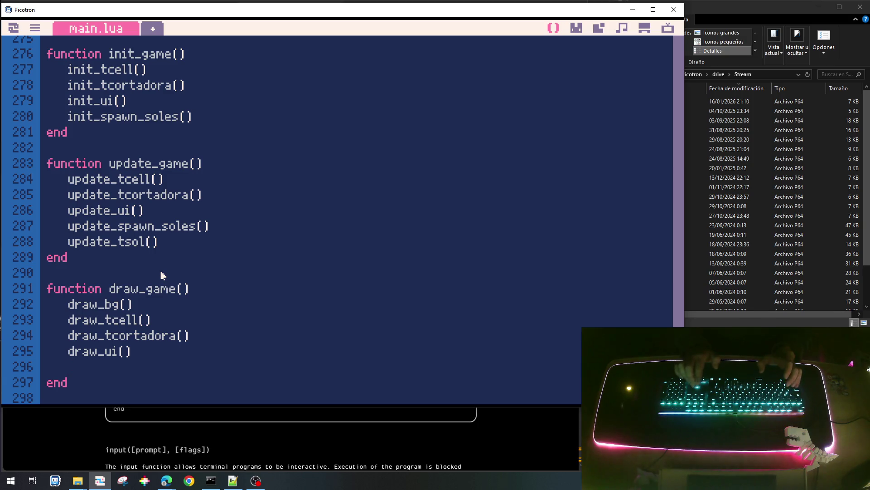
type("draw_tco")
key("BackSpace")
type("sol()")
key("ctrl+s")
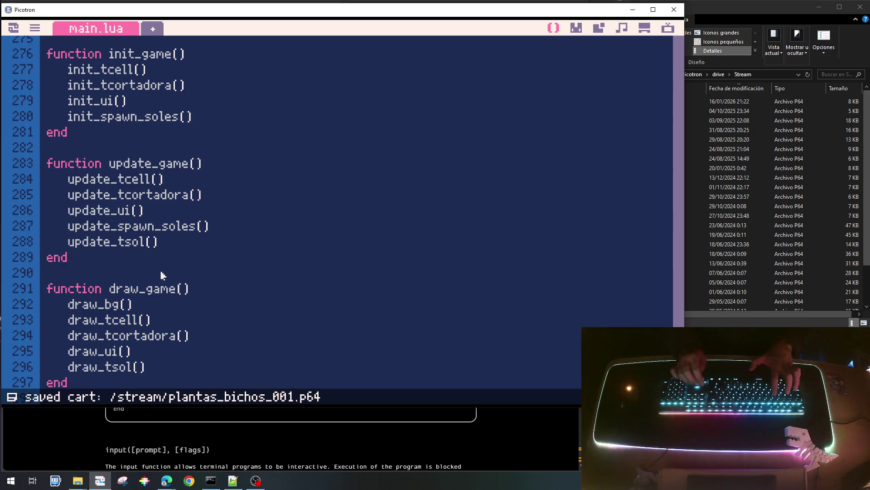
key("ctrl+r")
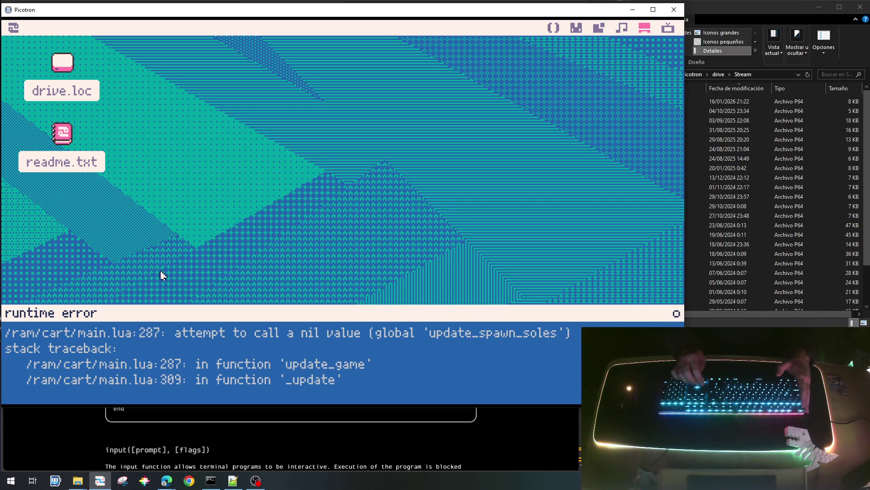
Dismiss the update_spawn_soles runtime error and return to main.lua in the code editor.
key("Escape")
key("Escape")
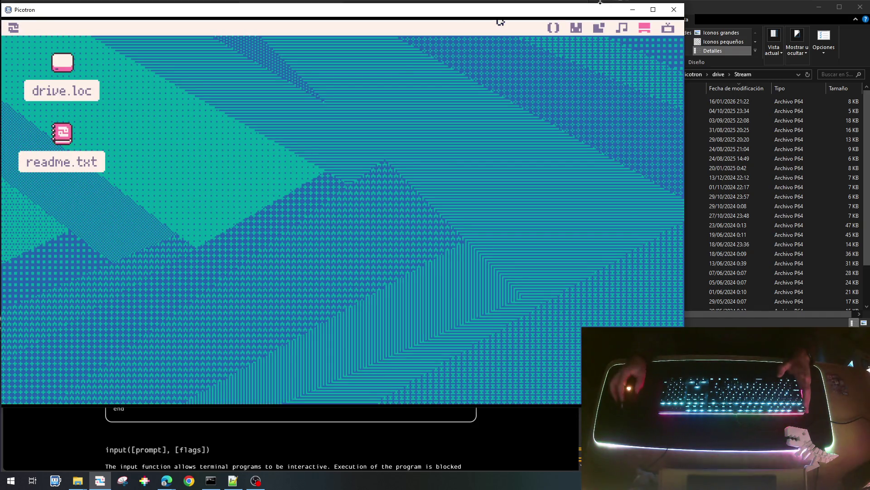
left_click(576, 28)
left_click(554, 28)
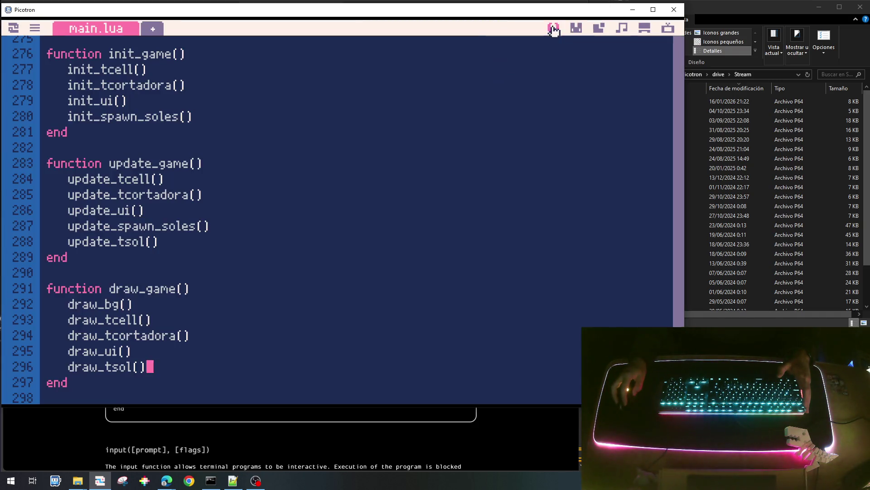
scroll(217, 308, "up", 2)
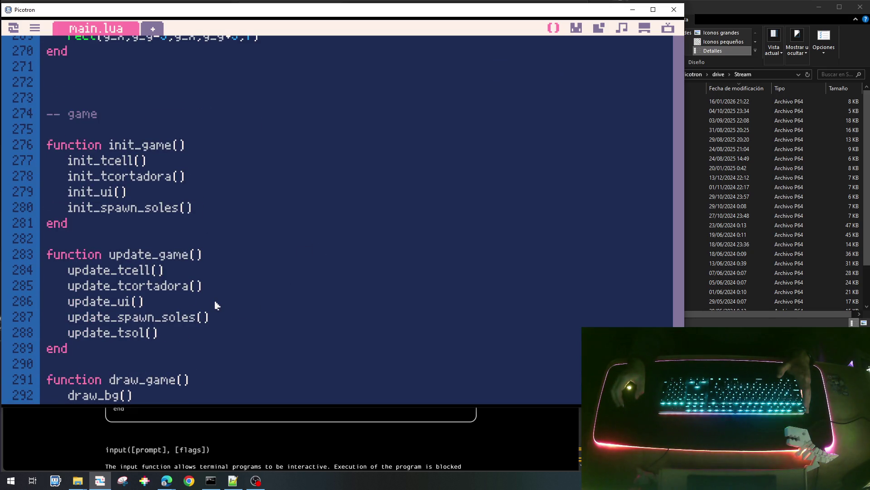
scroll(217, 306, "up", 9)
scroll(217, 306, "up", 4)
scroll(216, 306, "up", 3)
scroll(216, 305, "up", 3)
scroll(215, 306, "up", 3)
scroll(215, 306, "up", 3)
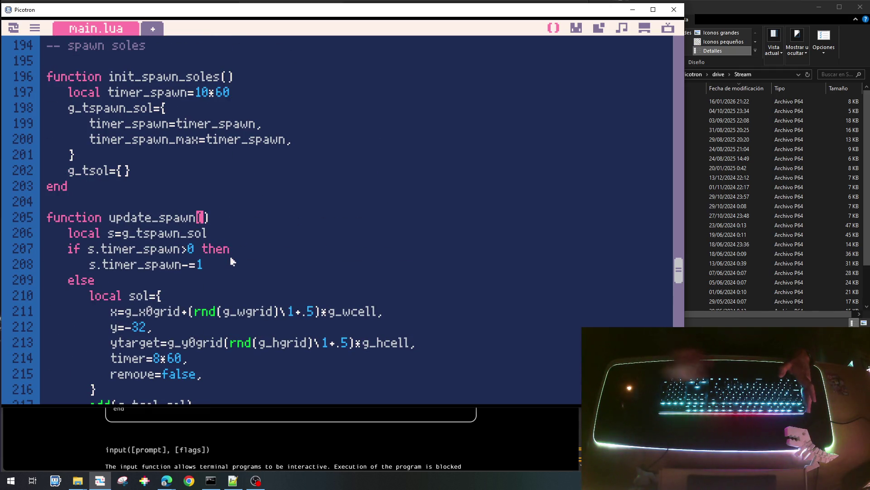
type("_sokl")
Rename the definitions and calls to init_spawn_sol and update_spawn_sol, then save and run.
key("BackSpace")
key("BackSpace")
type("l")
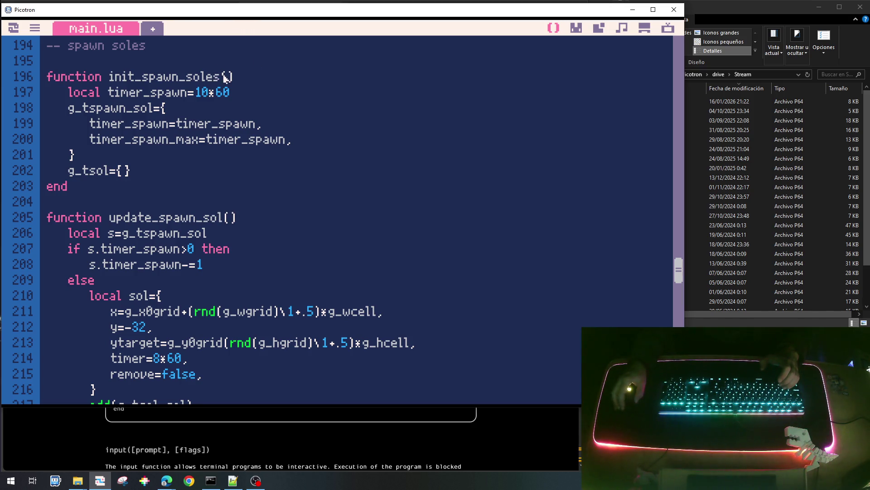
key("BackSpace")
key("BackSpace")
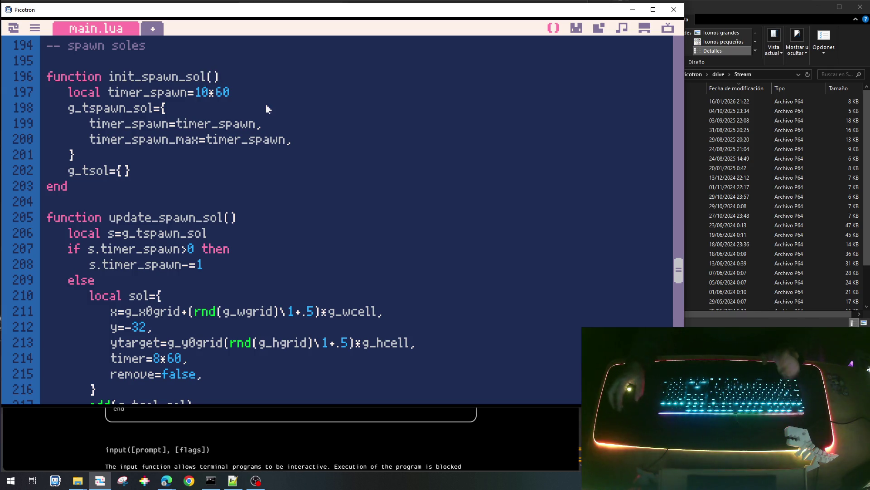
scroll(235, 175, "down", 1)
scroll(221, 191, "down", 5)
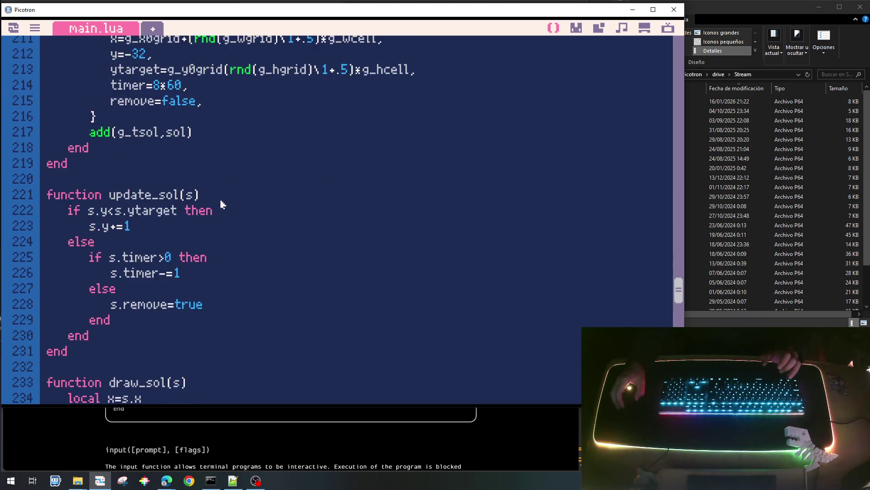
scroll(214, 191, "down", 6)
scroll(211, 225, "down", 5)
scroll(206, 272, "down", 6)
scroll(200, 324, "down", 5)
scroll(200, 324, "down", 1)
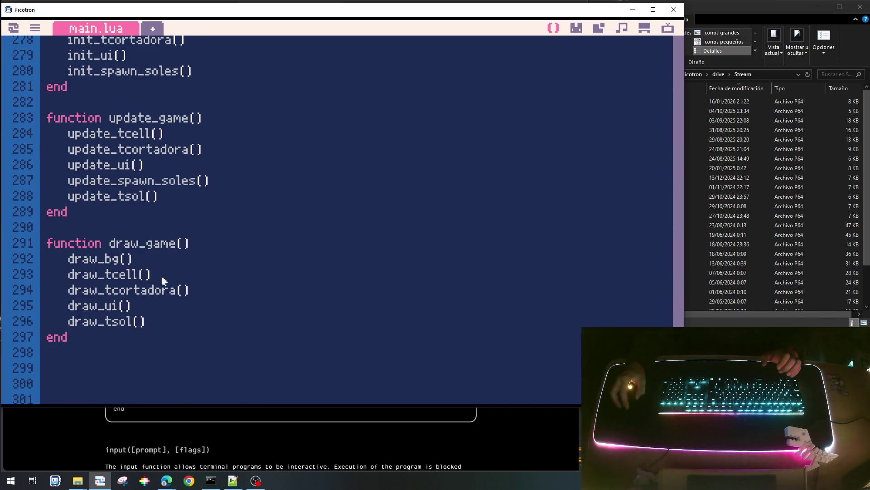
left_click(197, 181)
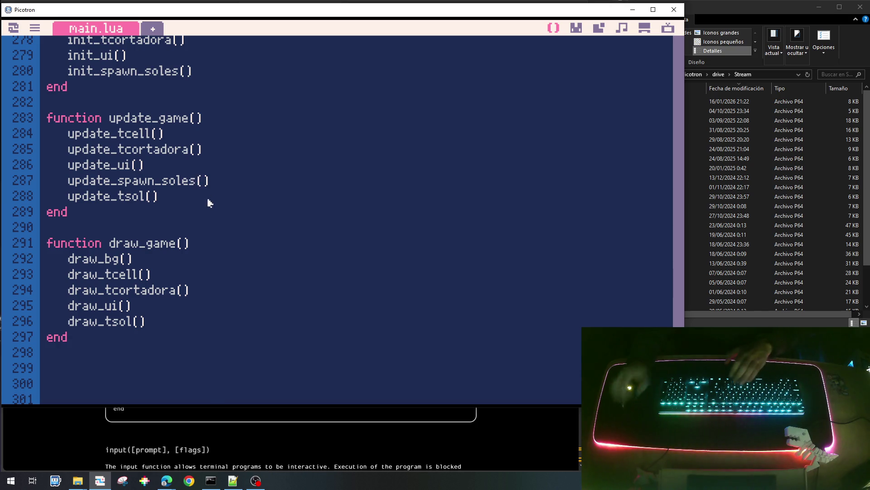
key("BackSpace")
key("BackSpace")
key("Down")
key("Down")
key("Down")
key("Down")
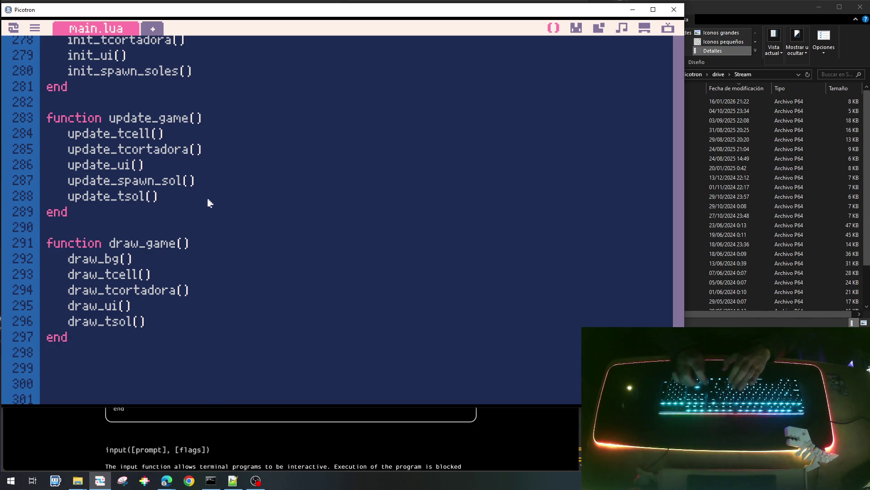
key("Down")
key("Down")
key("Up")
key("Up")
key("Up")
key("Up")
key("BackSpace")
key("BackSpace")
key("ctrl+s")
key("ctrl+r")
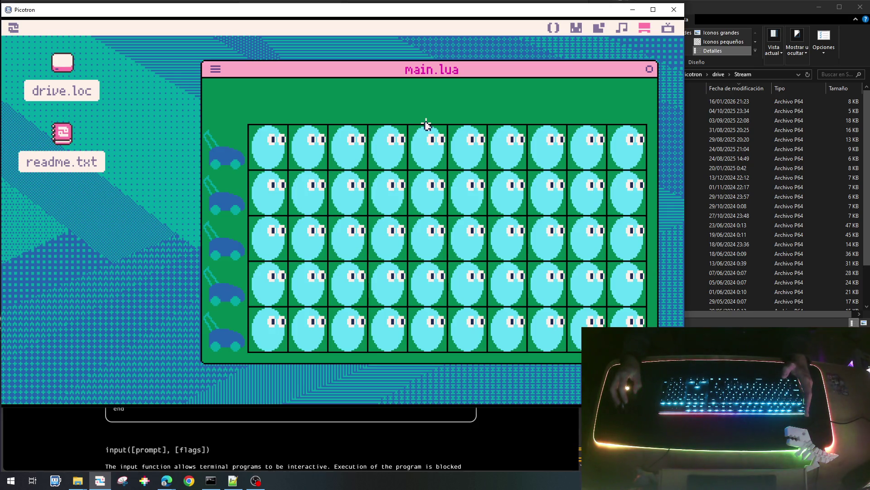
Set timer_spawn to start at 0 in init_spawn_sol, then save and run the cart.
key("Escape")
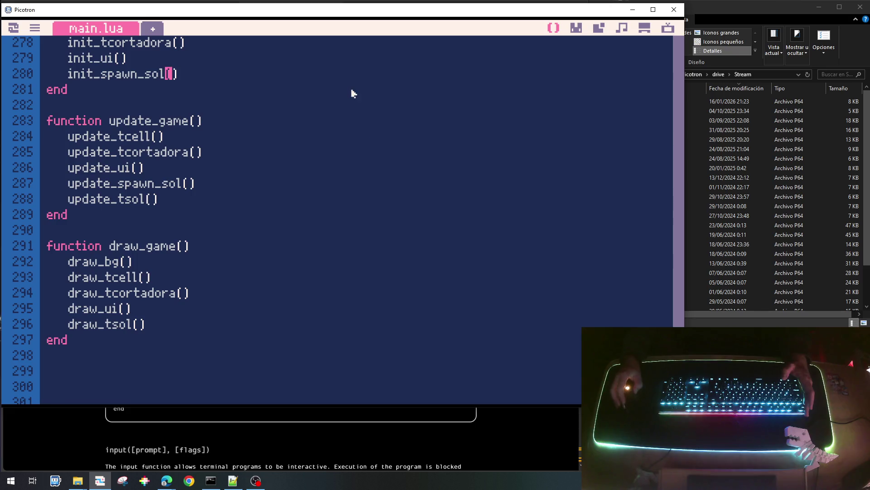
scroll(359, 136, "up", 5)
scroll(323, 190, "up", 5)
scroll(324, 191, "up", 5)
scroll(316, 197, "up", 5)
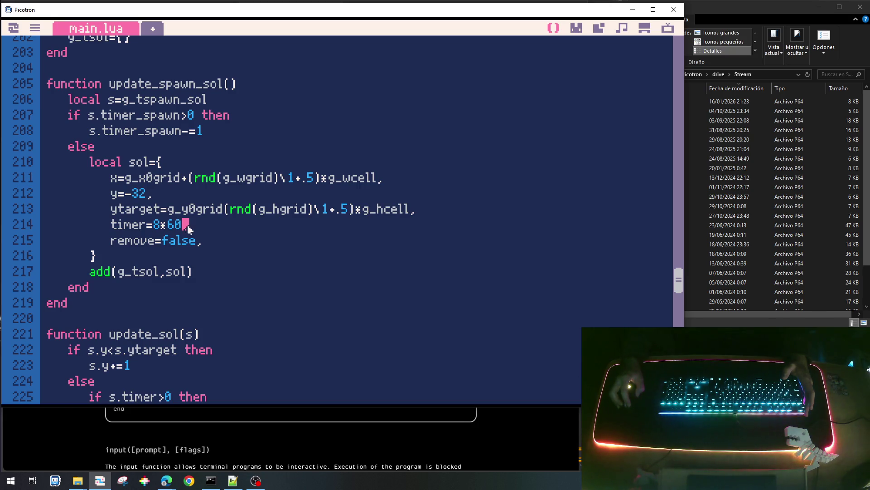
scroll(186, 226, "up", 2)
scroll(187, 226, "up", 3)
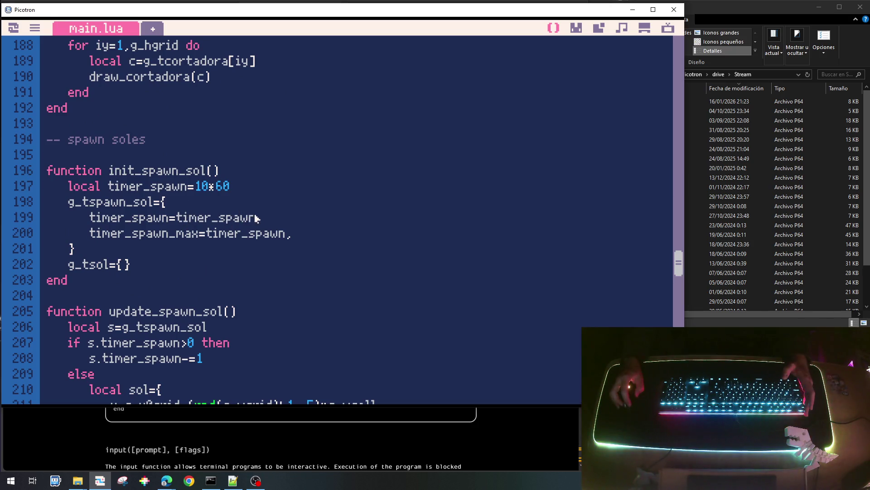
left_click_drag(260, 218, 180, 219)
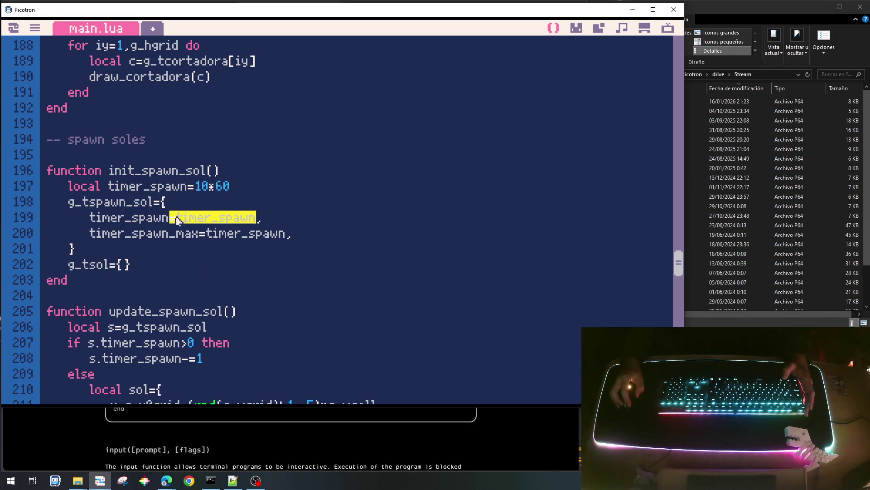
type("0")
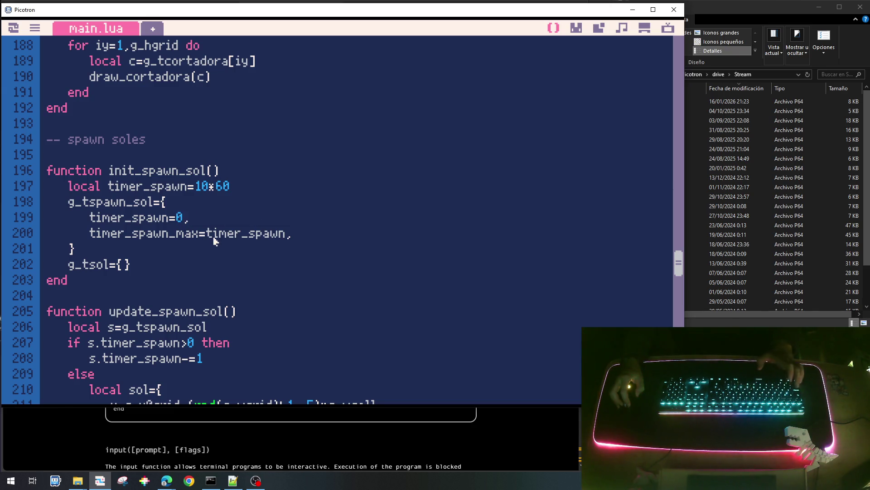
key("ctrl+s")
key("ctrl+r")
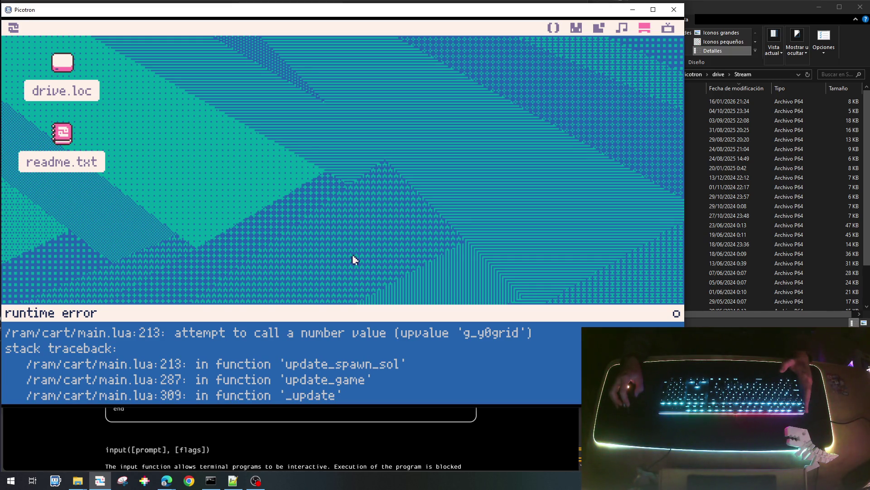
Dismiss the g_y0grid runtime error and reopen main.lua.
key("Escape")
key("Escape")
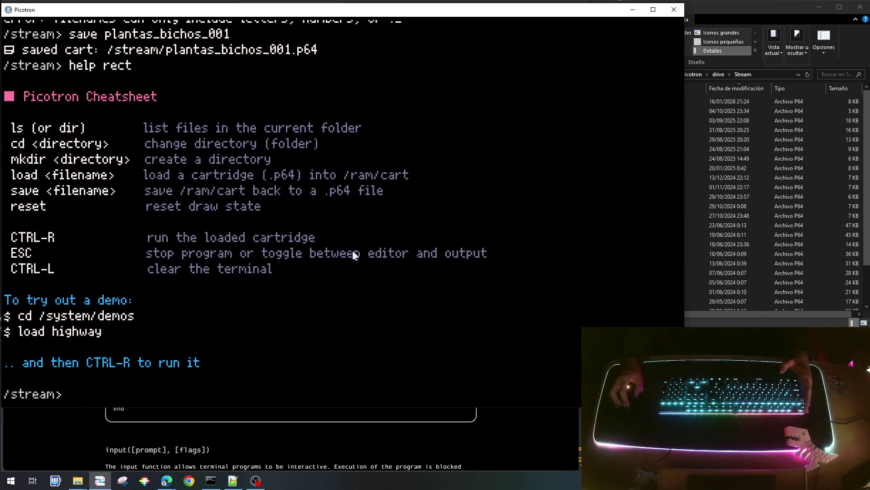
key("Escape")
left_click(560, 31)
scroll(401, 142, "up", 5)
scroll(341, 247, "up", 15)
scroll(344, 254, "up", 1)
scroll(343, 254, "down", 4)
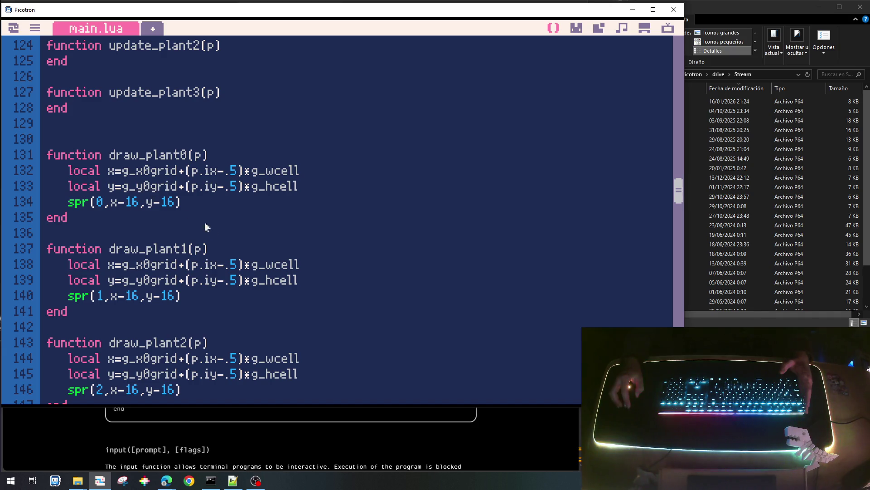
key("Escape")
key("Escape")
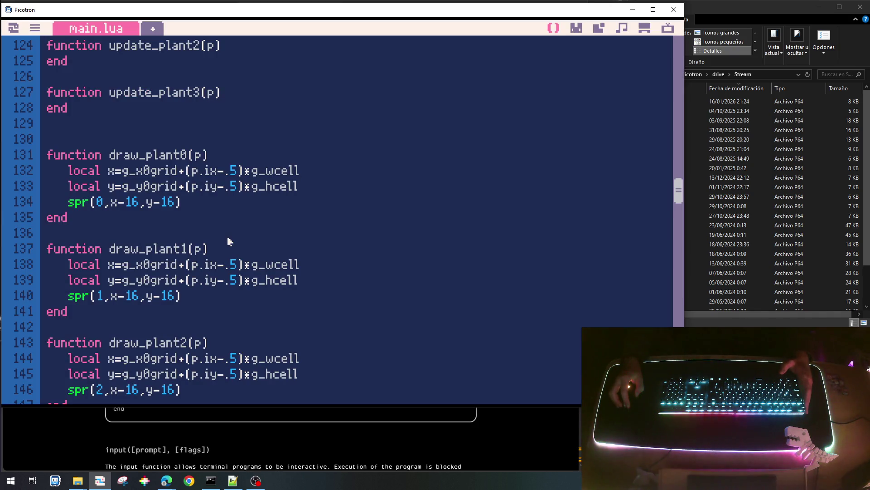
Highlight g_y0grid, rerun the cart to reproduce the line 213 error, and return to the editor.
double_click(134, 186)
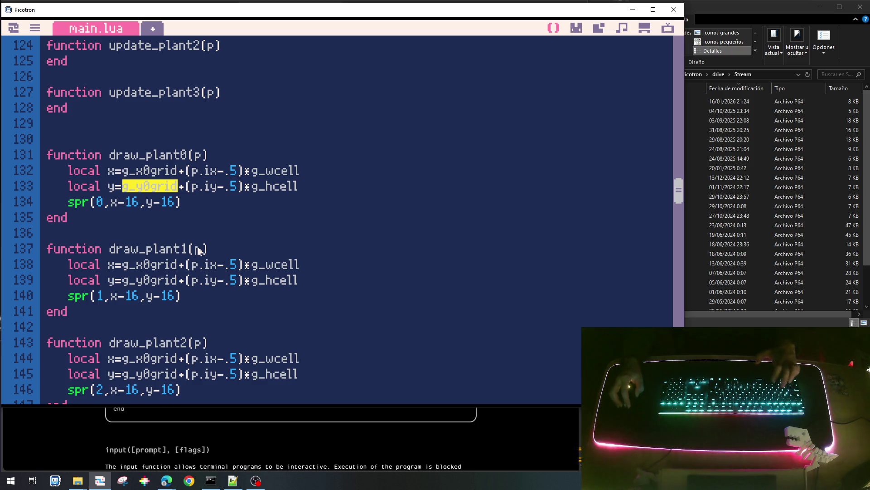
key("ctrl+r")
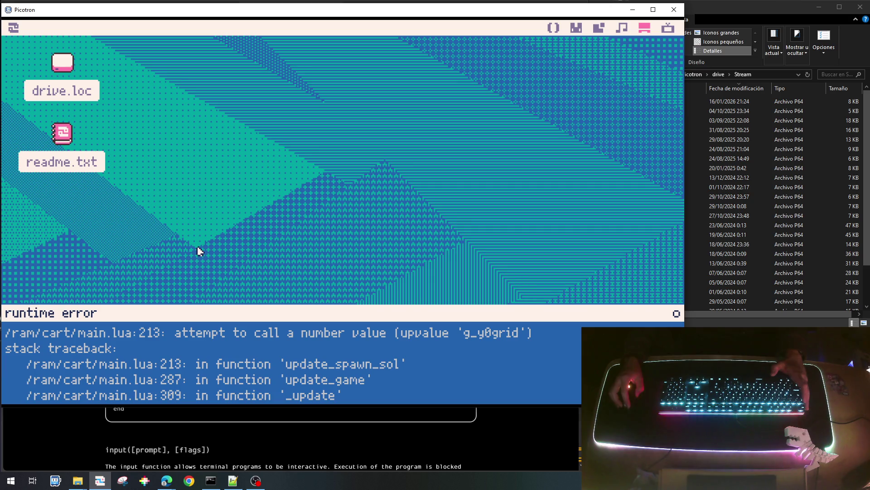
key("Escape")
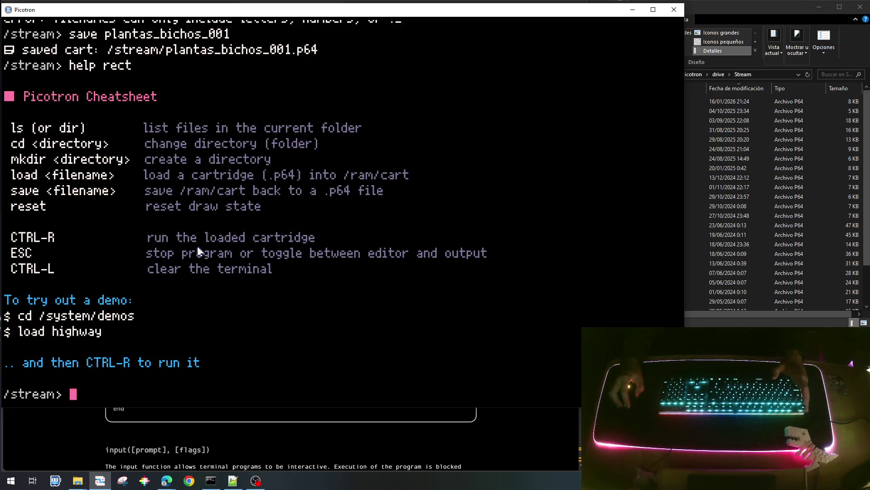
key("ctrl+r")
left_click(554, 28)
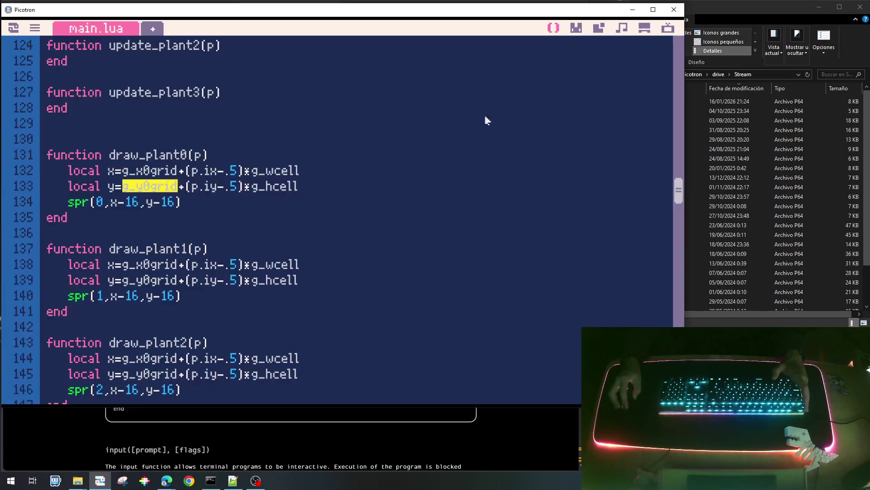
scroll(271, 259, "down", 5)
scroll(271, 260, "down", 10)
scroll(271, 259, "down", 1)
scroll(236, 236, "up", 2)
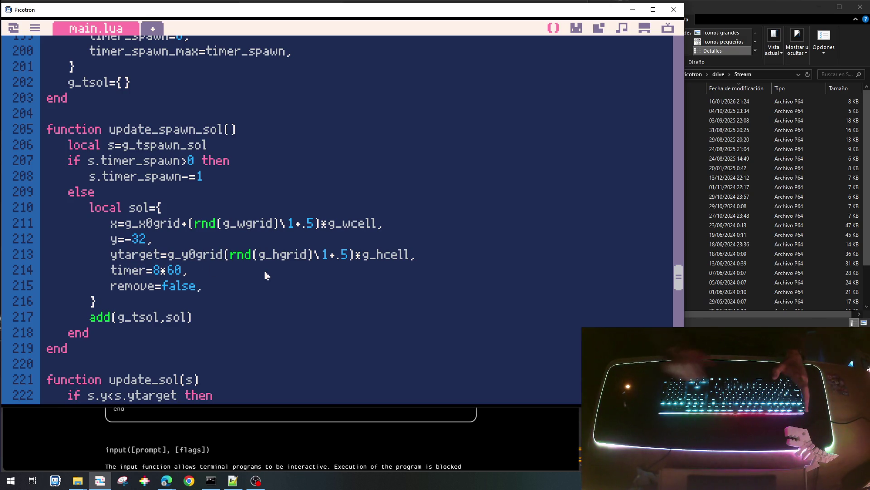
type("+")
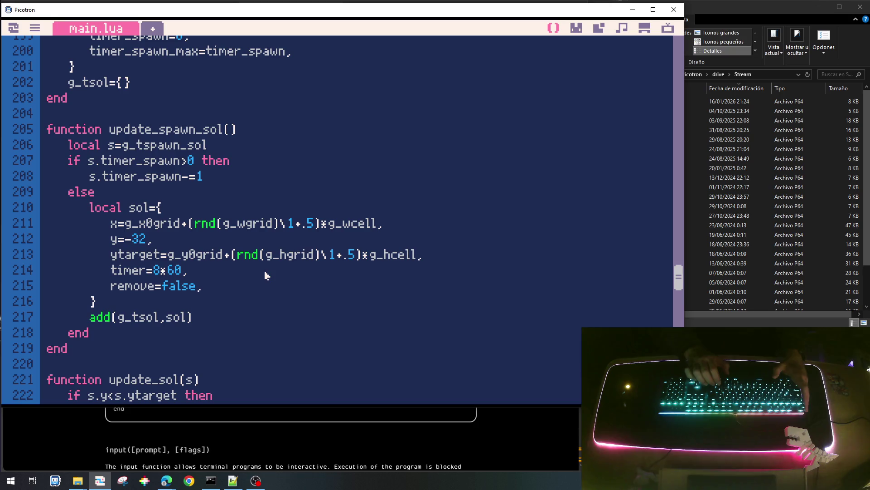
Save the g_y0grid+ fix on line 213, test the game, and return to update_spawn_sol.
key("ctrl+s")
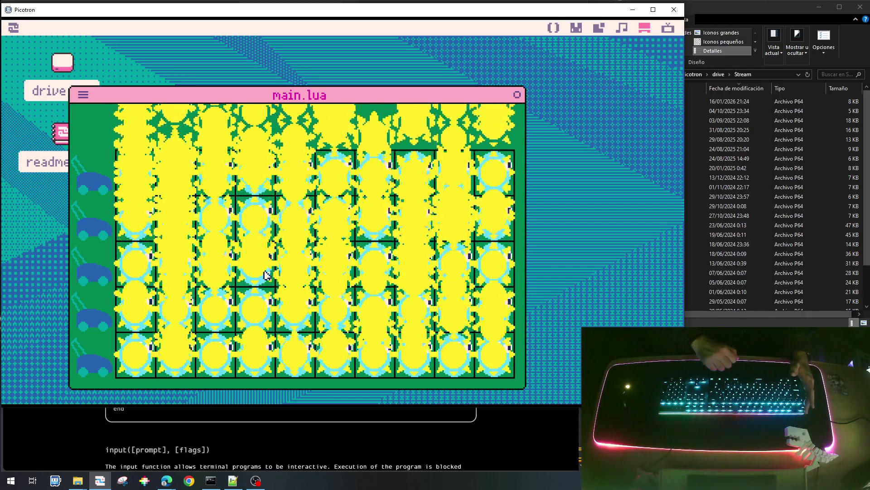
key("Escape")
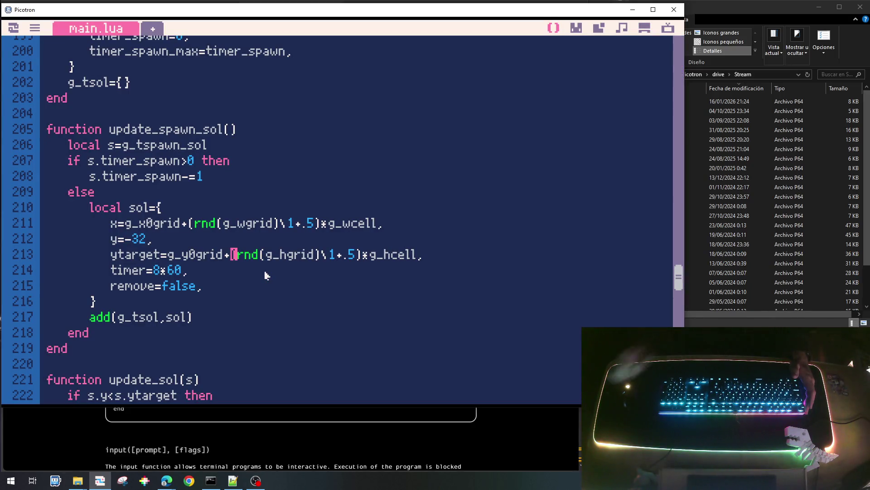
scroll(235, 272, "down", 2)
scroll(232, 270, "down", 1)
scroll(232, 270, "down", 1)
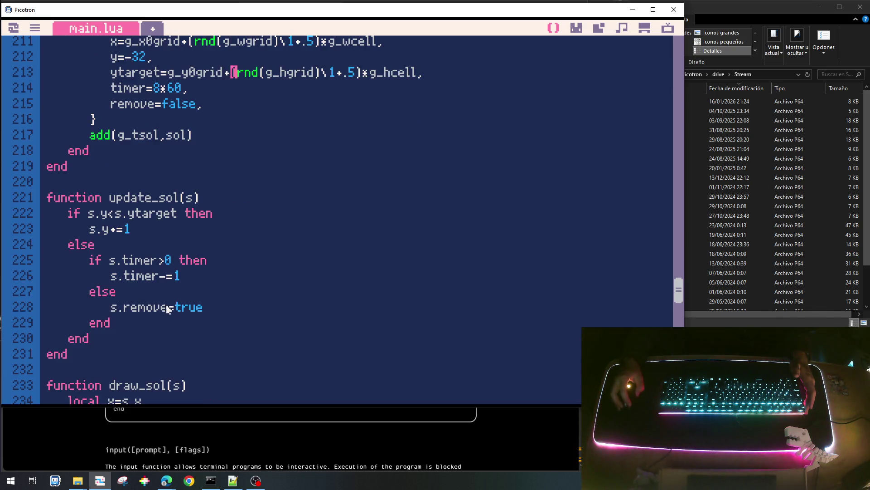
scroll(160, 272, "up", 4)
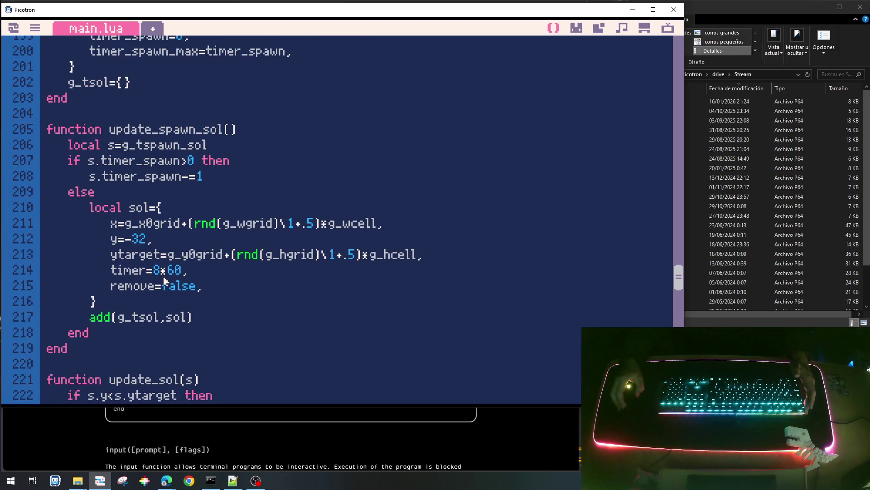
scroll(164, 280, "up", 1)
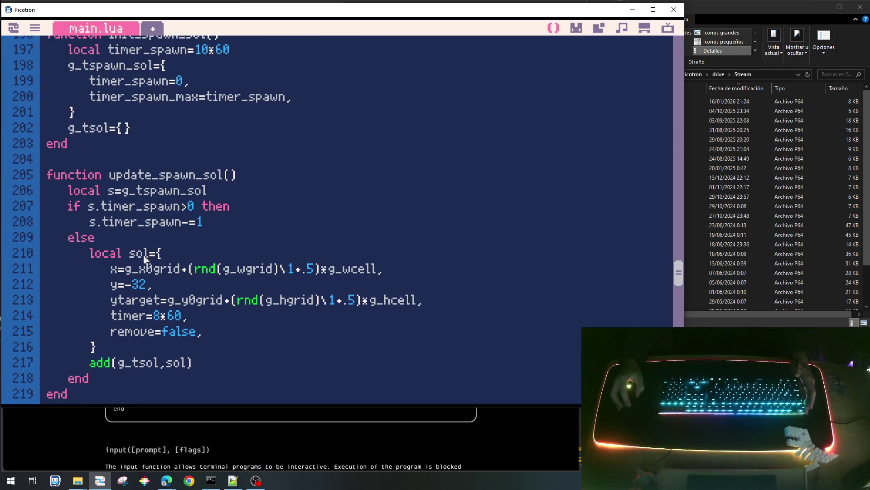
left_click_drag(89, 212, 181, 209)
key("ctrl+c")
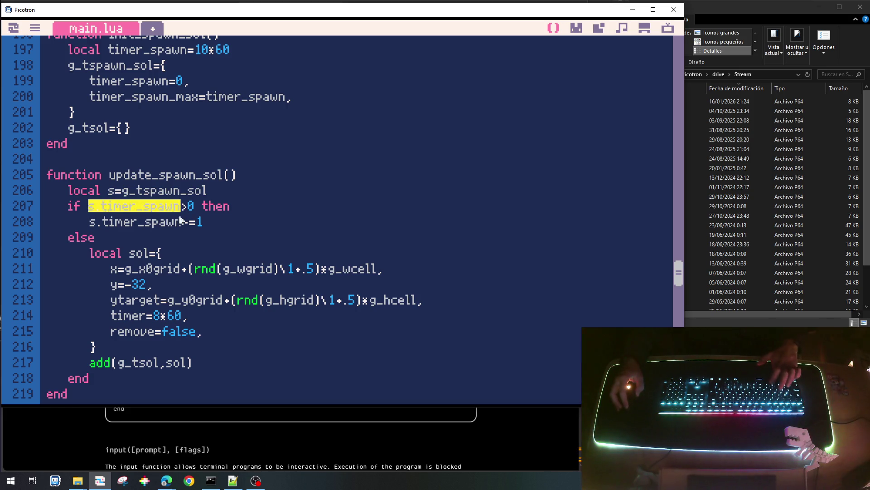
After else, add s.timer_spawn=s.timer_spawn_max to reset the spawner, then save and run.
left_click(175, 243)
key("Return")
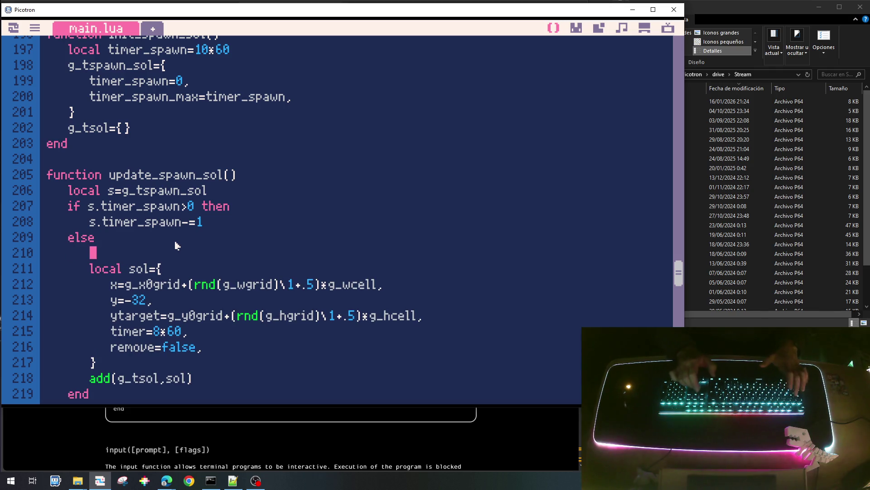
key("ctrl+v")
type("=")
key("ctrl+v")
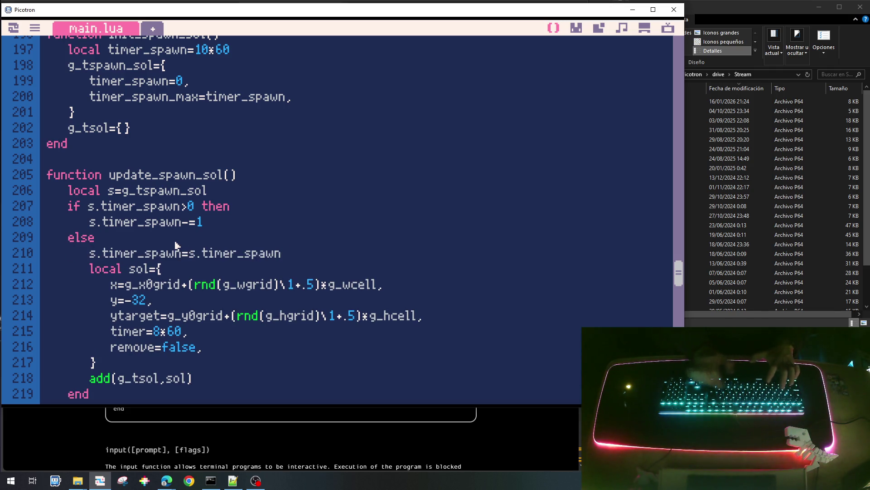
type("_max")
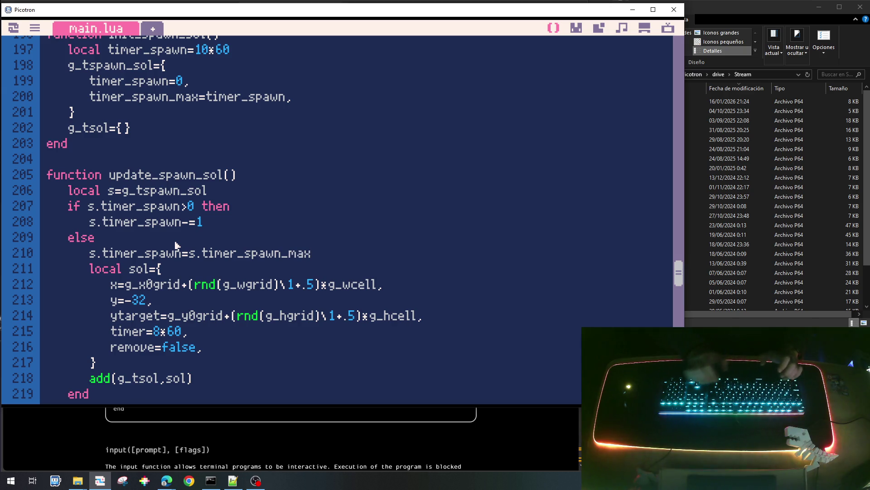
key("ctrl+s")
key("ctrl+r")
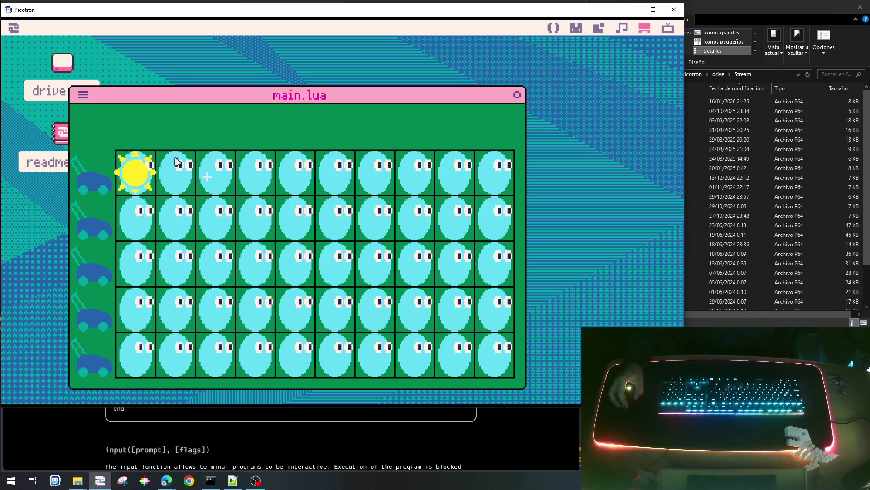
Collect a sun, then shorten the spawn interval to 4*60 and rerun the game.
left_click(125, 177)
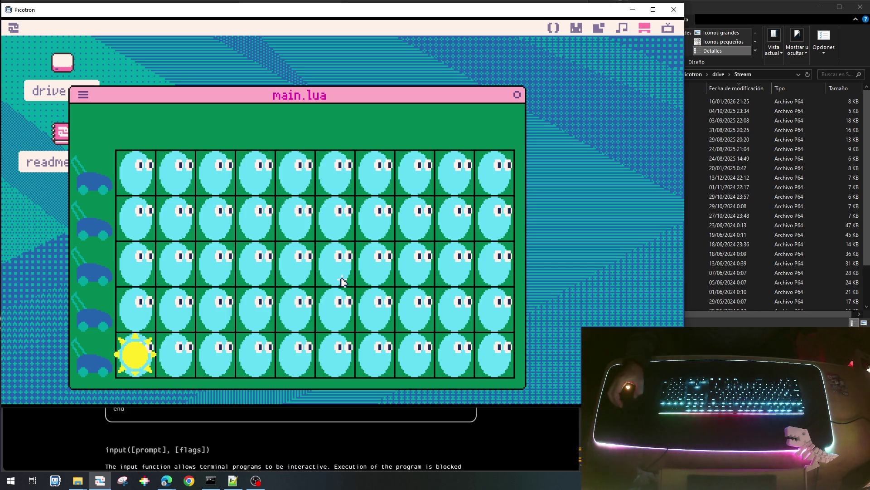
key("Escape")
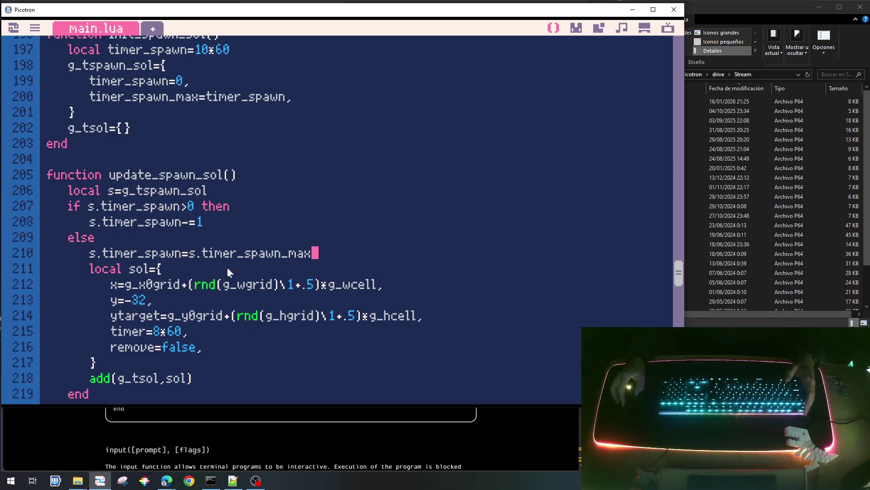
scroll(220, 233, "up", 5)
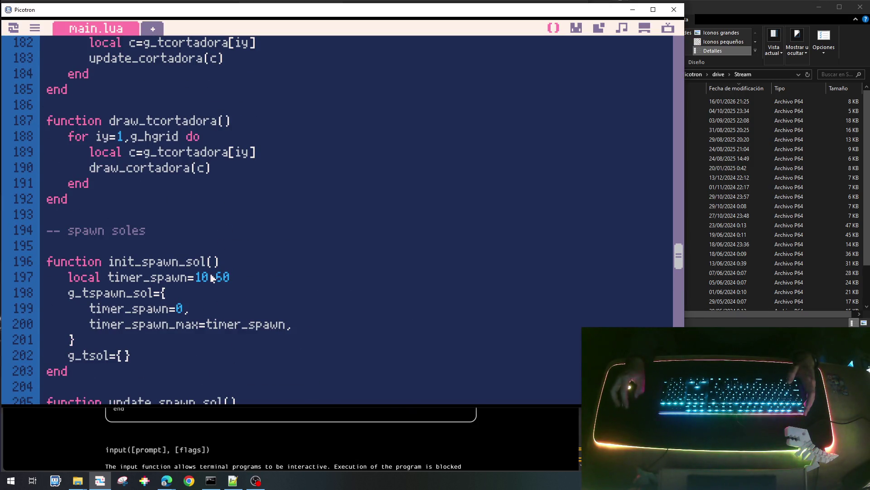
key("BackSpace")
key("BackSpace")
type("5")
key("ctrl+r")
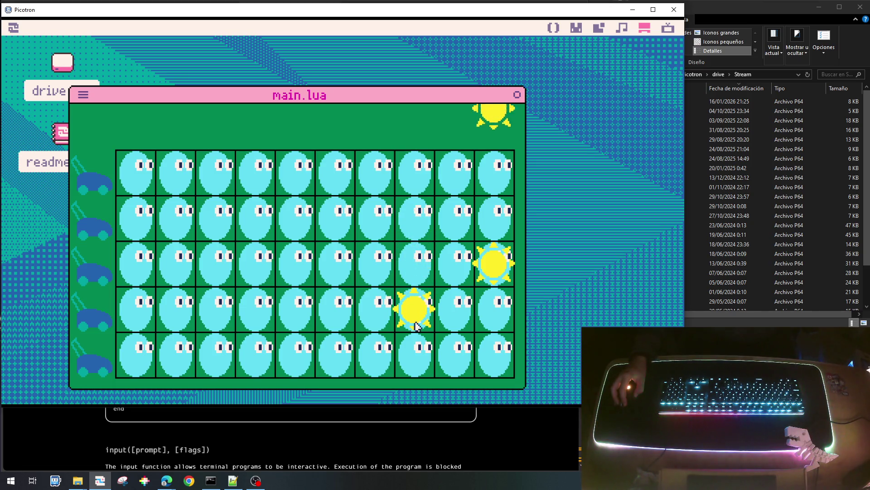
Playtest collecting falling suns in several cells, then return to the code.
left_click(495, 264)
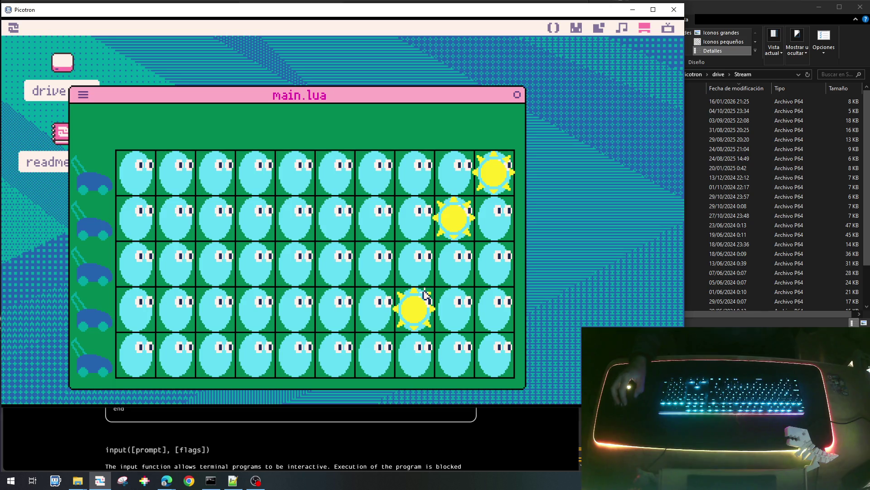
left_click(425, 294)
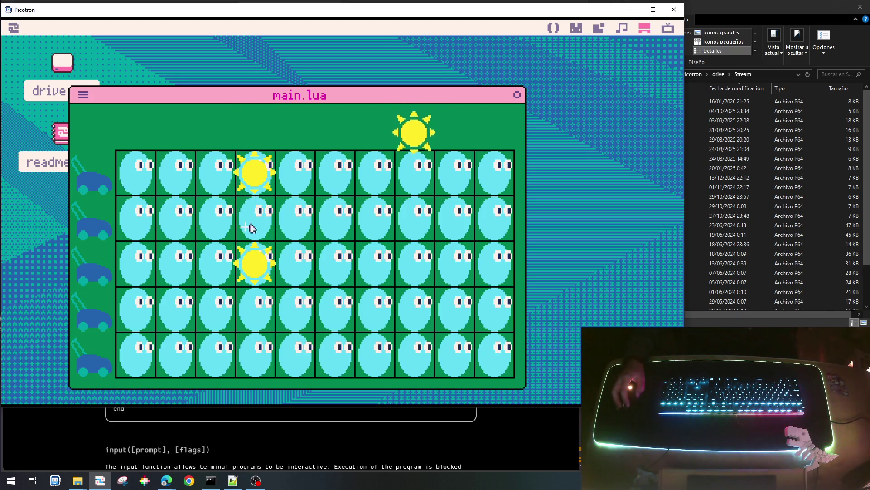
left_click(262, 167)
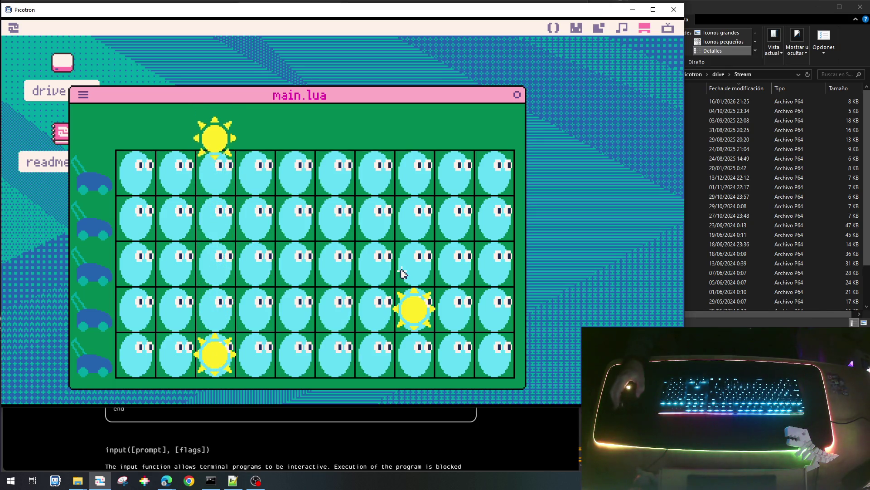
key("Escape")
key("Escape")
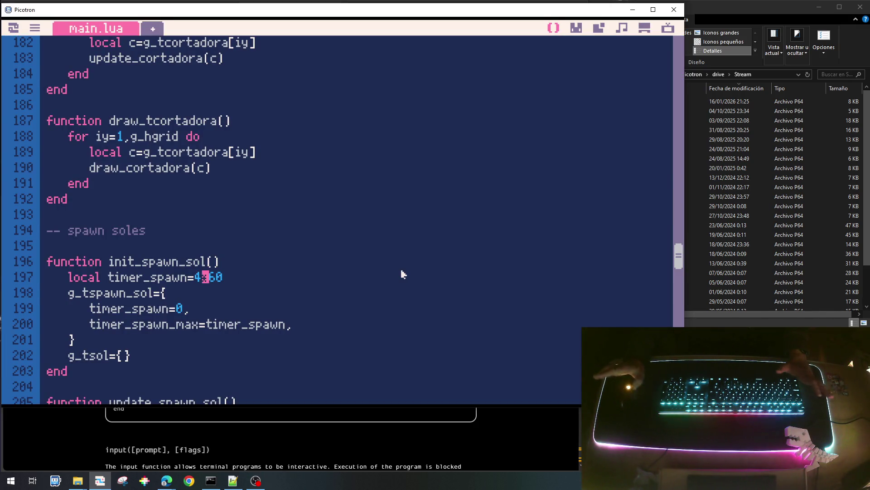
scroll(401, 275, "down", 5)
scroll(399, 273, "down", 2)
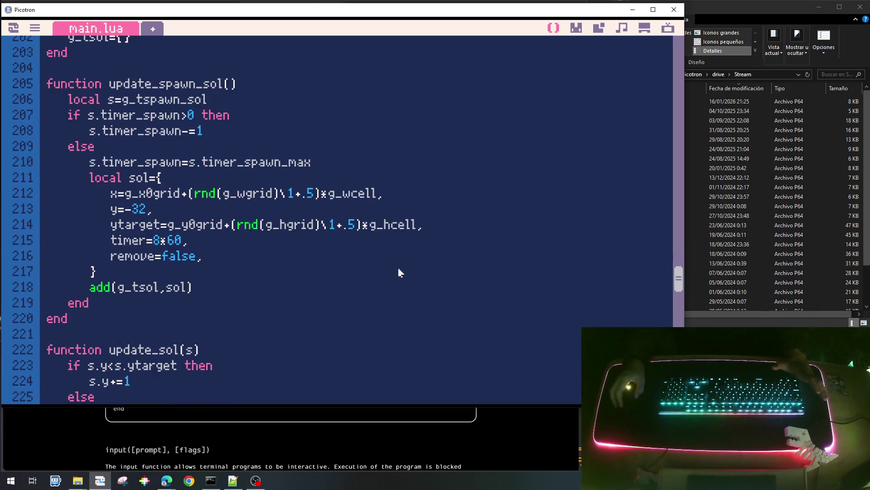
scroll(399, 273, "down", 2)
scroll(399, 273, "down", 2)
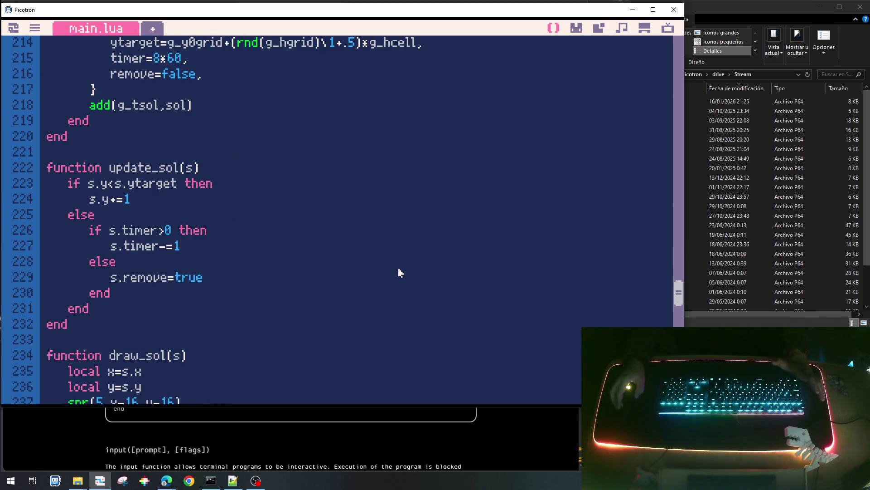
scroll(399, 273, "down", 2)
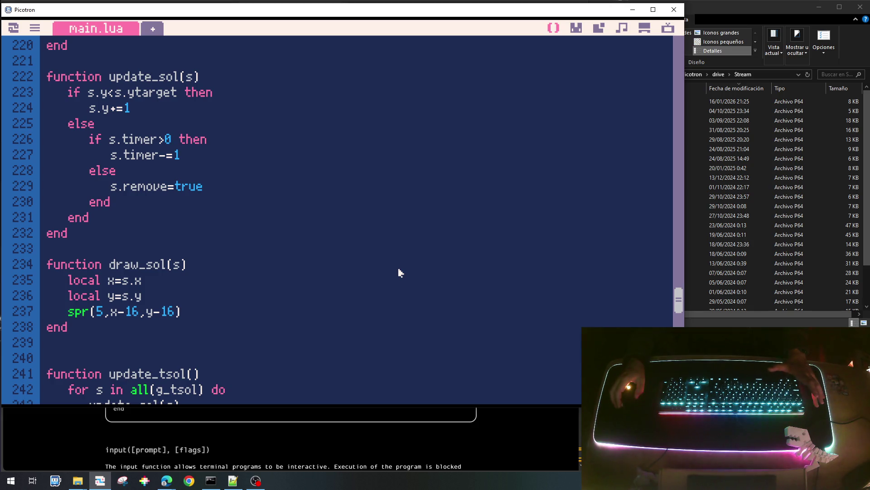
scroll(383, 245, "down", 2)
scroll(383, 245, "down", 5)
scroll(383, 245, "down", 1)
scroll(383, 246, "down", 1)
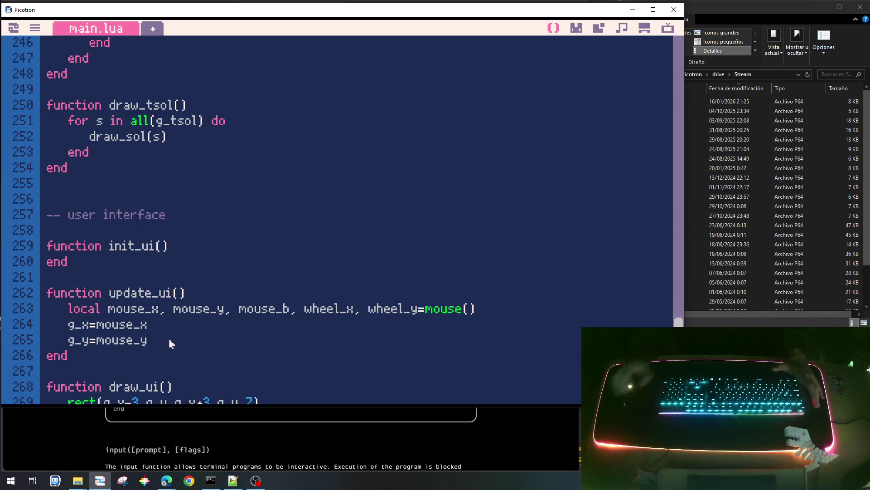
Set g_button=mouse_b in update_ui, add g_button to the ui globals and save the cart.
key("Return")
type("gh")
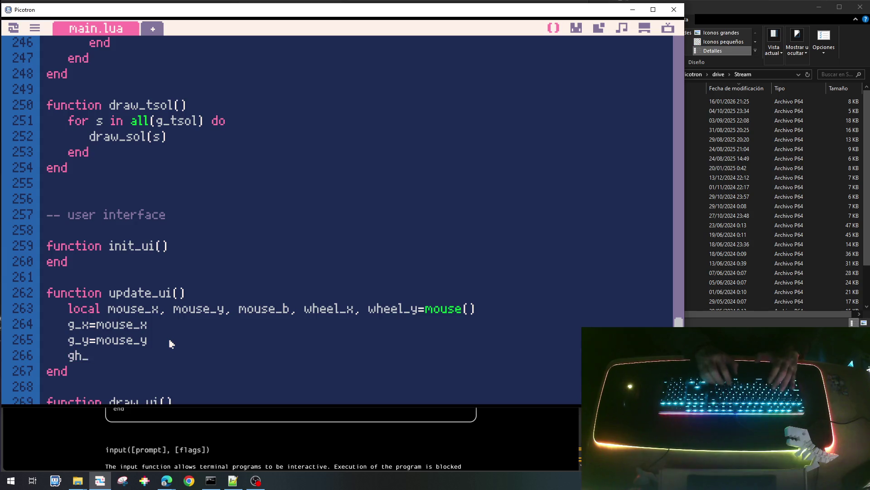
key("BackSpace")
type("_")
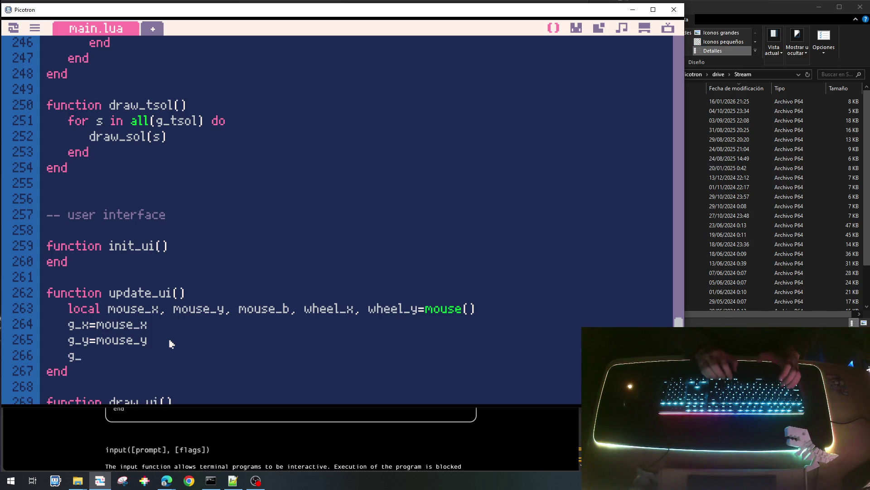
type("button")
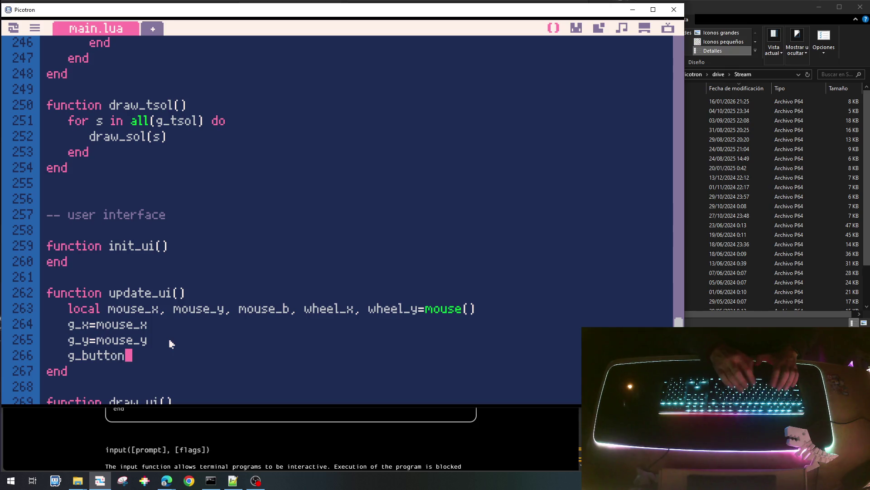
type("=mouse_b")
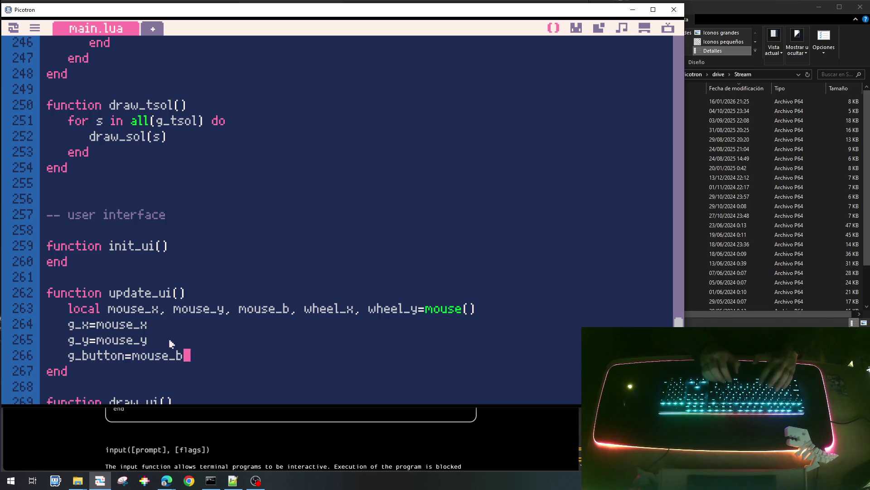
double_click(95, 357)
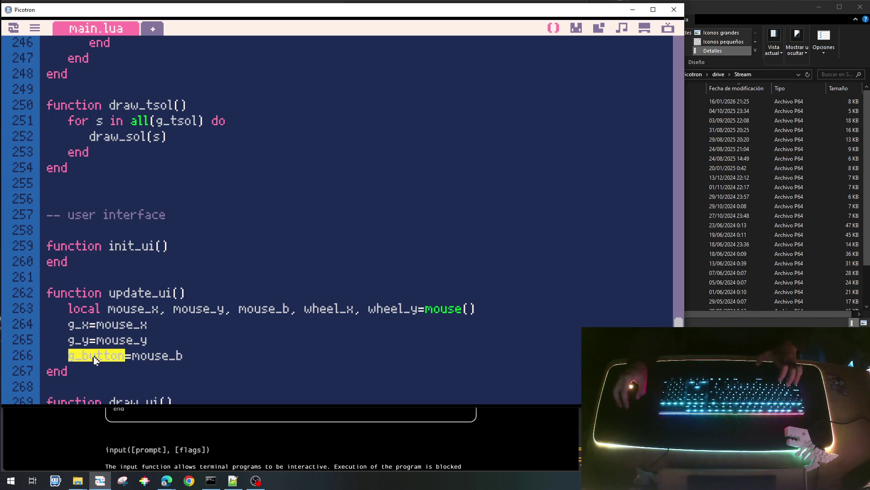
scroll(408, 262, "up", 5)
scroll(437, 253, "up", 10)
scroll(437, 253, "up", 10)
scroll(437, 255, "up", 10)
scroll(437, 255, "up", 8)
scroll(436, 254, "up", 2)
scroll(437, 254, "up", 2)
scroll(436, 254, "up", 1)
scroll(437, 254, "down", 1)
scroll(437, 254, "down", 3)
scroll(436, 254, "down", 3)
scroll(436, 254, "down", 3)
scroll(436, 254, "up", 2)
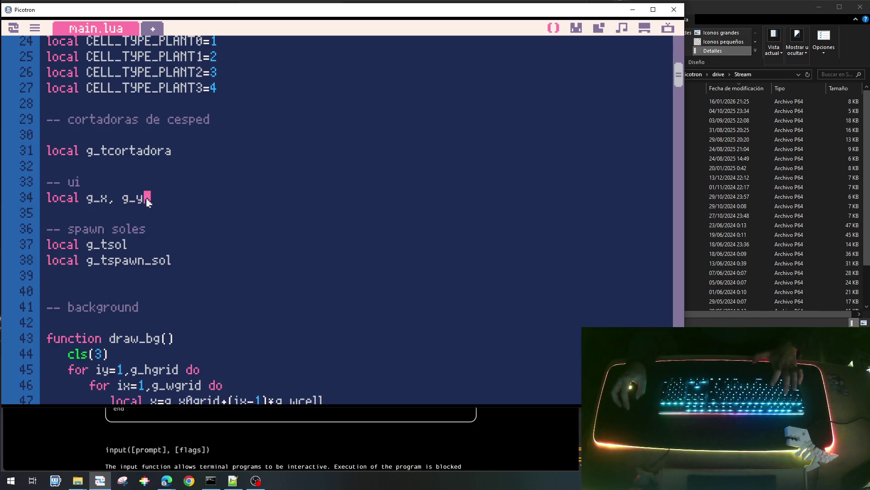
type(", g_button")
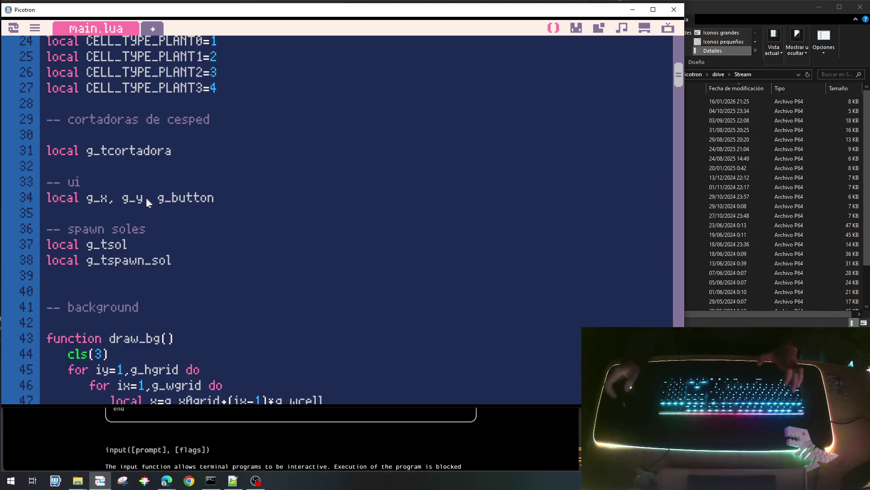
key("ctrl+s")
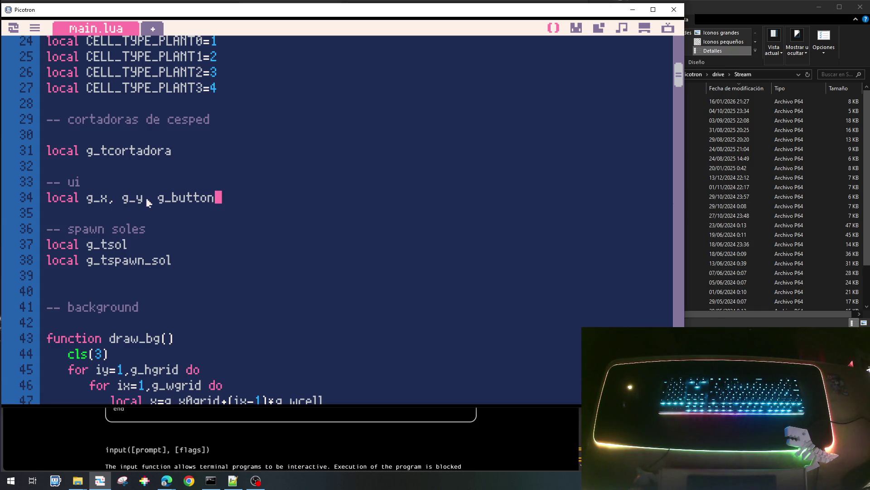
scroll(229, 238, "down", 5)
scroll(231, 241, "down", 10)
scroll(231, 240, "down", 2)
scroll(230, 242, "up", 14)
scroll(226, 244, "up", 6)
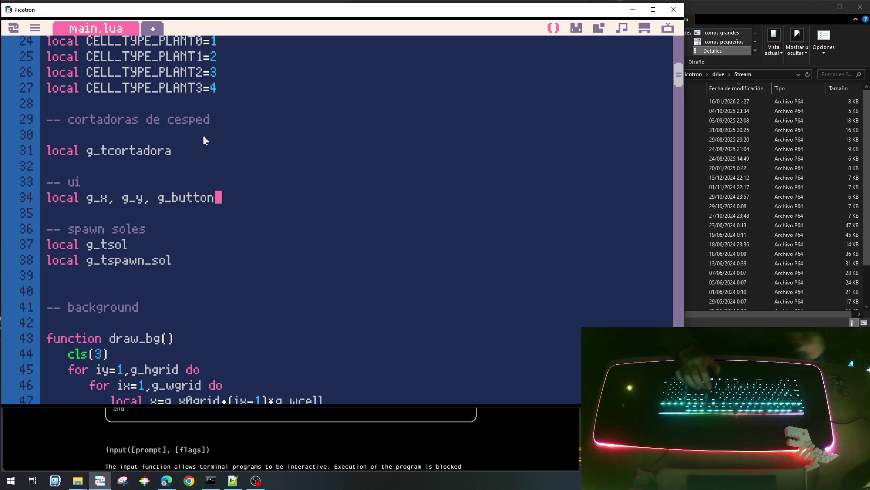
Declare a new local g_energy on line 35 under the g_x, g_y, g_button globals.
key("Return")
key("Return")
key("Up")
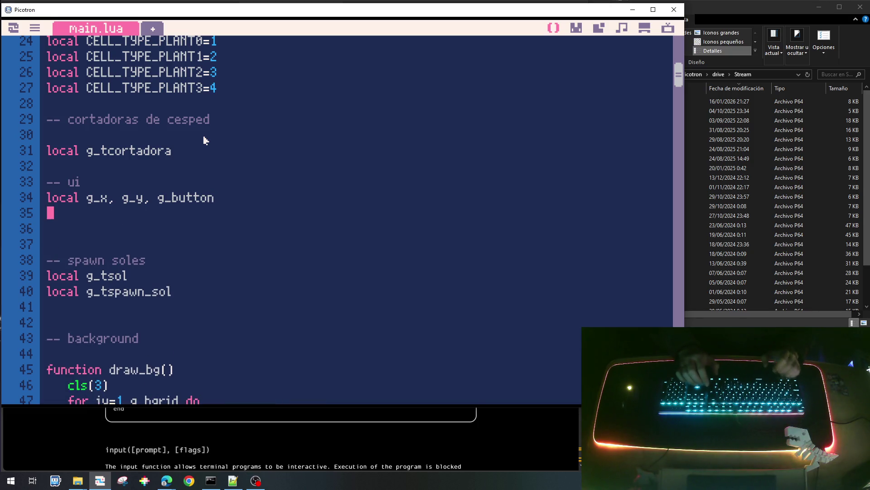
type("local g_energy")
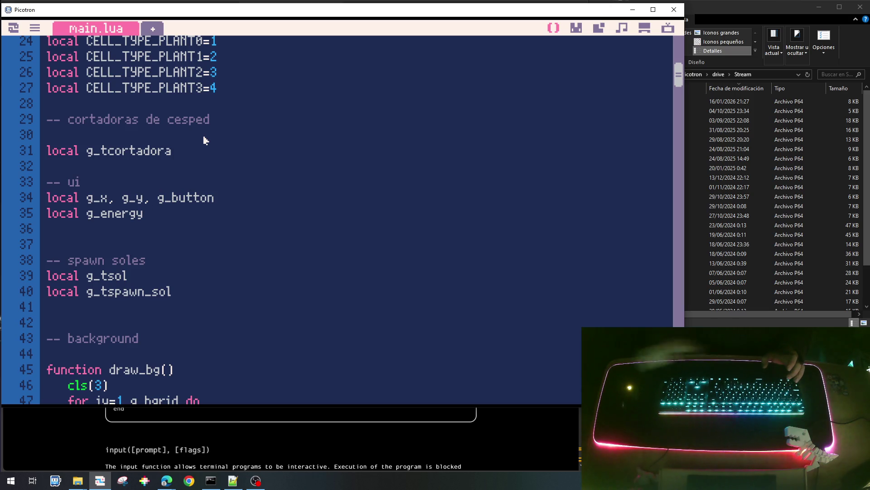
double_click(98, 215)
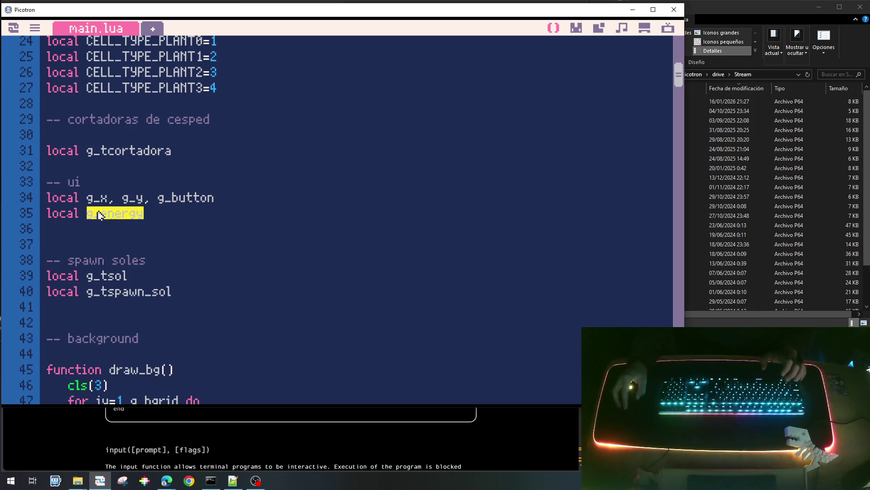
scroll(204, 231, "down", 3)
scroll(224, 249, "down", 10)
scroll(223, 249, "down", 11)
scroll(224, 250, "down", 6)
scroll(224, 250, "down", 4)
scroll(223, 250, "down", 4)
scroll(224, 250, "down", 4)
scroll(226, 250, "down", 2)
scroll(225, 250, "down", 6)
scroll(225, 251, "down", 3)
scroll(225, 251, "down", 3)
scroll(225, 250, "down", 4)
scroll(224, 250, "down", 1)
Make init_ui set g_energy=0 and g_timer_energy=g_timer_energy_max.
left_click(201, 197)
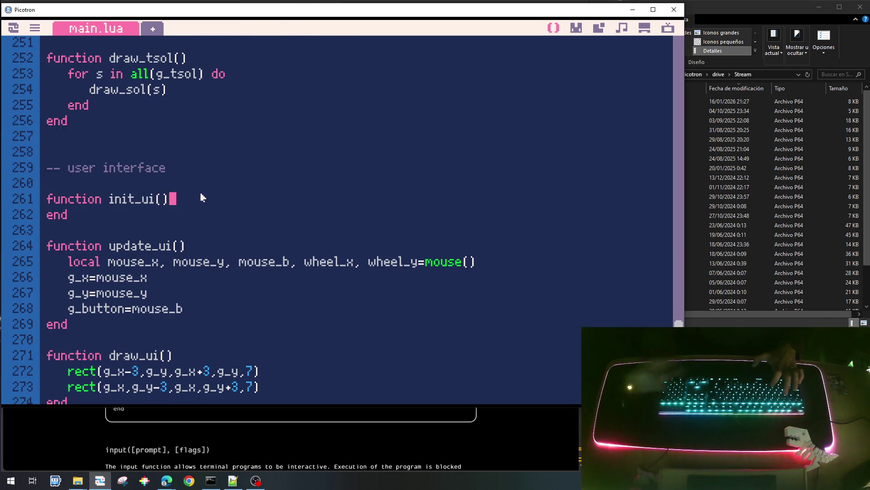
key("Return")
type("g_energy")
key("Home")
key("Tab")
key("End")
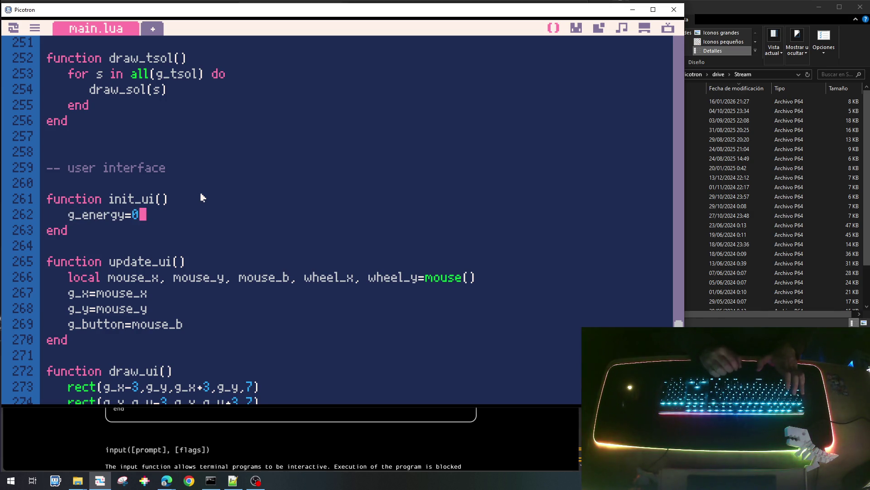
key("Return")
type("g_ti")
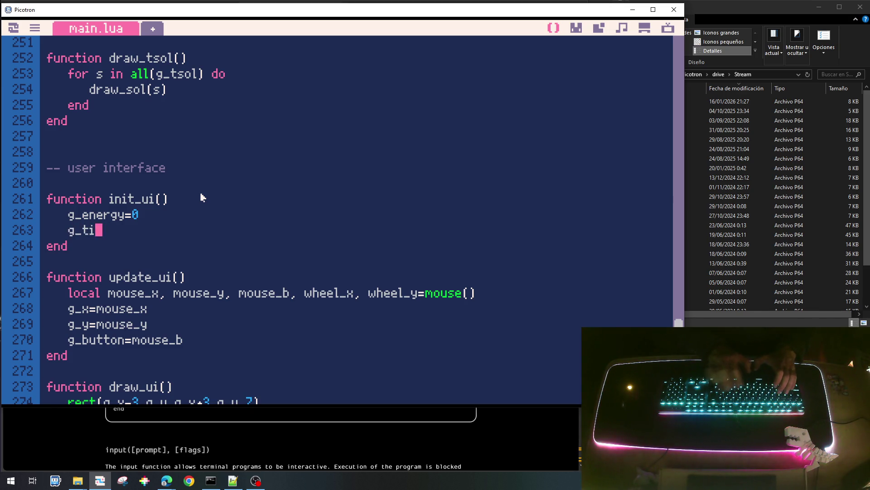
type("mer")
type("ene")
type("gy=g_")
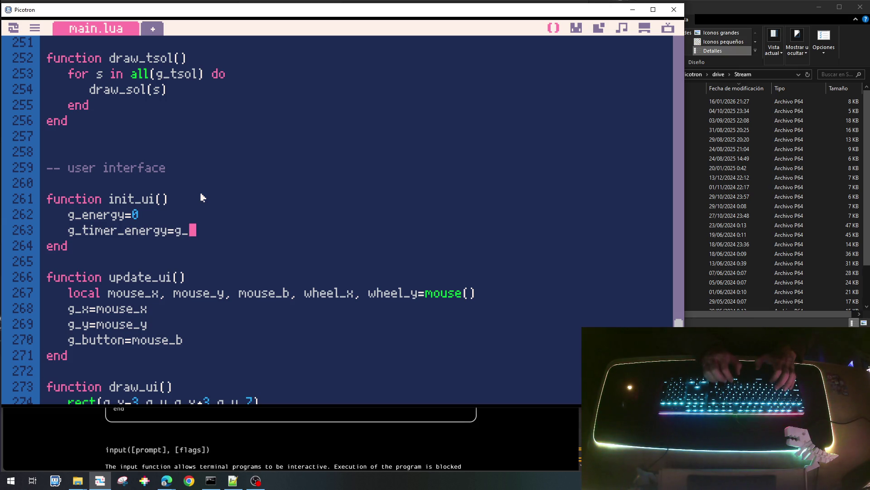
type("nem")
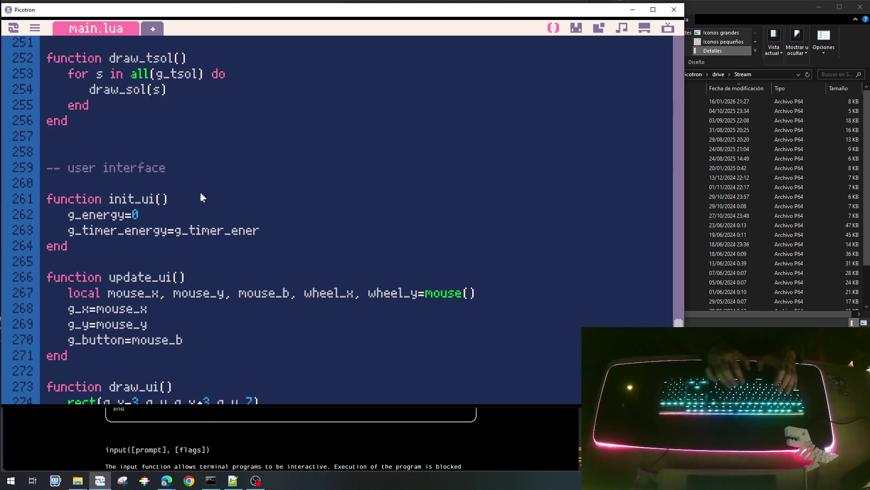
type("y_max")
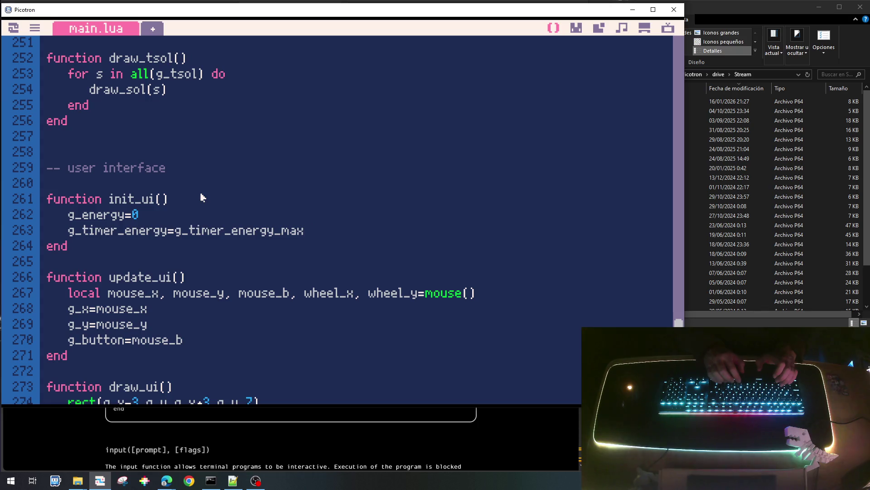
left_click_drag(370, 239, 70, 233)
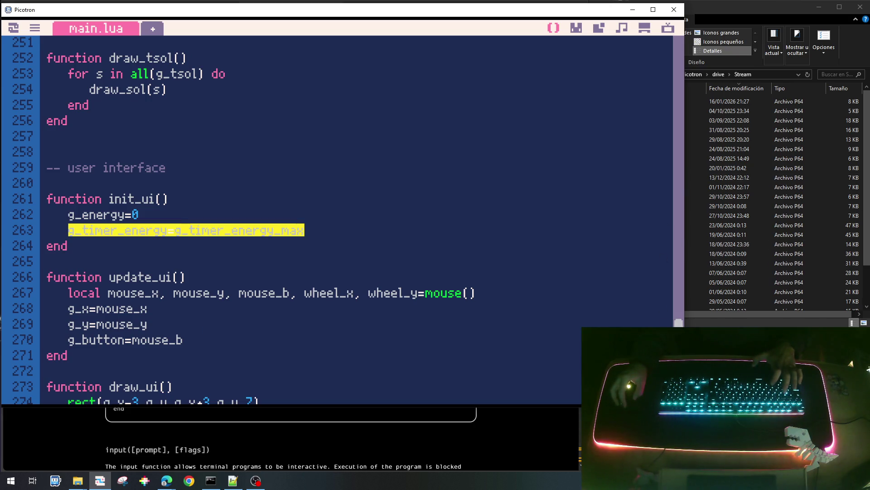
left_click_drag(679, 322, 664, 73)
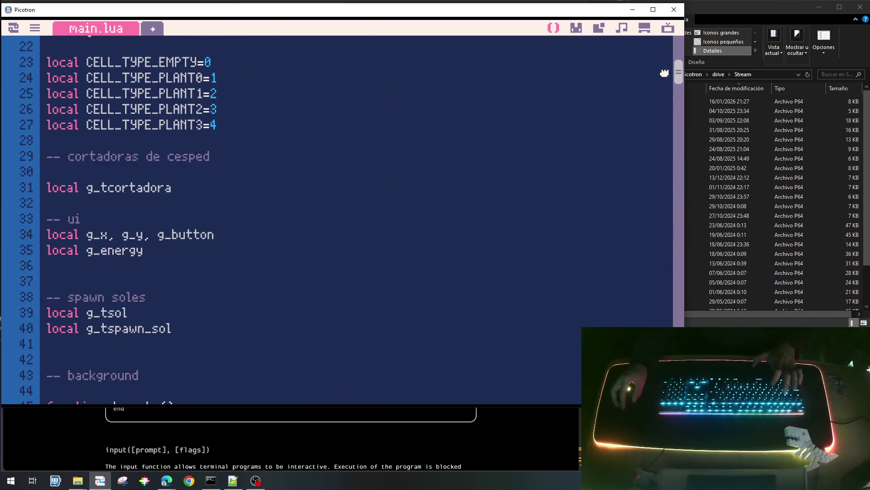
Declare local g_timer_energy,g_timer_energy_max on line 36 of the ui globals.
left_click(189, 252)
key("Return")
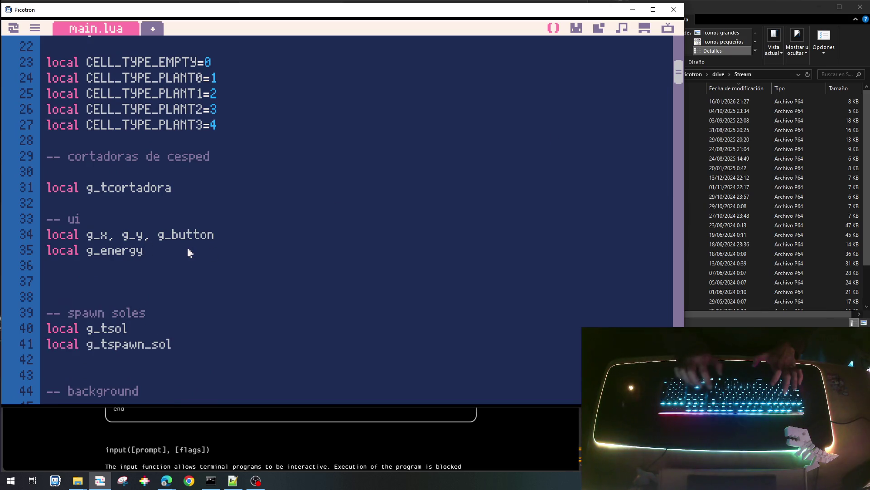
type("local g_timer_energy=g_timer_energy_max")
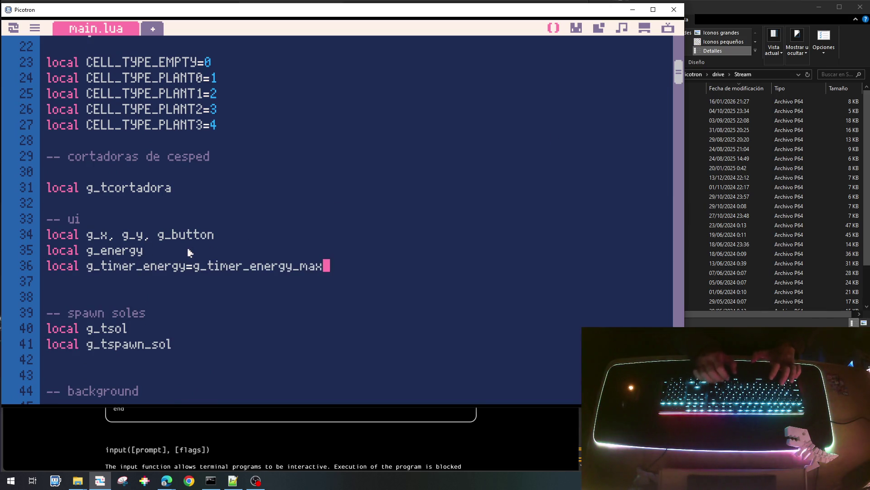
key("Right")
key("BackSpace")
key("BackSpace")
type(",")
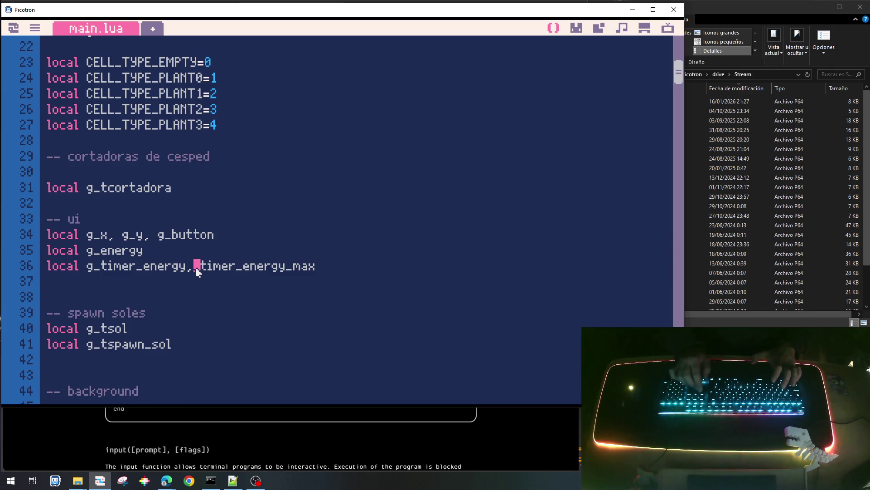
type(" g")
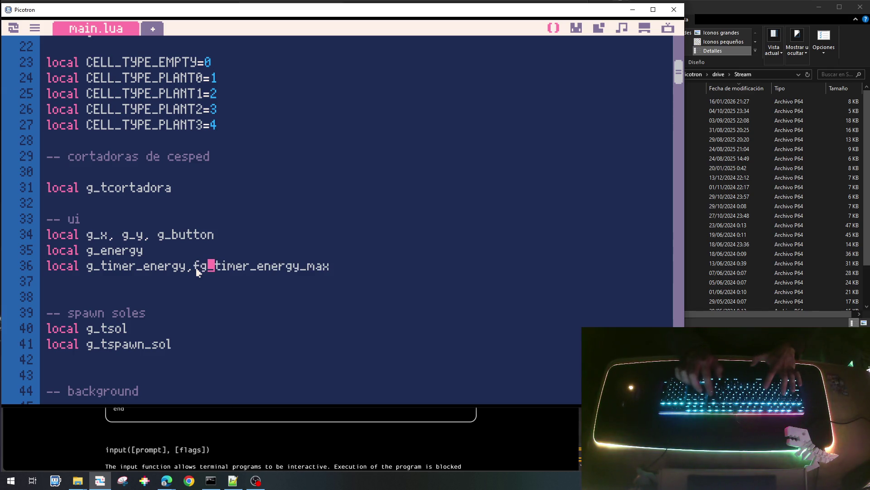
key("BackSpace")
key("BackSpace")
type("g")
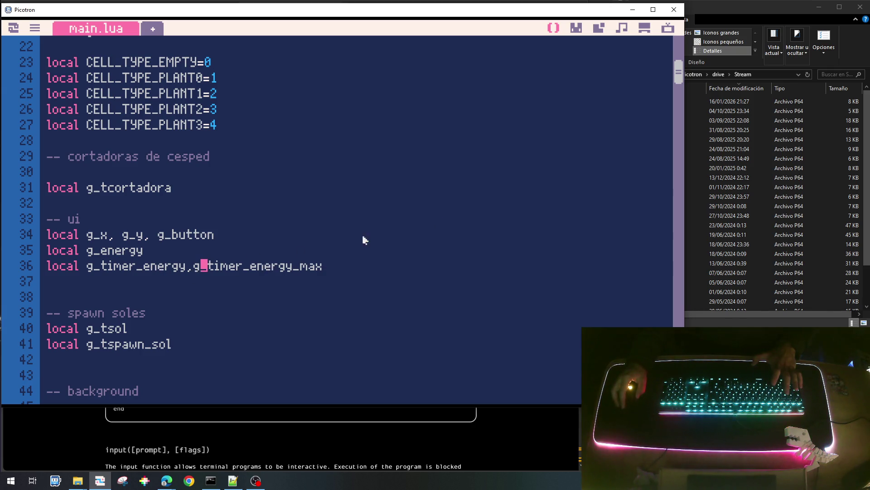
double_click(272, 271)
mouse_move(680, 70)
left_mouse_down()
mouse_move(665, 297)
mouse_move(670, 325)
mouse_move(678, 324)
left_mouse_up()
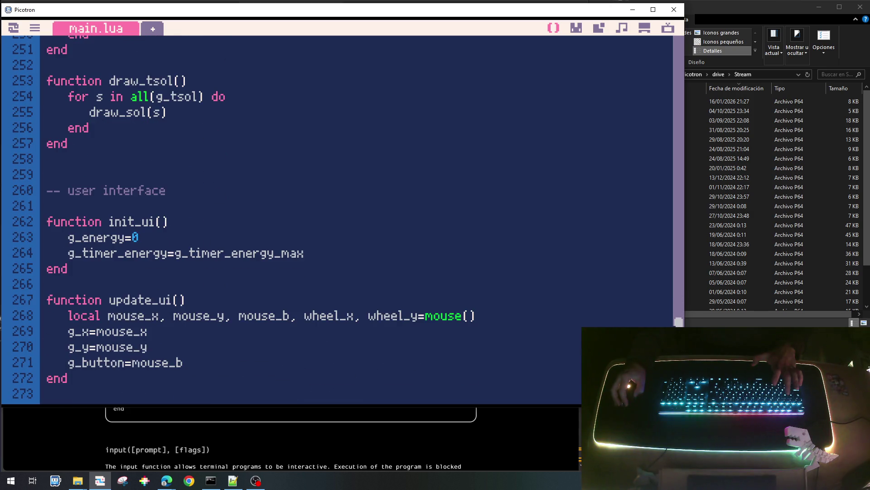
Set g_timer_energy_max to 5*60 in init_ui and open a line after g_button=mouse_b in update_ui.
double_click(259, 262)
key("ctrl+c")
left_click(225, 243)
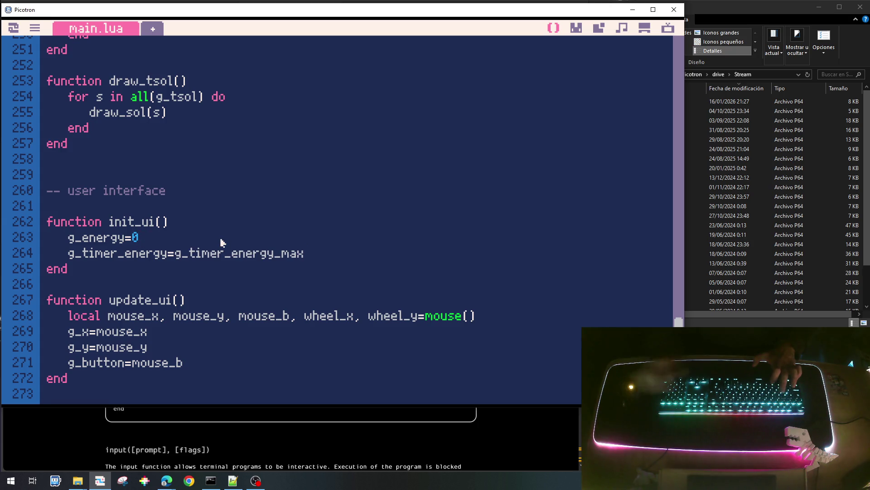
key("Return")
key("ctrl+v")
type("=")
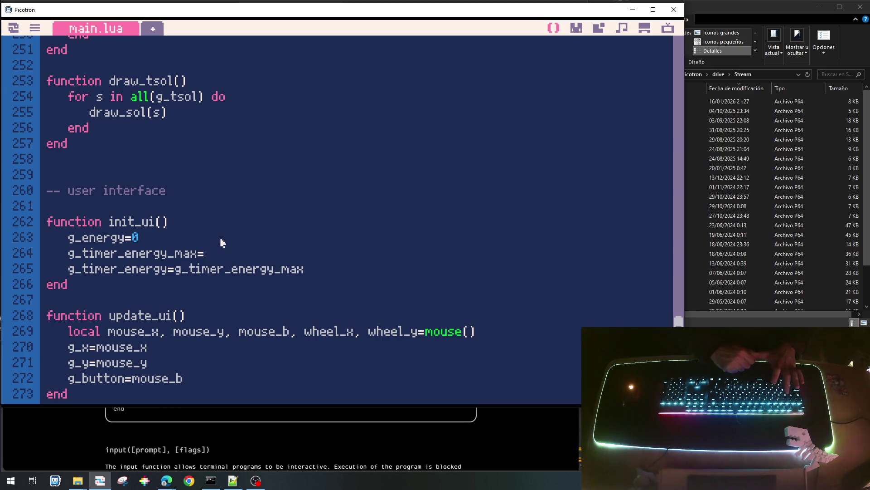
type("5*")
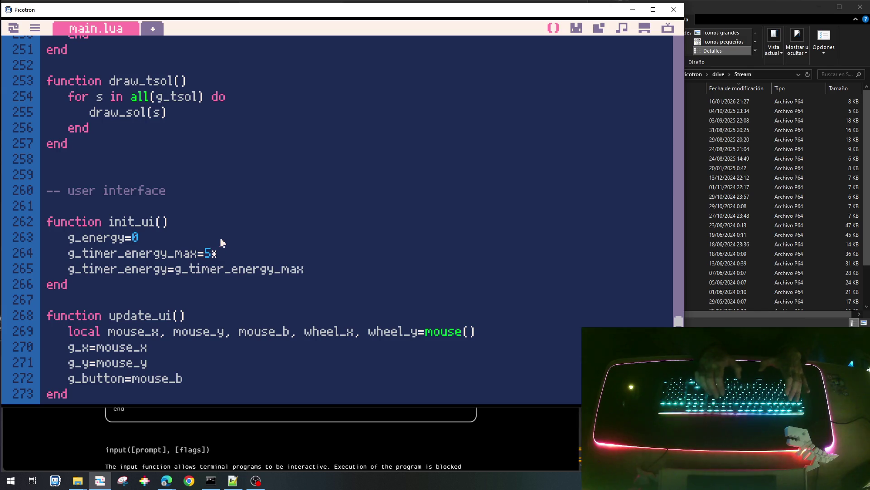
type("60")
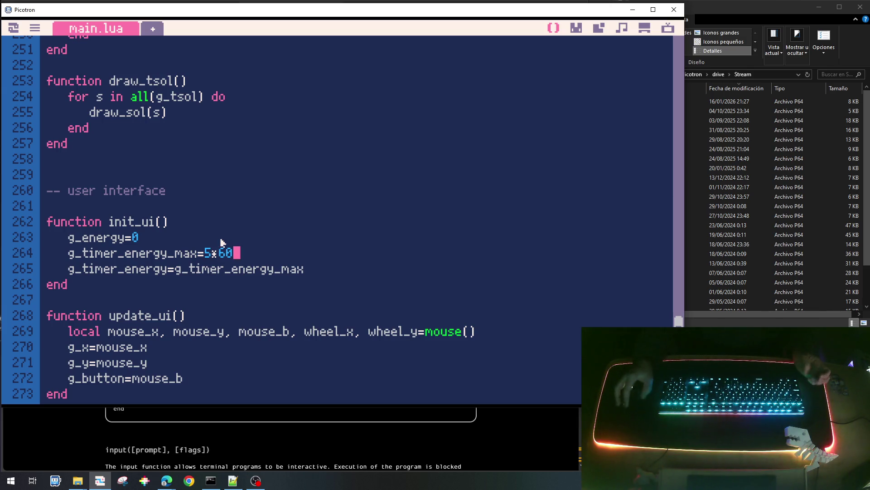
left_click_drag(194, 383, 183, 356)
left_click(215, 256)
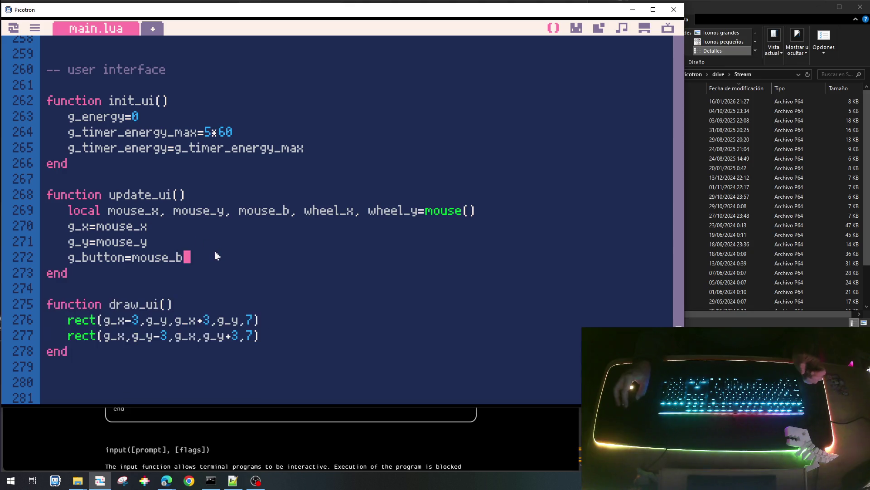
key("Return")
key("Return")
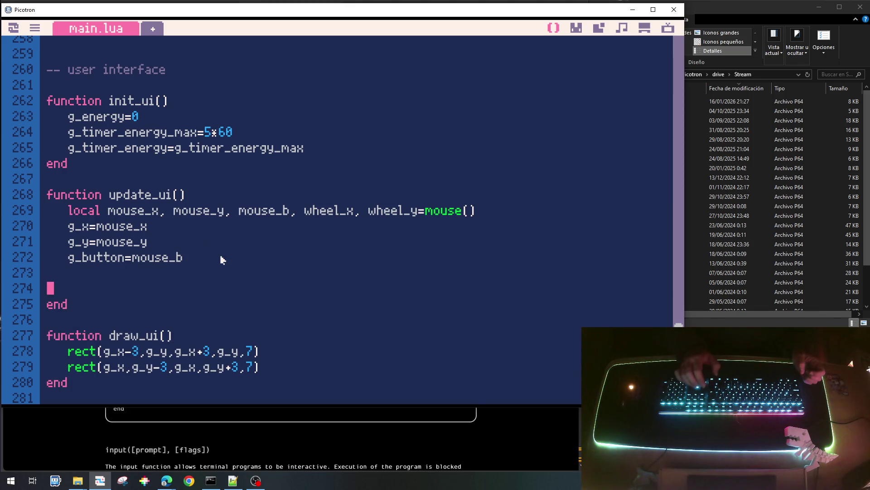
Write the if g_timer_energy>0 branch that counts the energy timer down.
key("Tab")
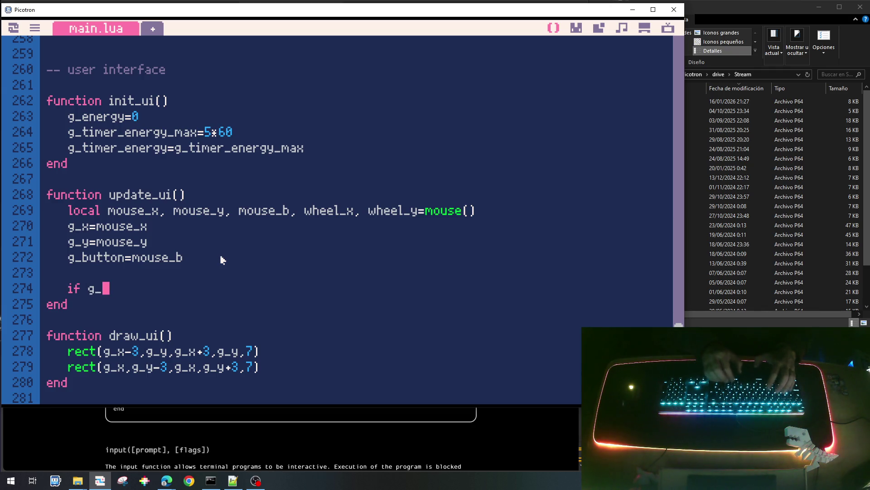
type("timer")
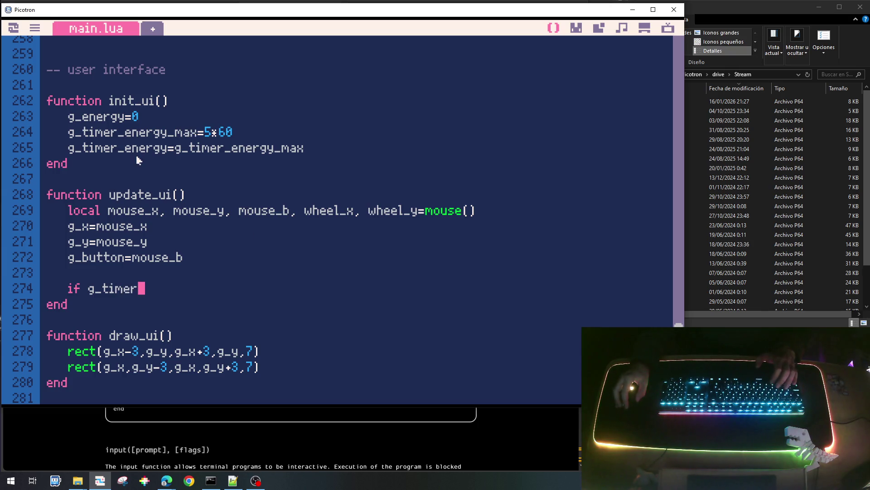
double_click(140, 152)
key("ctrl+c")
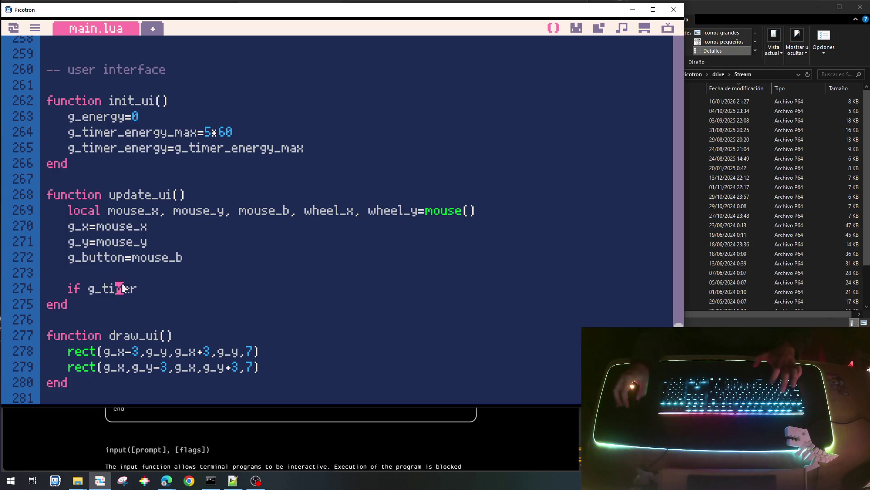
double_click(123, 288)
key("ctrl+v")
type(">0")
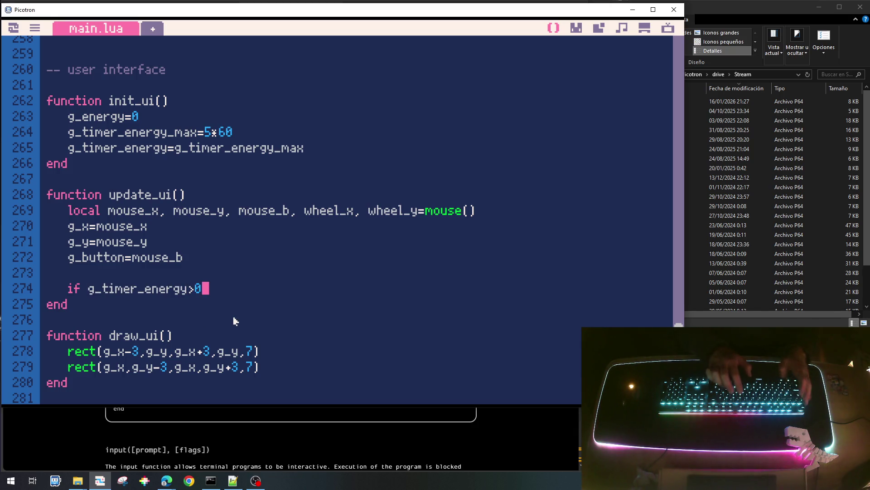
type(" then")
key("Return")
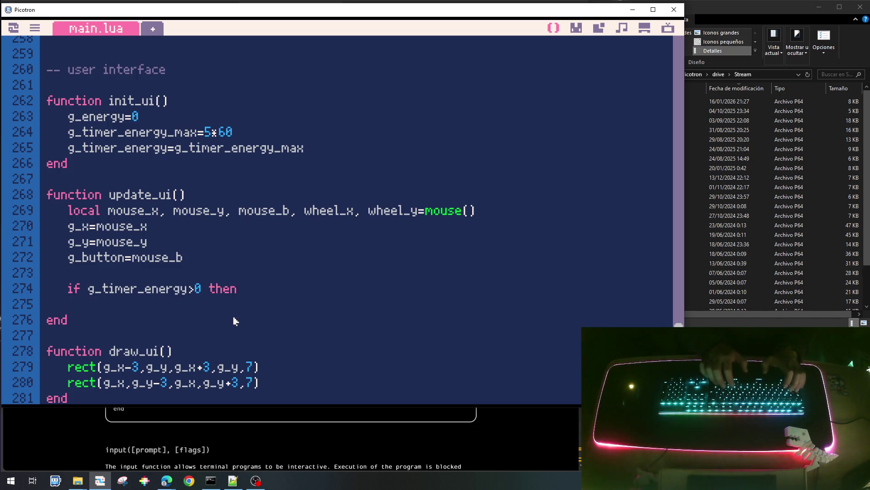
key("ctrl+v")
type("-=1")
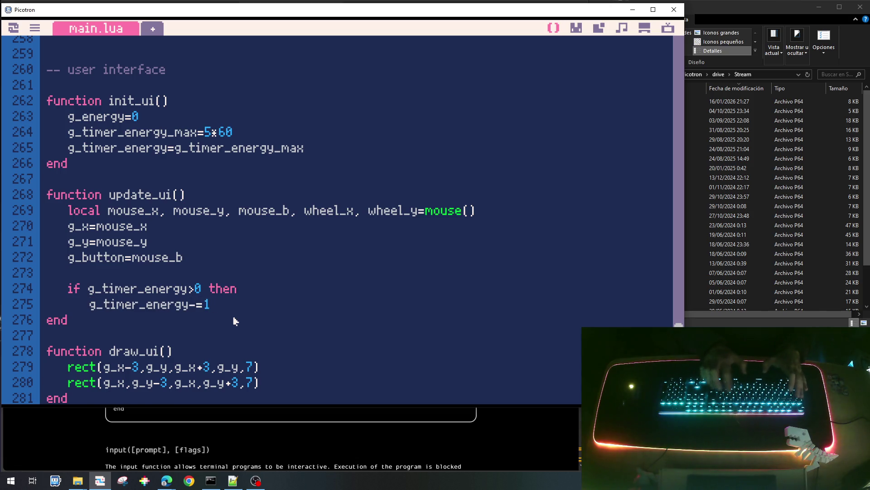
key("Return")
key("BackSpace")
type("else")
Add the else branch resetting g_timer_energy to g_timer_energy_max and g_energy+=5, then close the block.
key("Return")
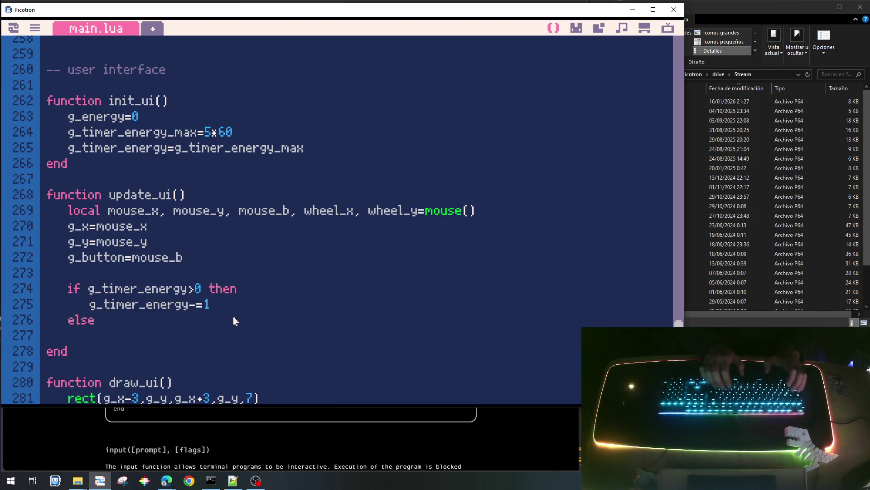
key("Tab")
key("ctrl+v")
type("=")
key("ctrl+v")
type("_max")
key("Return")
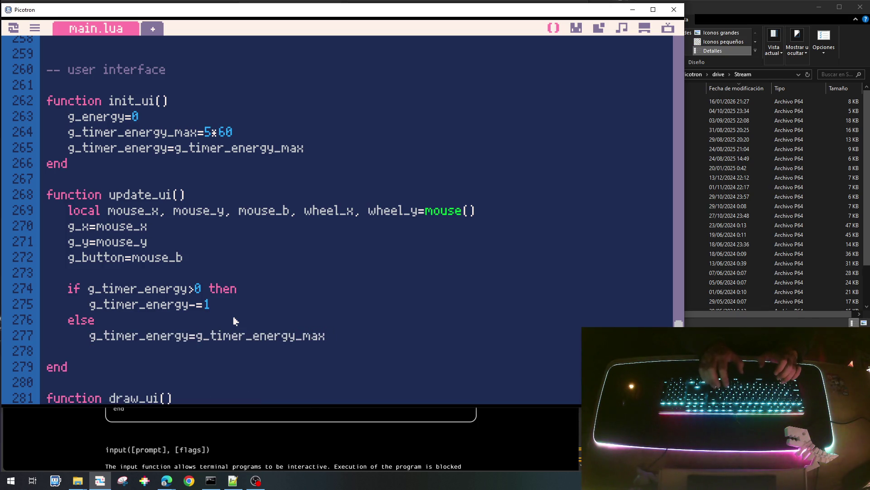
type("g_energy")
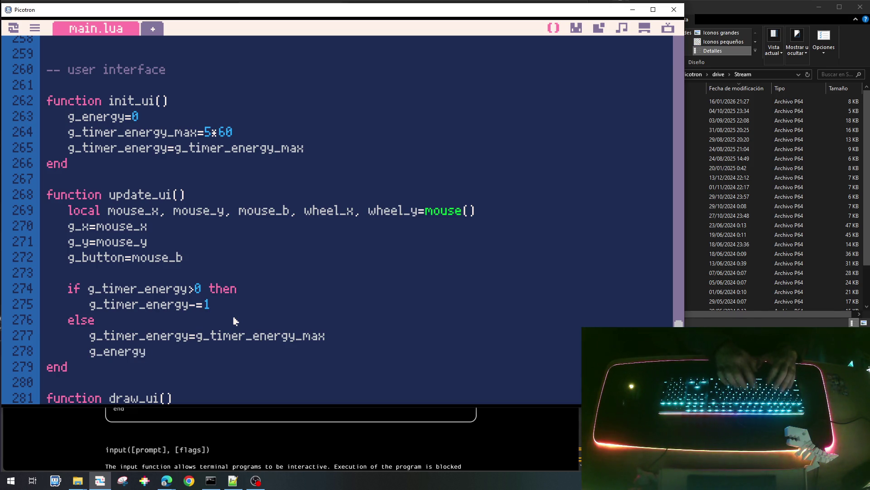
type("+=5")
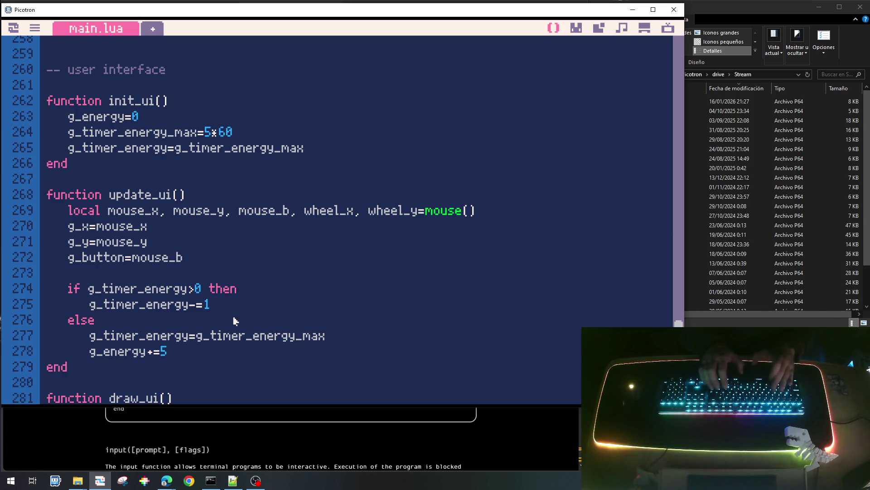
key("Return")
key("BackSpace")
type("end")
scroll(231, 320, "down", 3)
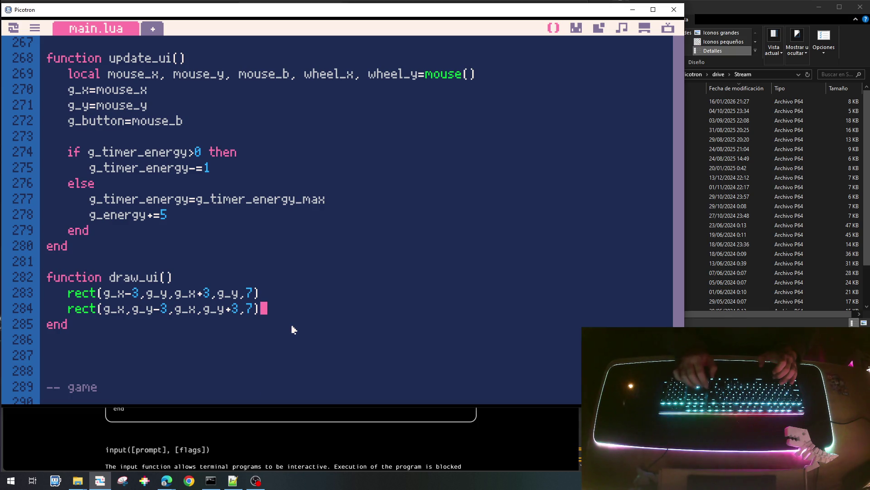
Add spr(5,0,0) in draw_ui, confirming the sun is sprite 5 in the sprite sheet.
key("Up")
key("Return")
key("Return")
key("Up")
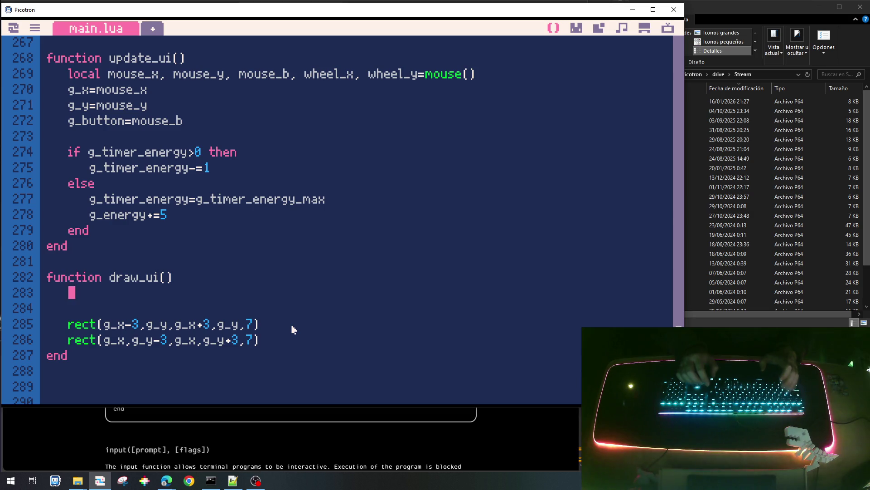
type("spr(")
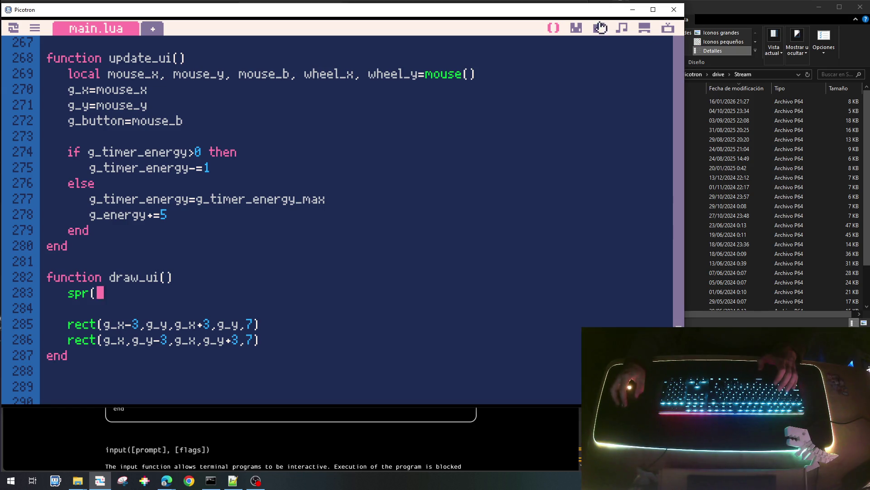
left_click(578, 28)
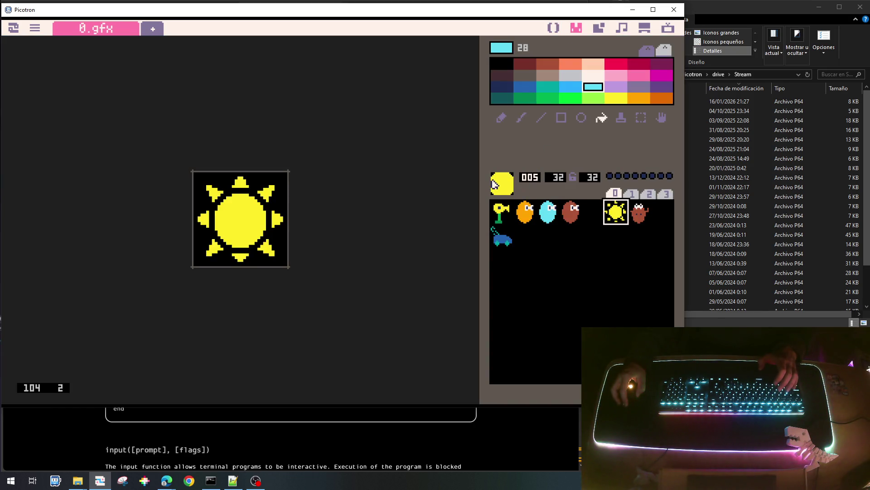
left_click(553, 28)
type("5,0,0")
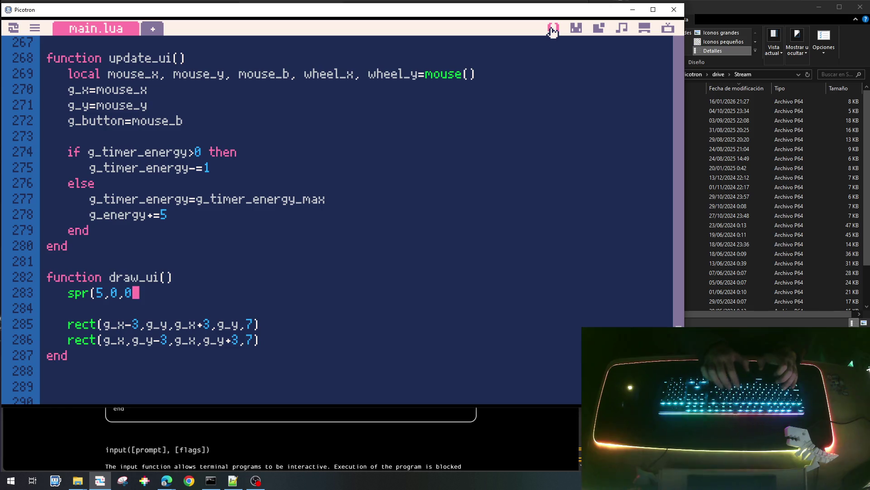
type(")")
Add print(g_energy,34,8,10) below the sprite call, then save and run the game.
key("Return")
type("print(")
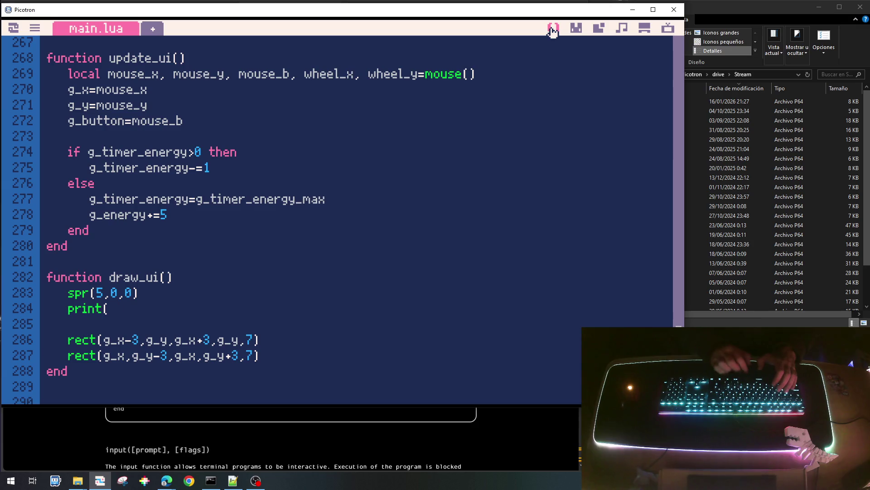
type("g_ener")
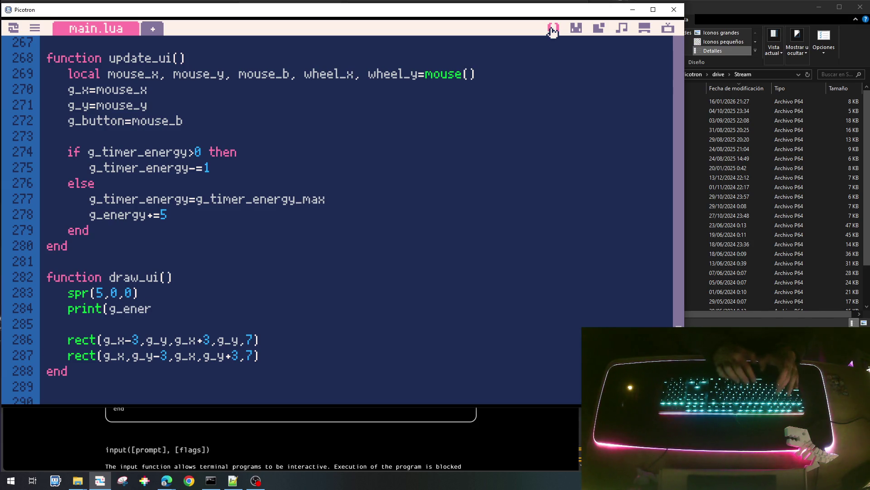
type("gy")
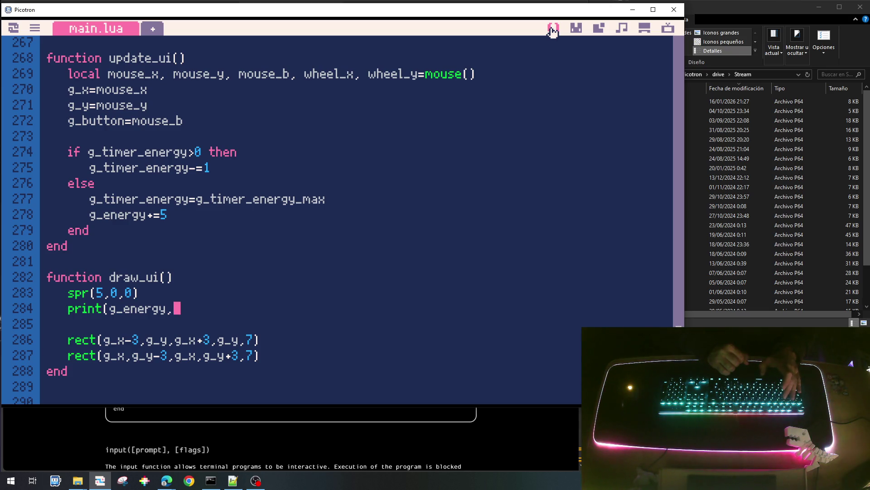
type(",")
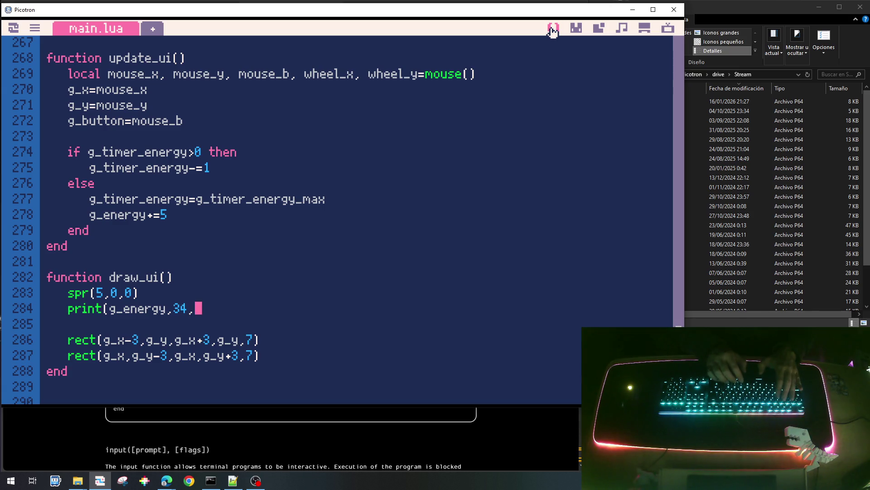
type("8)")
key("Left")
type(",10")
key("ctrl+s")
key("ctrl+r")
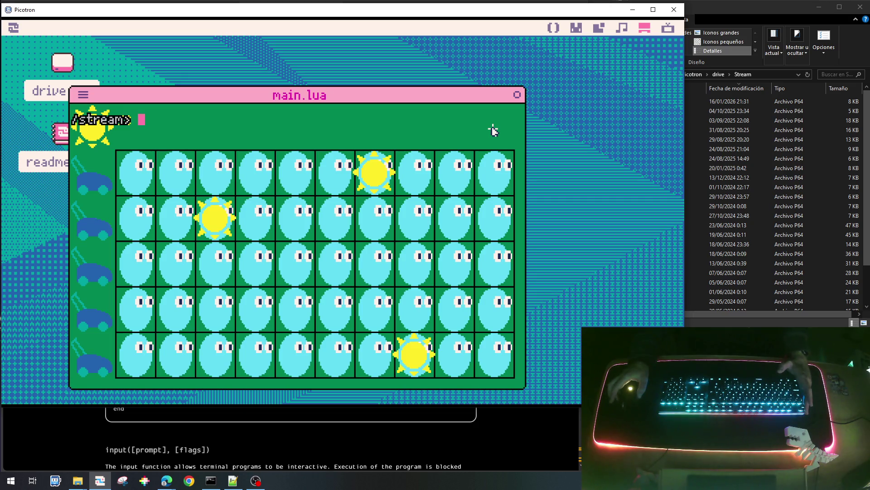
Save the cart and stop the running game, returning to main.lua.
key("ctrl+s")
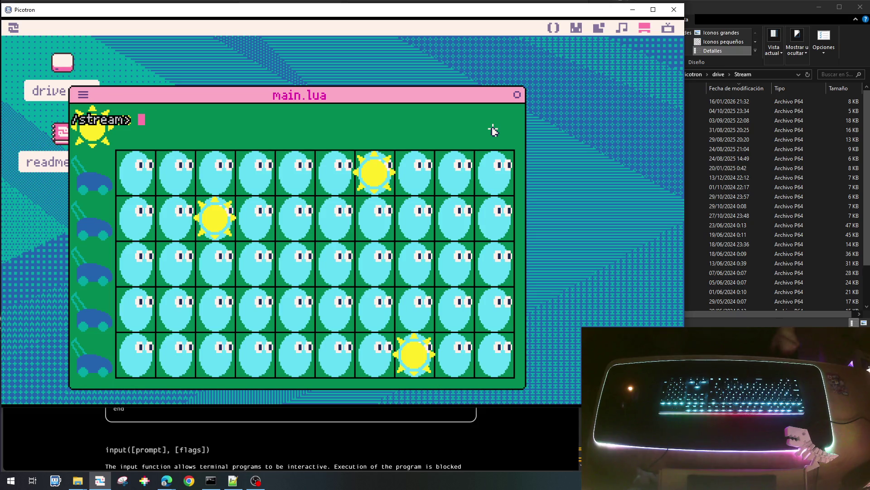
key("Escape")
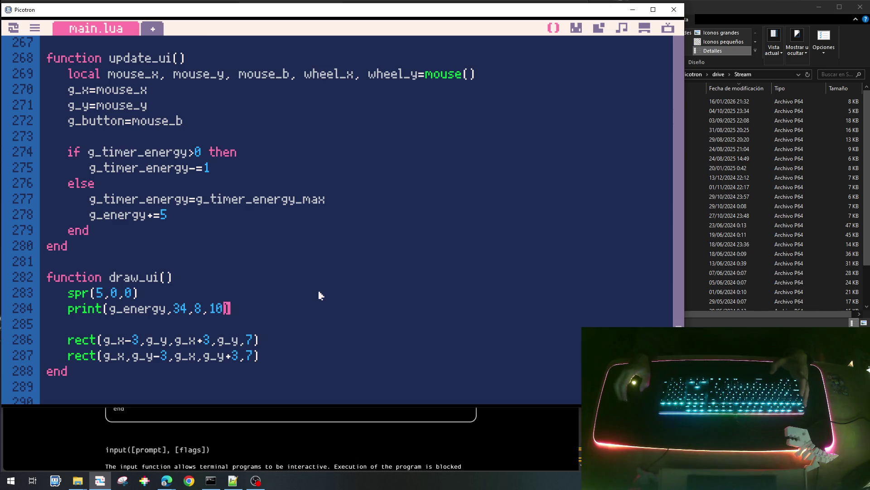
scroll(319, 296, "up", 2)
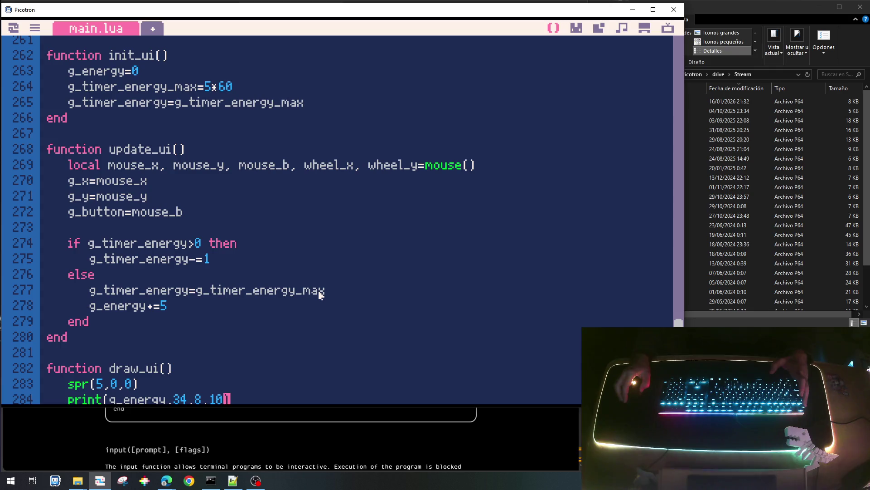
Set g_last_button=g_button before reading the mouse in update_ui, and g_last_button=false in init_ui.
left_click(153, 198)
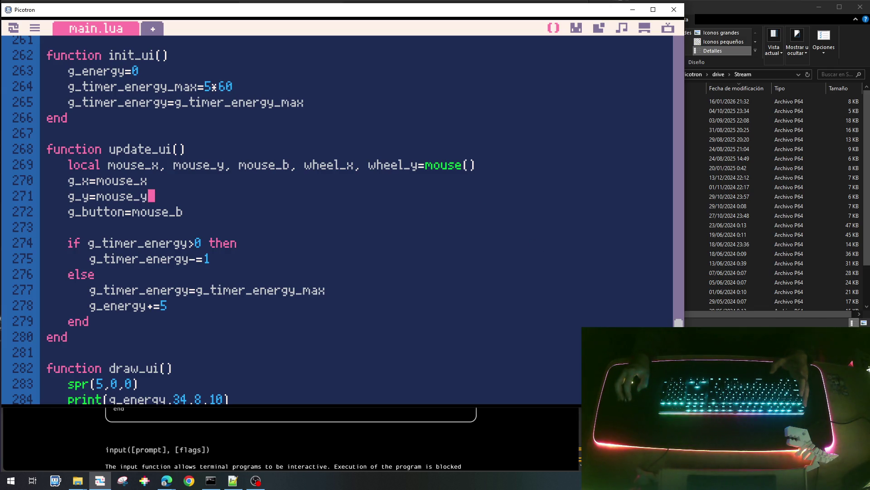
double_click(96, 214)
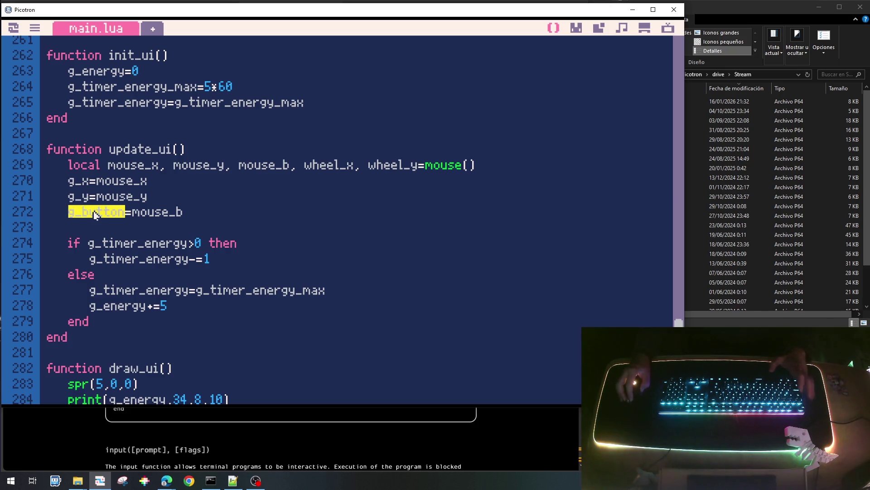
left_click(177, 202)
key("Return")
key("ctrl+v")
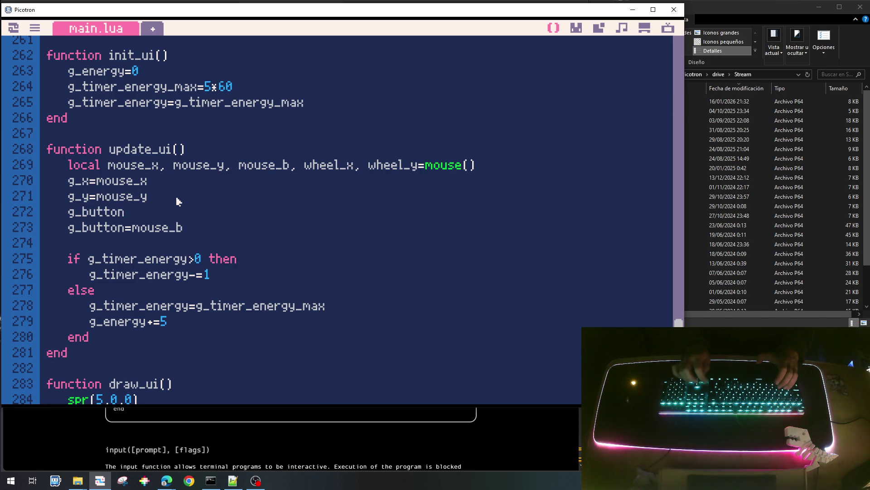
type("last_button")
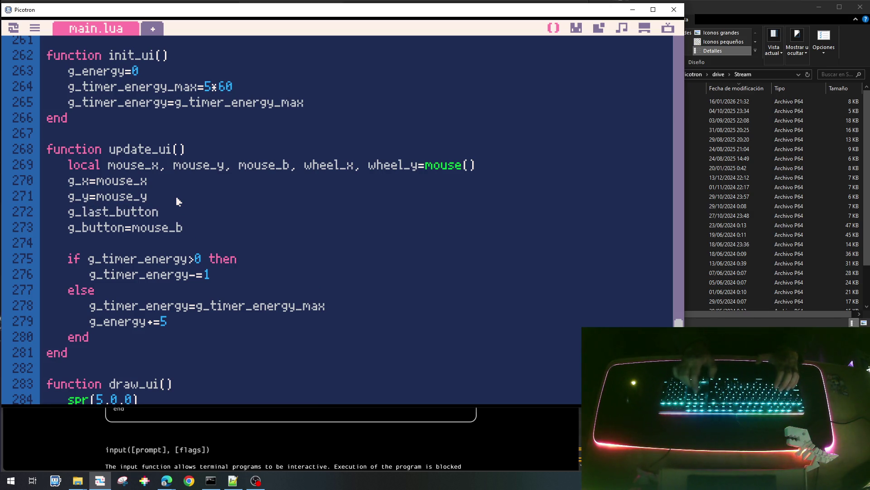
type("=g_button")
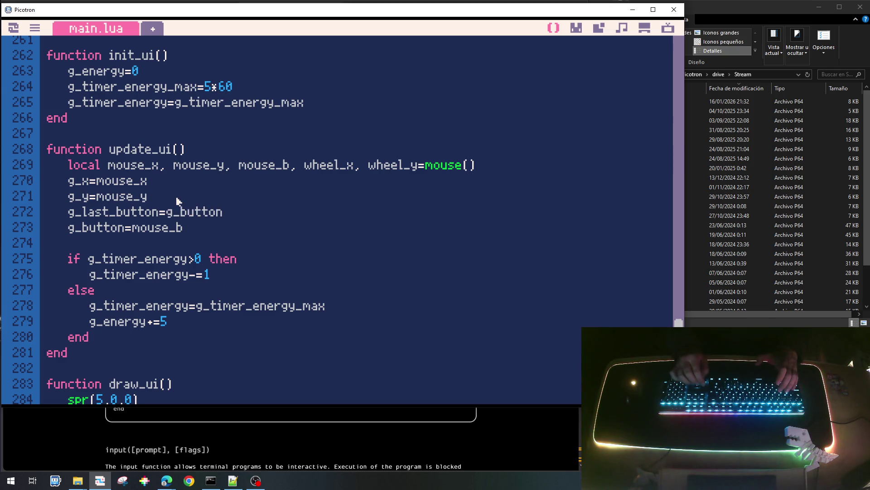
key("Return")
type("g_last_button=false")
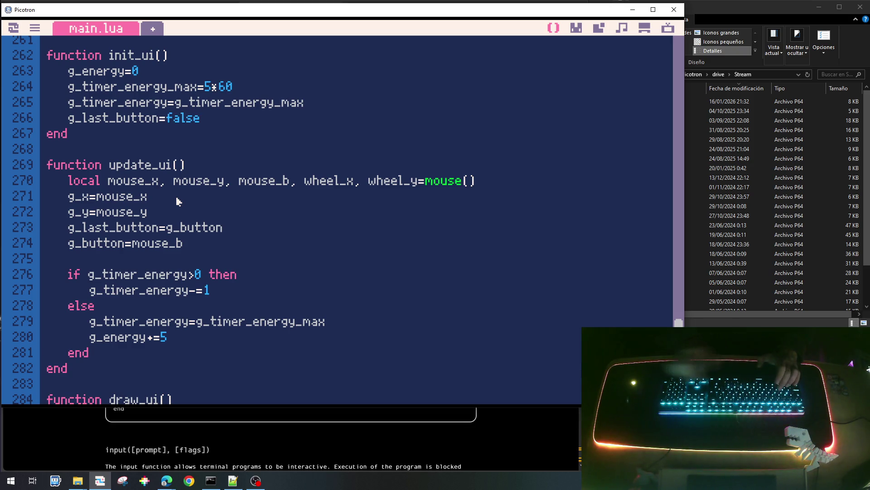
double_click(113, 231)
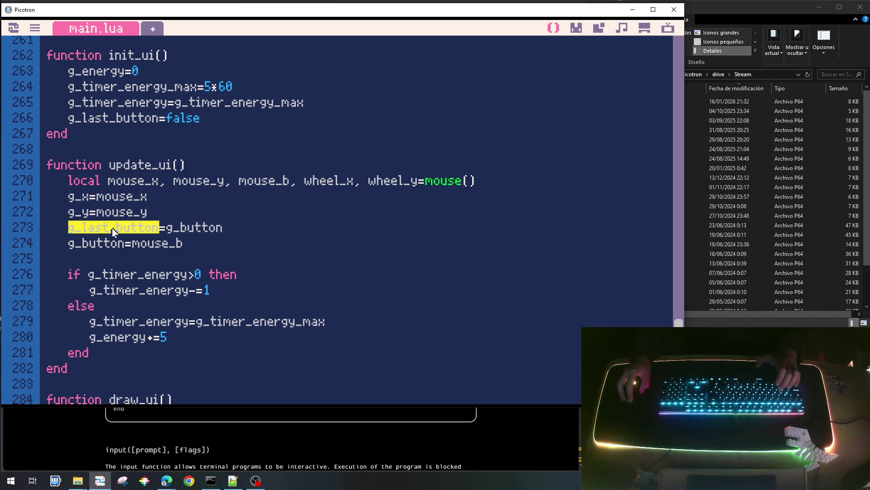
mouse_move(679, 323)
left_mouse_down()
mouse_move(680, 74)
mouse_move(683, 81)
left_mouse_up()
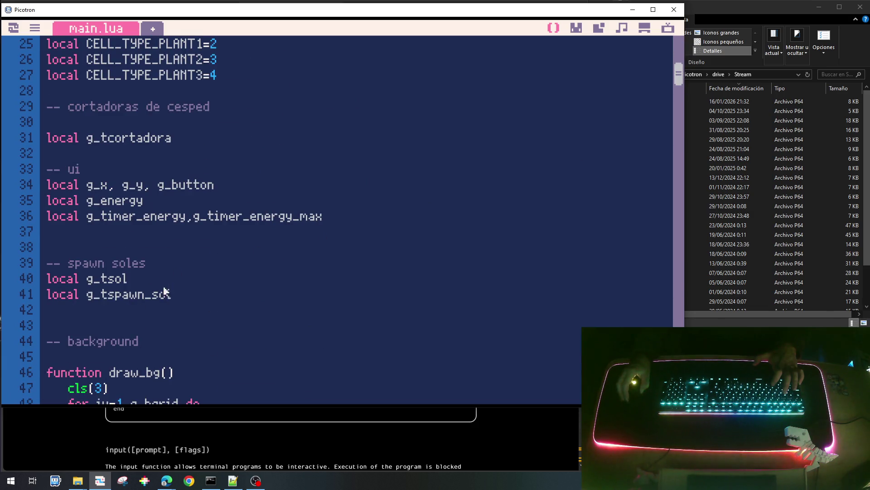
scroll(165, 291, "up", 1)
scroll(163, 294, "up", 2)
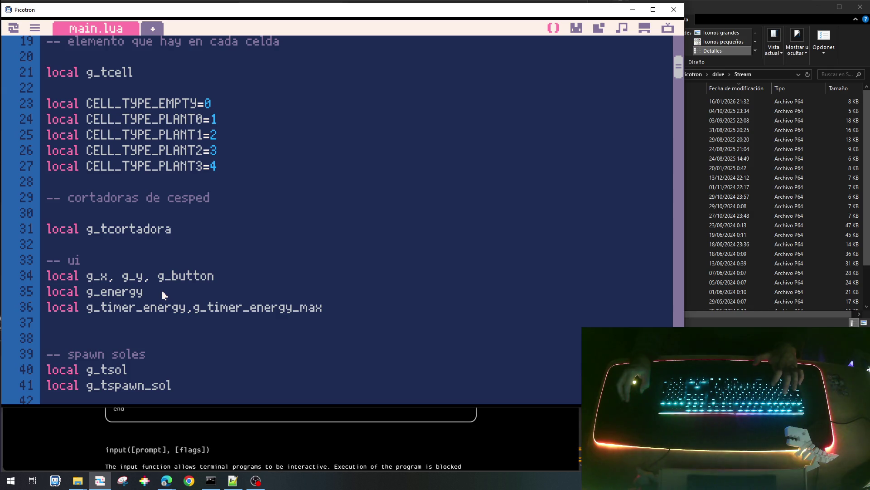
scroll(163, 294, "down", 1)
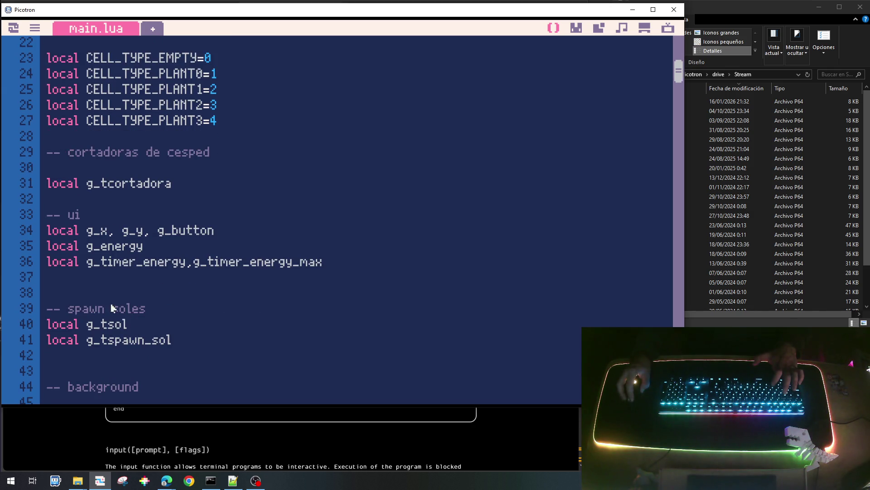
type(", g_last_button")
Split the ui declarations so line 35 reads local g_button, g_last_button, fixing the local typo.
key("Left")
key("Left")
left_click(230, 231)
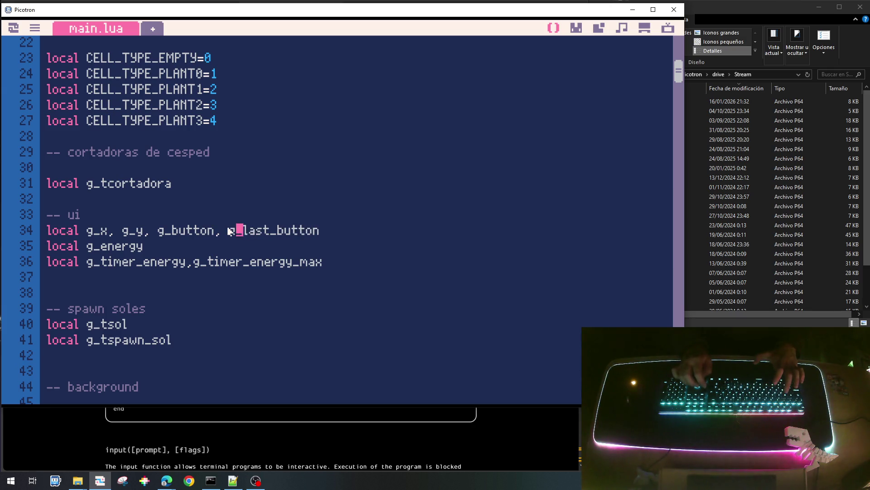
key("Left")
key("BackSpace")
key("BackSpace")
key("Return")
type("lcoal")
key("BackSpace")
key("BackSpace")
key("BackSpace")
key("BackSpace")
key("BackSpace")
type("oca")
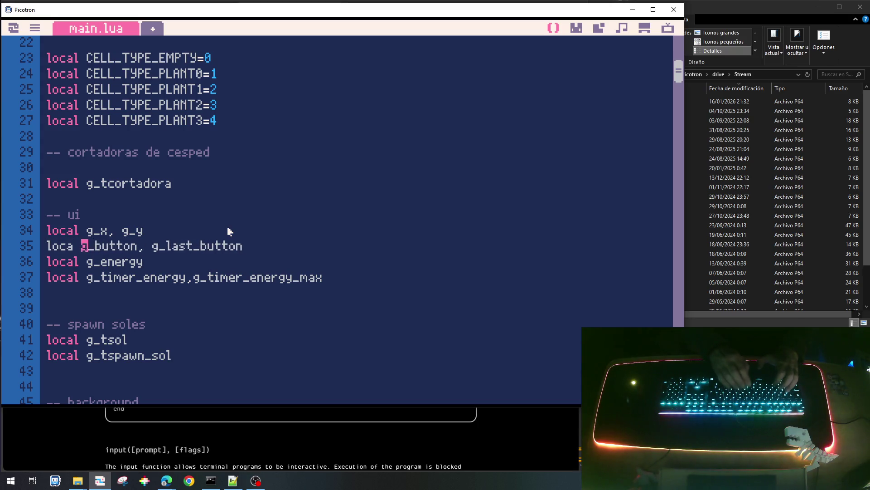
type("l")
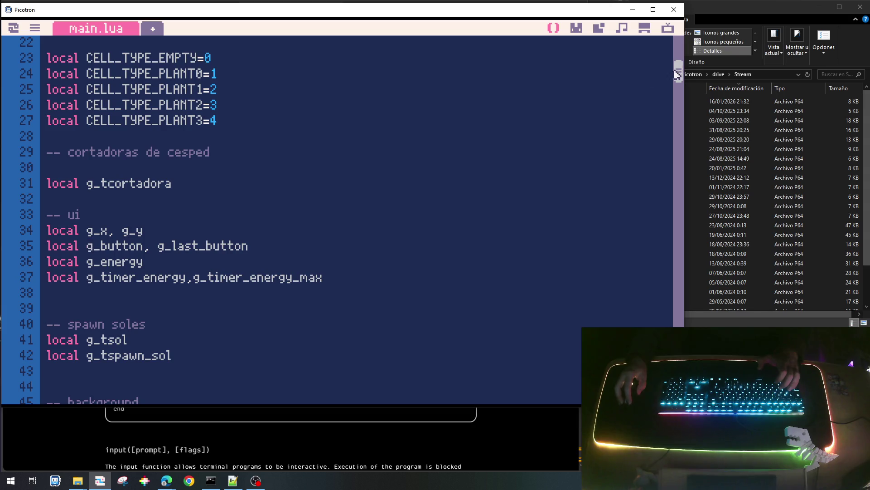
left_click_drag(678, 77, 679, 287)
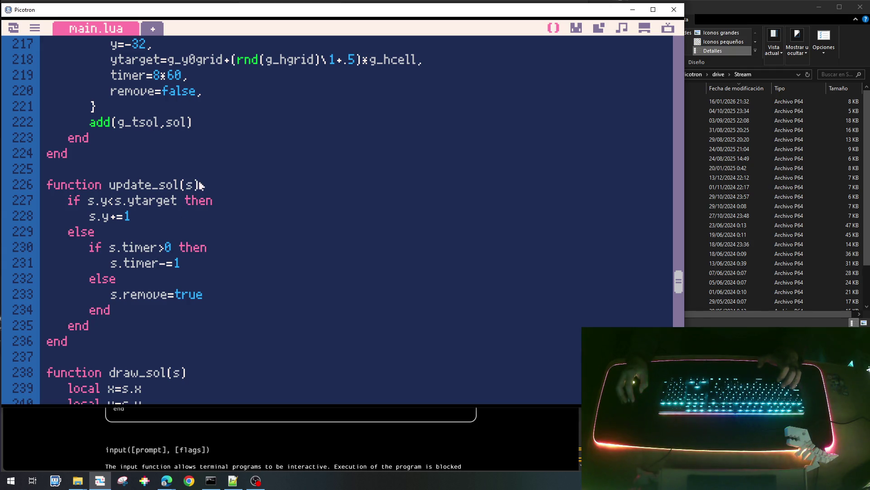
Open nested indented lines inside update_sol's not-removed check for the click handling.
left_click(211, 194)
key("Return")
key("Tab")
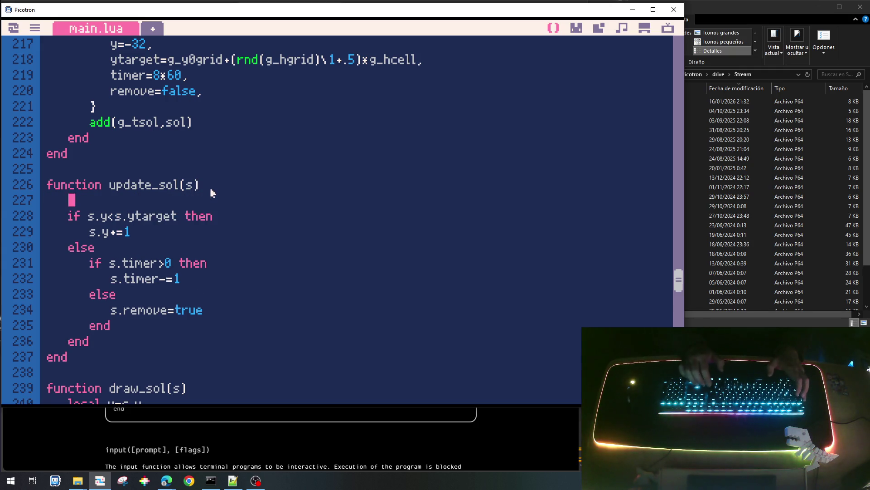
type("if")
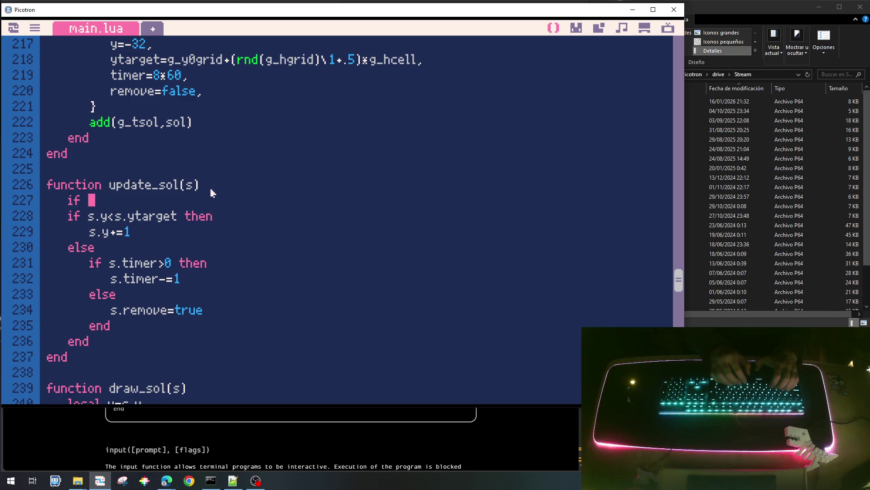
key("BackSpace")
key("BackSpace")
key("BackSpace")
key("BackSpace")
key("BackSpace")
key("Down")
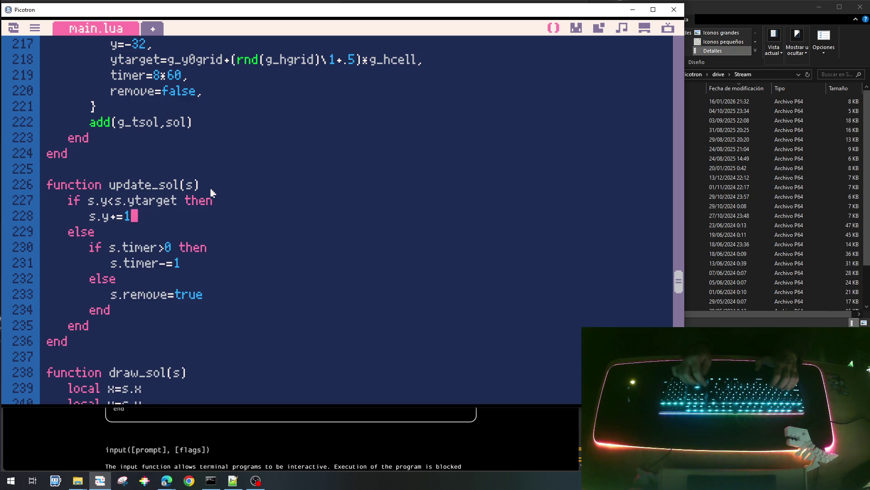
key("Return")
key("Return")
key("Up")
type("if not s.remove then")
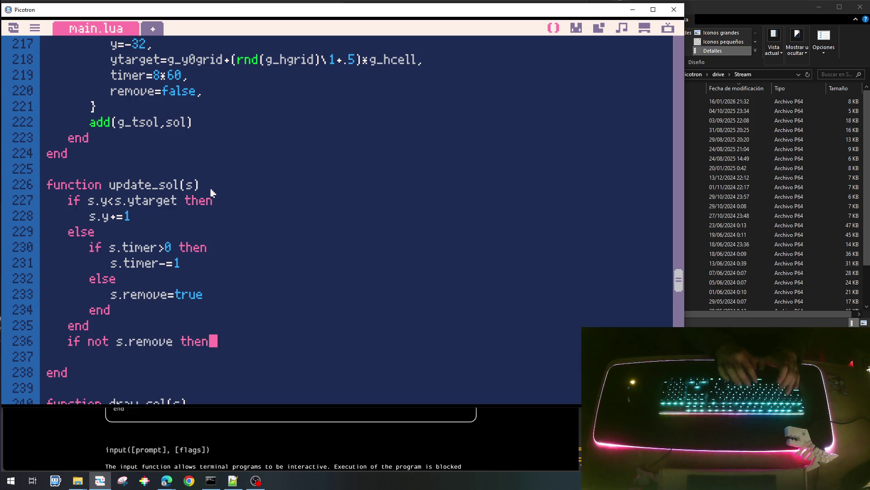
key("Return")
key("Tab")
type("end")
key("Up")
key("End")
key("Return")
key("Tab")
type("if")
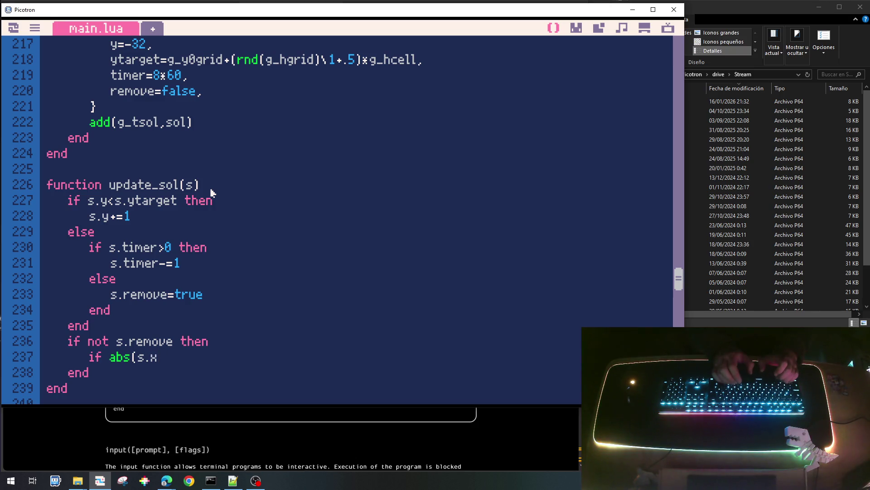
type("-g_x")
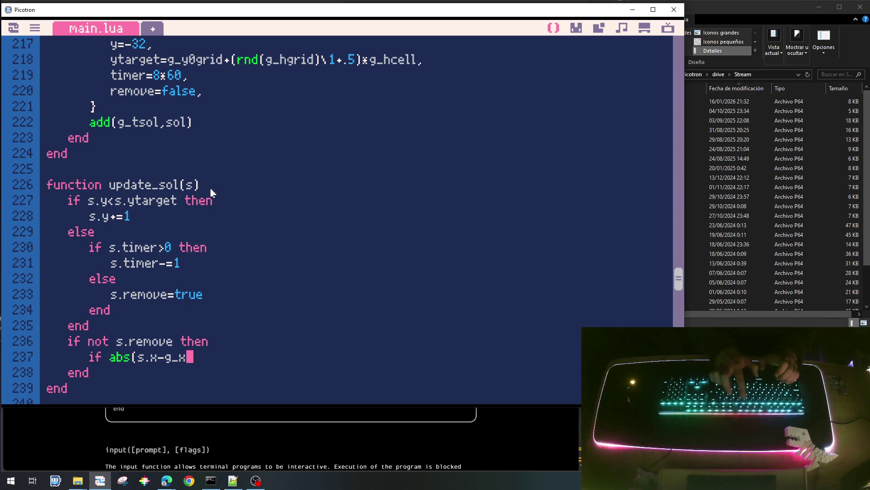
type(")<")
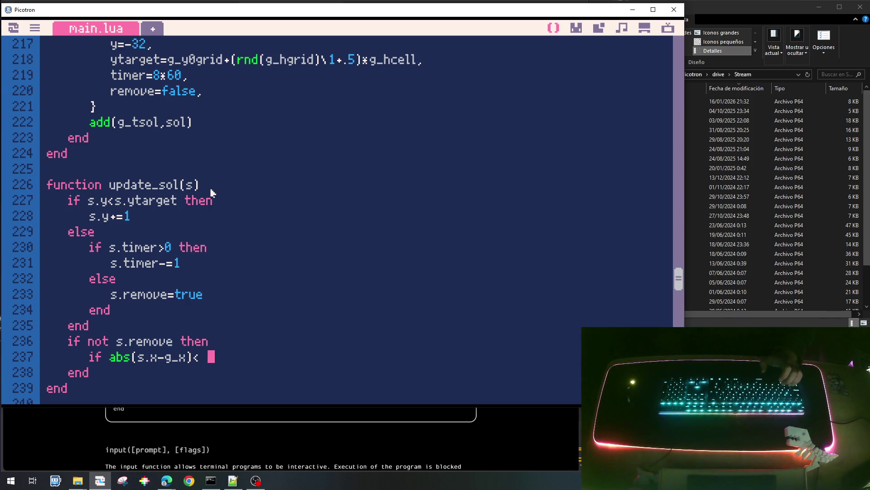
Write the hit test comparing the sol's x and y distance to g_x and g_y.
key("BackSpace")
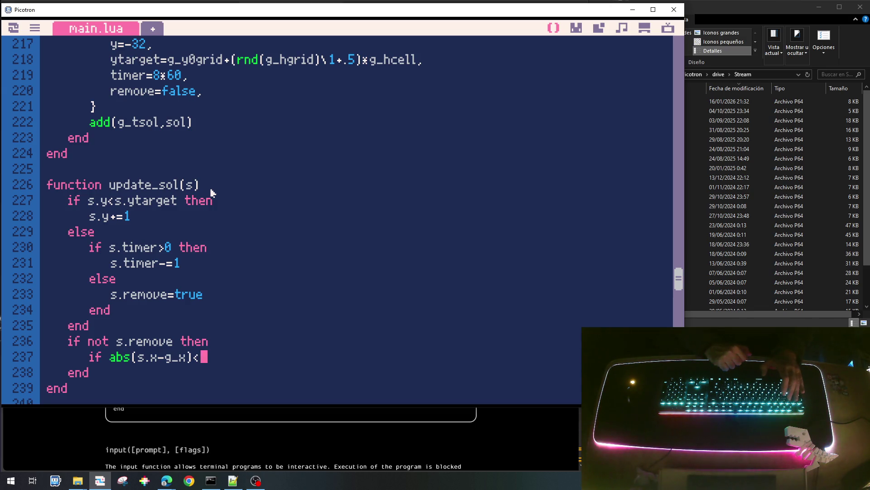
type("16")
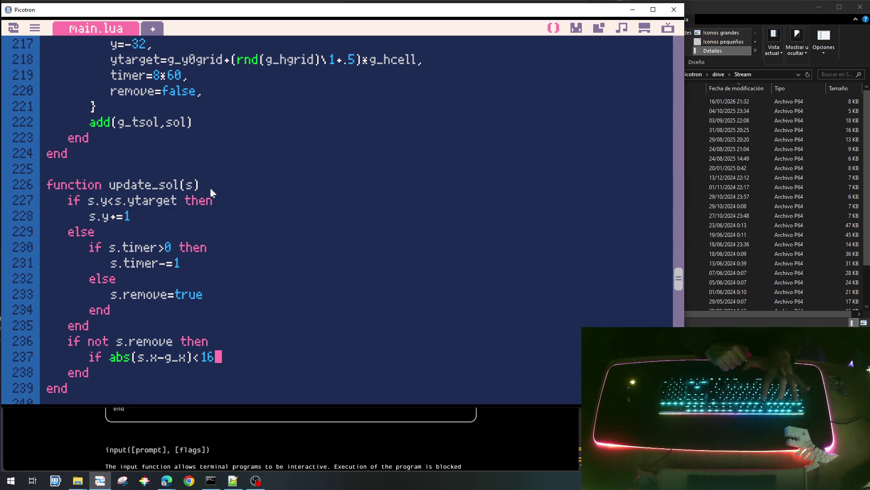
key("BackSpace")
type("4")
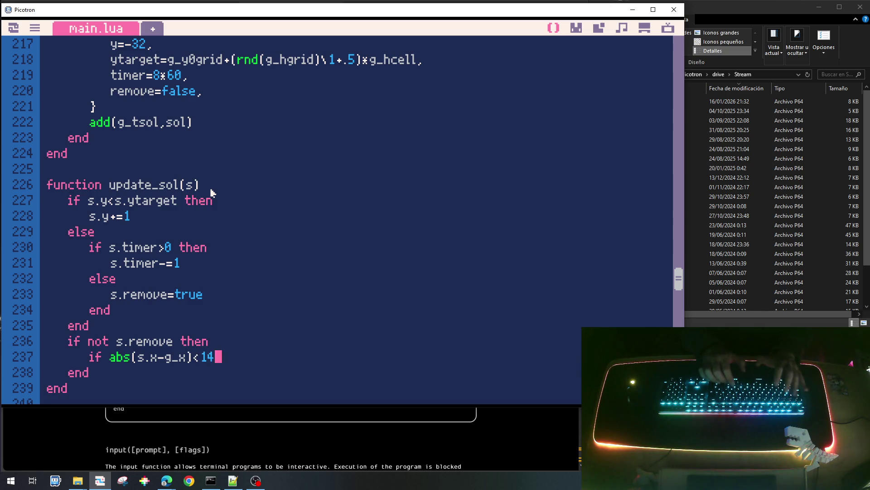
type("and")
key("BackSpace")
key("BackSpace")
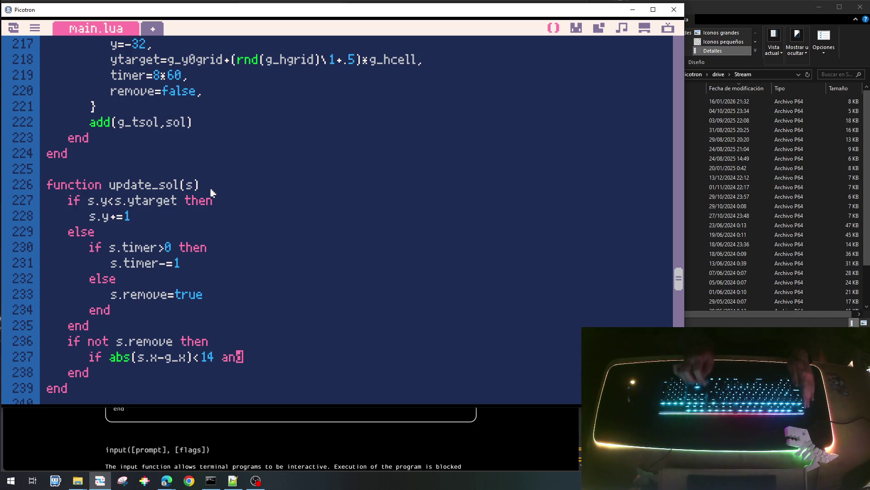
key("shift+Left")
key("shift+Left")
key("shift+Left")
key("shift+Left")
key("shift+Left")
key("shift+Left")
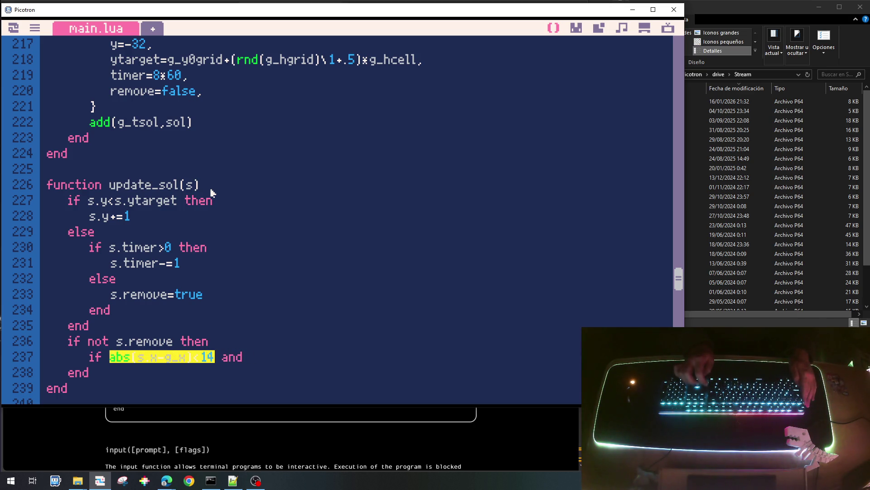
key("ctrl+c")
key("End")
key("ctrl+v")
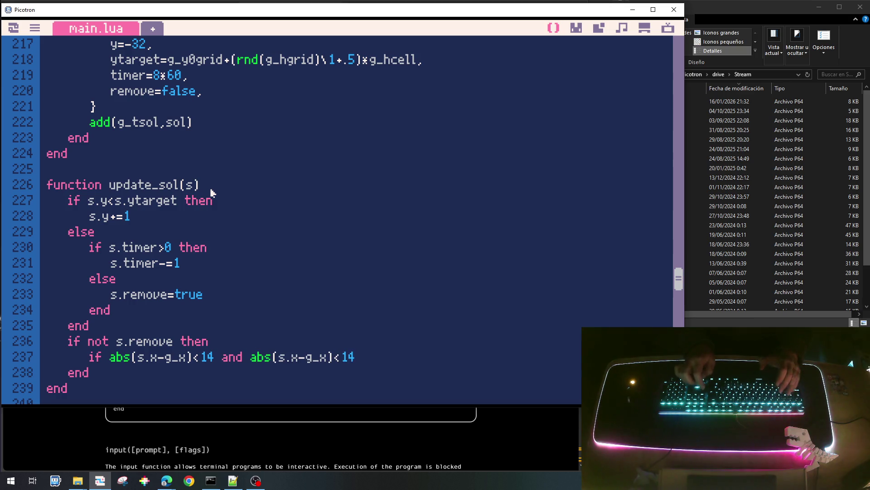
key("Left")
key("Left")
key("Left")
key("BackSpace")
type("y")
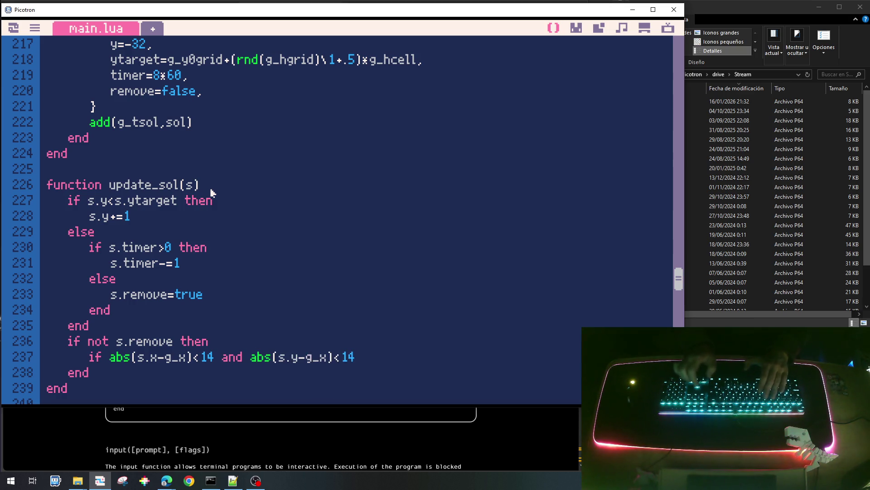
key("Right")
key("Right")
key("Right")
key("BackSpace")
type("y")
type("t")
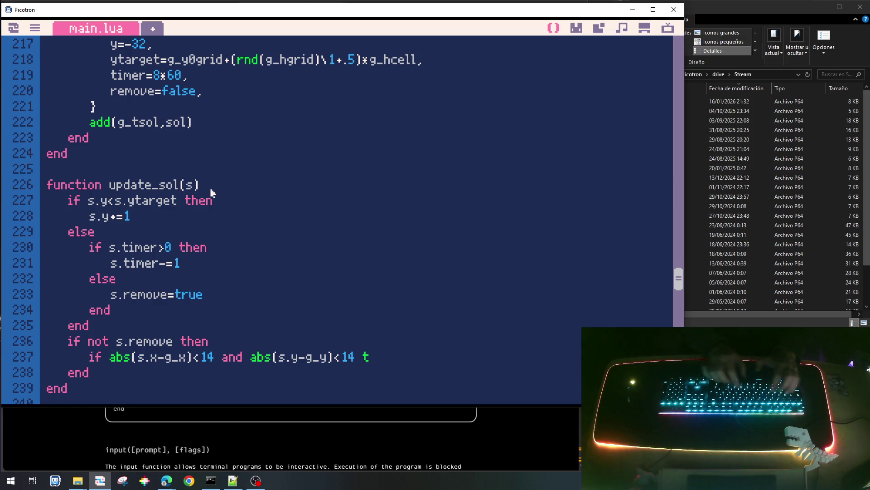
Wrap the hit test inside the mouse button check, indenting it and adding the closing end.
key("Return")
key("Up")
key("Up")
key("End")
key("Return")
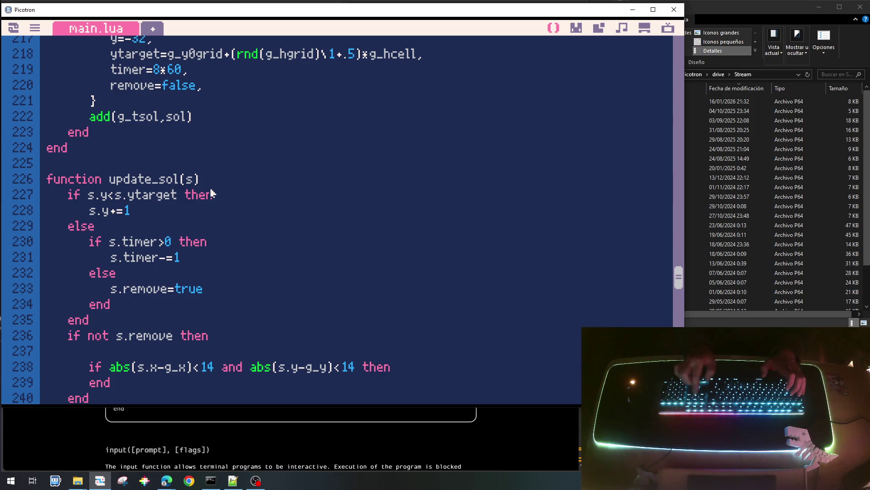
type("if g_")
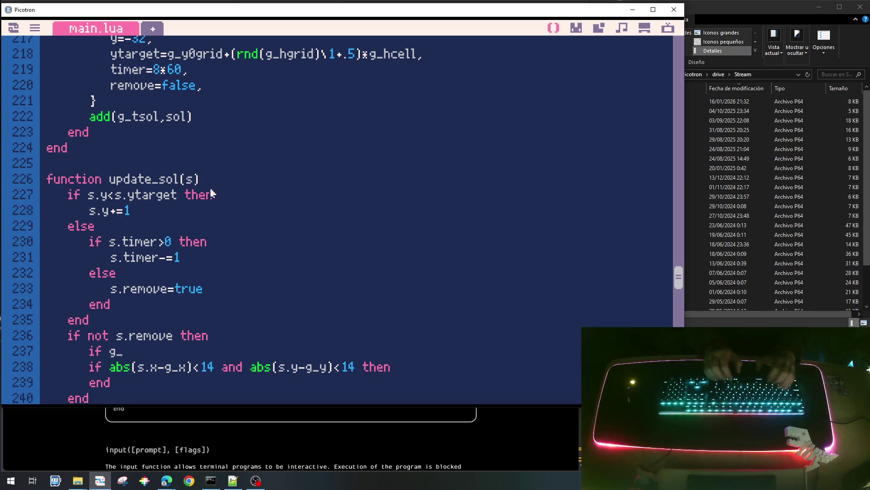
type("button and not g_last_button te")
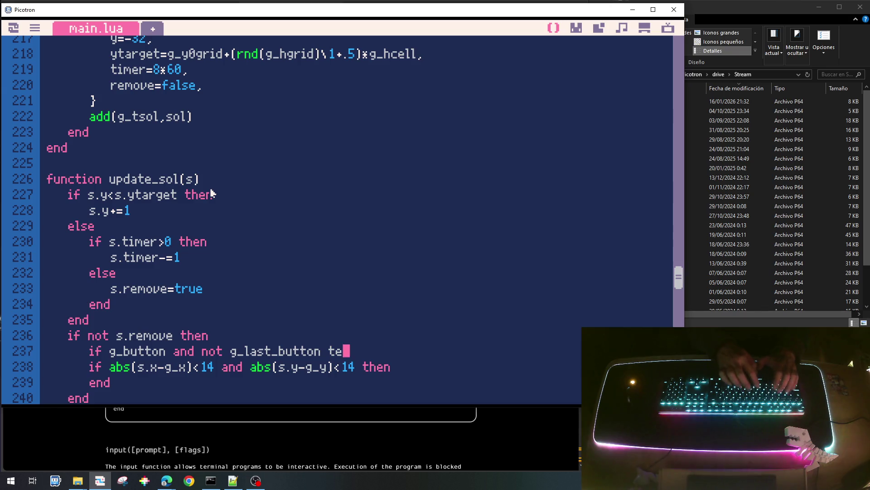
type("hen")
key("Down")
key("Home")
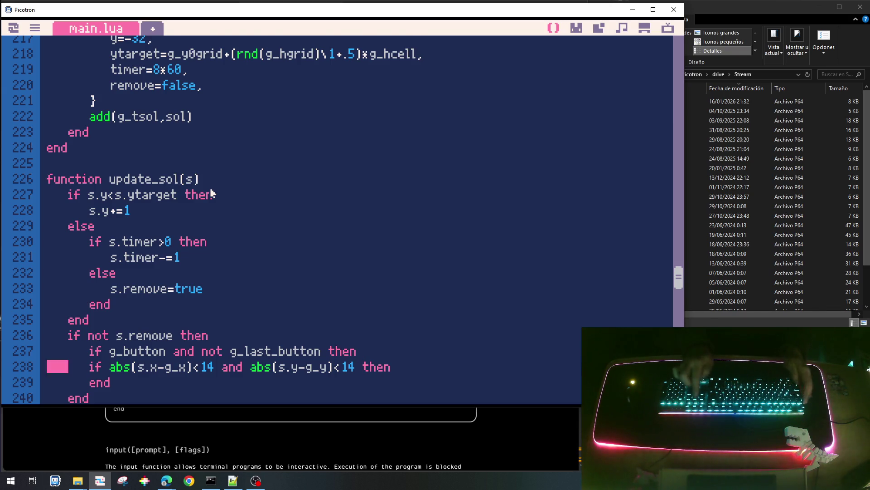
key("shift+Down")
key("shift+Down")
key("Tab")
key("End")
key("Return")
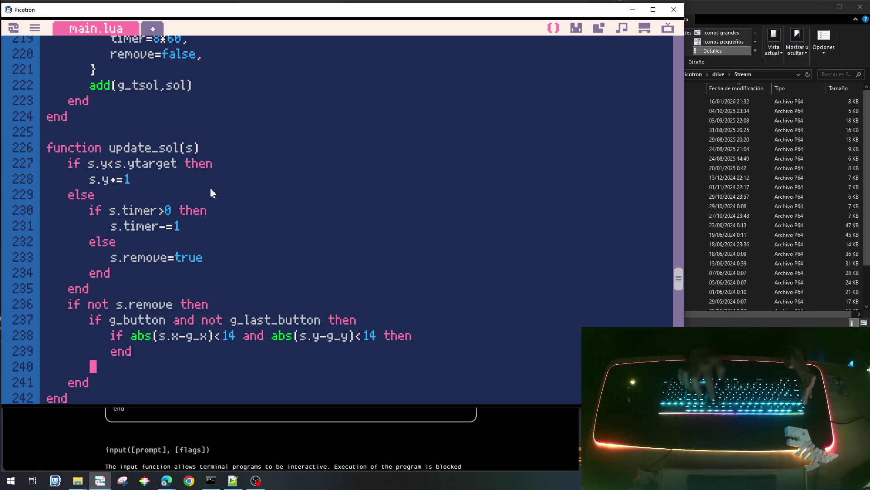
type("end")
On a hit add g_energy+=10 and s.remove=true, then save and run the game.
key("Up")
key("Up")
key("Up")
key("End")
key("Down")
key("End")
key("Return")
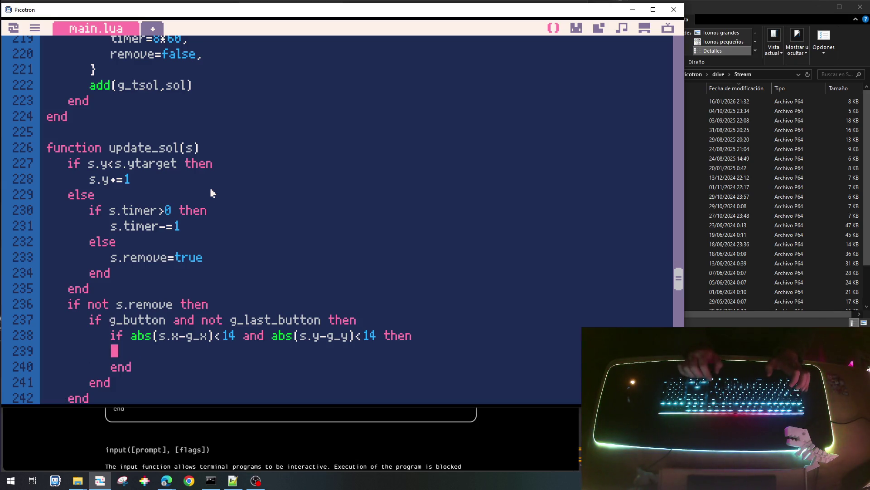
key("Tab")
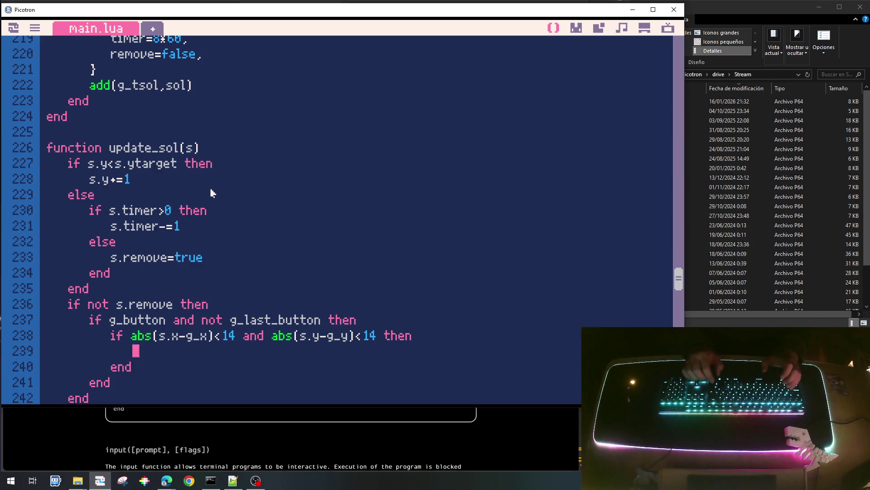
type("g_ene")
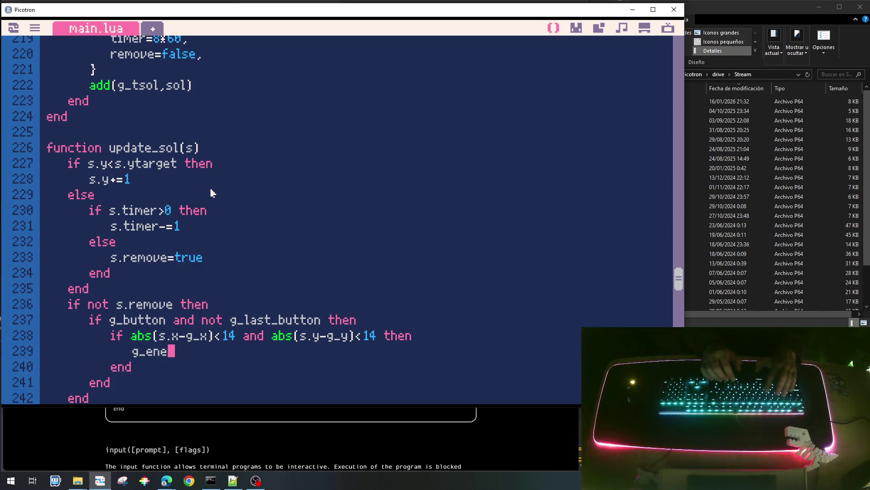
type("rgy+=10")
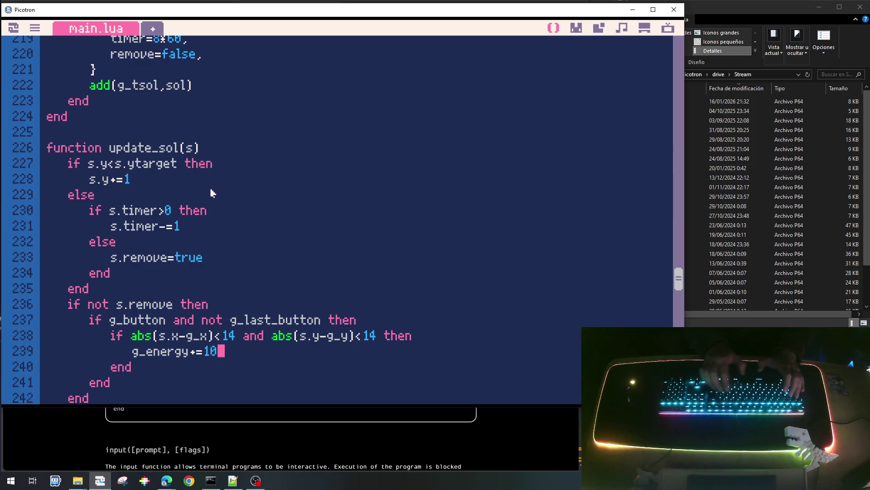
key("Return")
type("s.remove=true")
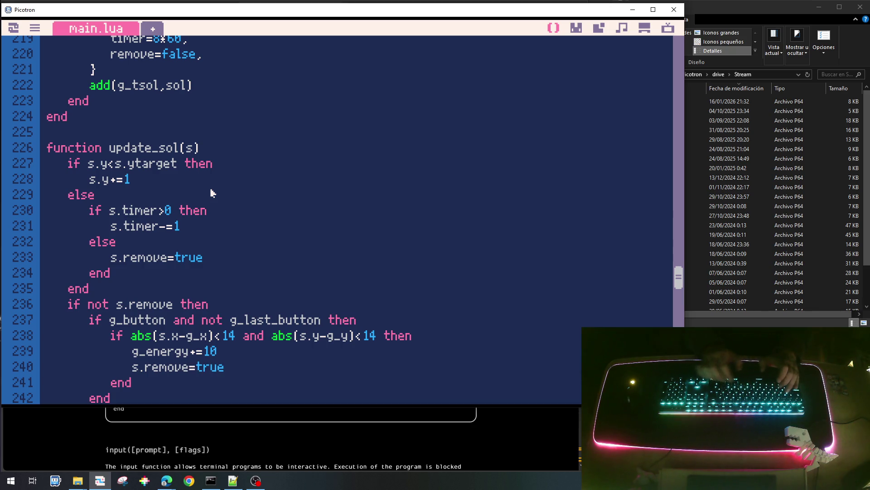
scroll(239, 226, "down", 2)
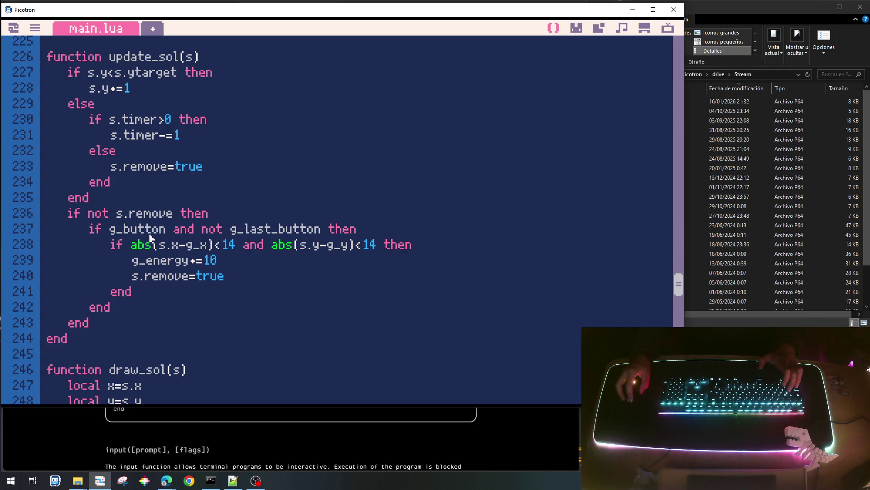
key("ctrl+s")
key("ctrl+r")
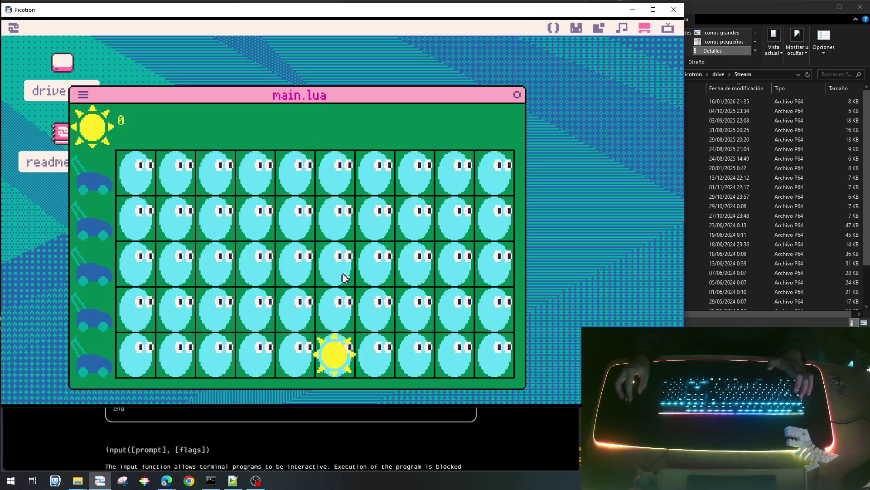
Collect a falling sun in the running game, stop it, and bring the Picotron manual forward.
left_click(324, 357)
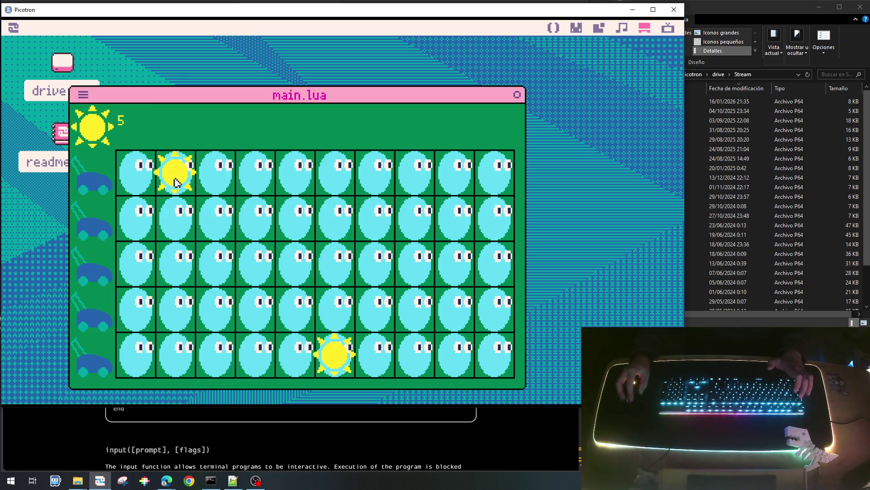
key("Escape")
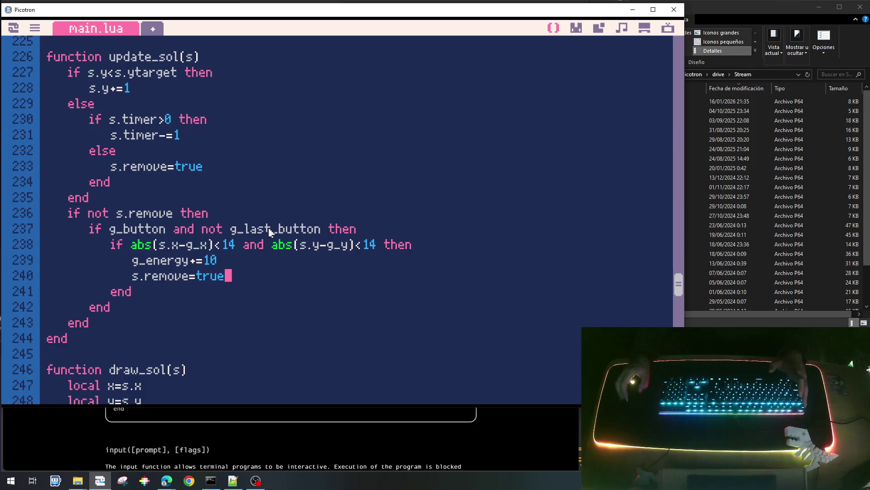
scroll(270, 232, "up", 5)
scroll(270, 232, "up", 2)
scroll(269, 232, "up", 2)
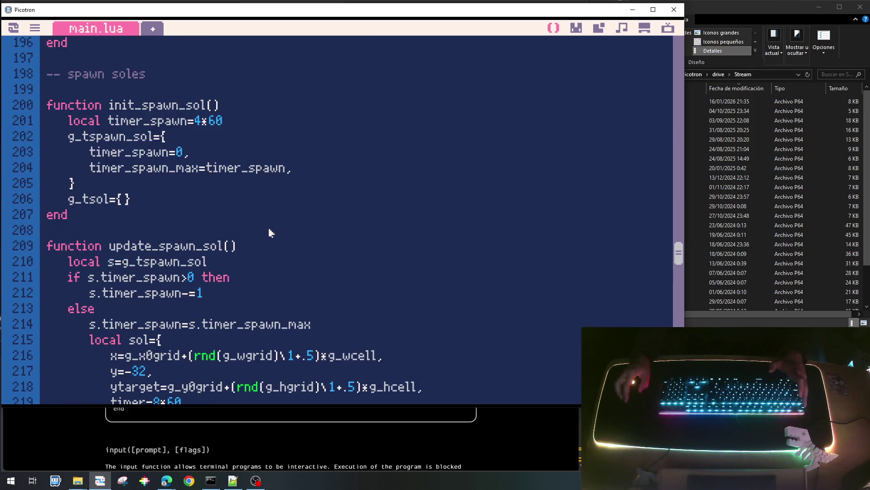
left_click(222, 435)
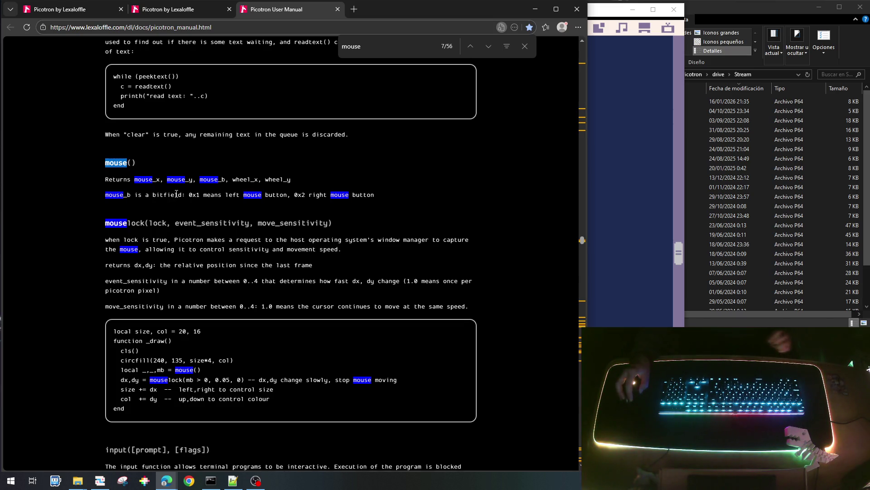
Read the manual's note that mouse_b is a left/right button bitfield, then return to the Picotron code.
double_click(128, 190)
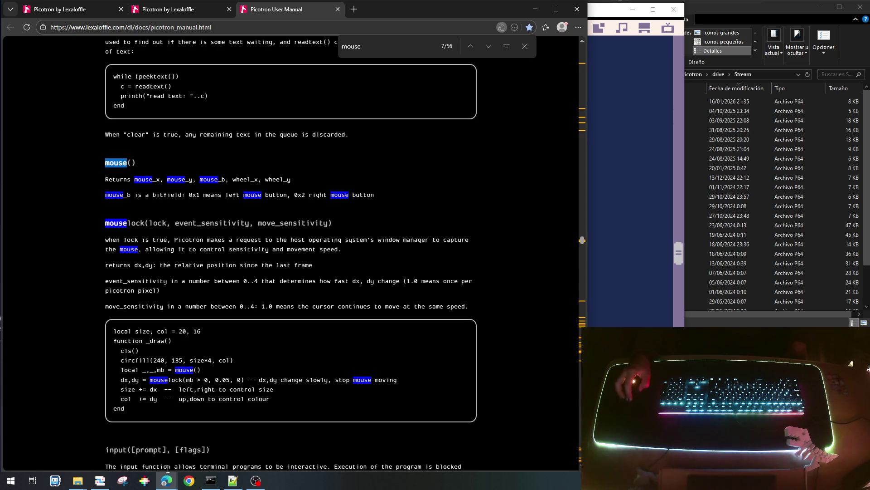
left_click(100, 480)
scroll(297, 219, "up", 3)
scroll(297, 219, "up", 2)
scroll(297, 220, "up", 4)
scroll(297, 220, "up", 4)
scroll(292, 225, "up", 1)
scroll(292, 232, "up", 2)
scroll(292, 231, "up", 2)
scroll(291, 233, "down", 5)
scroll(291, 234, "down", 8)
scroll(291, 235, "down", 8)
scroll(291, 234, "down", 5)
scroll(291, 234, "down", 5)
scroll(291, 233, "down", 1)
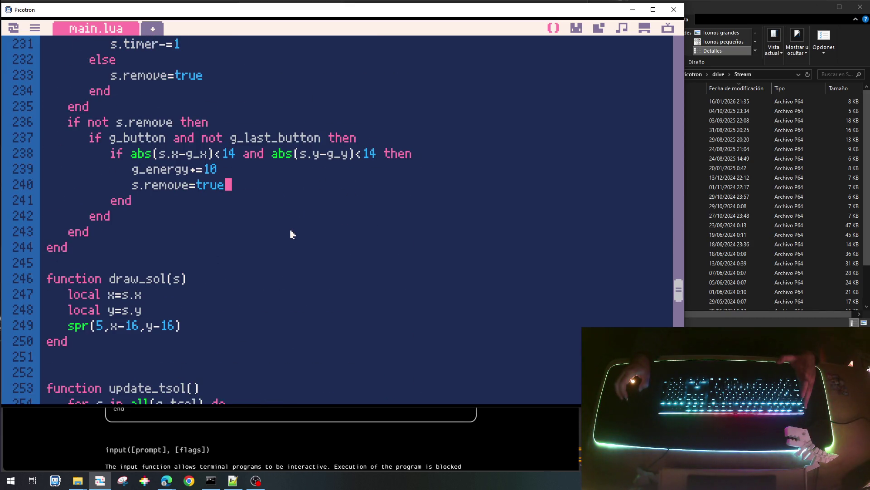
scroll(291, 234, "down", 4)
scroll(291, 234, "down", 5)
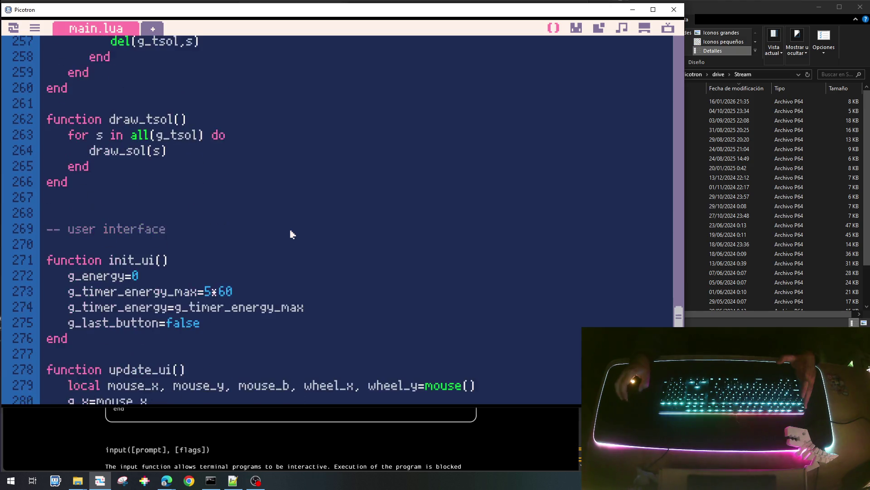
scroll(290, 233, "down", 2)
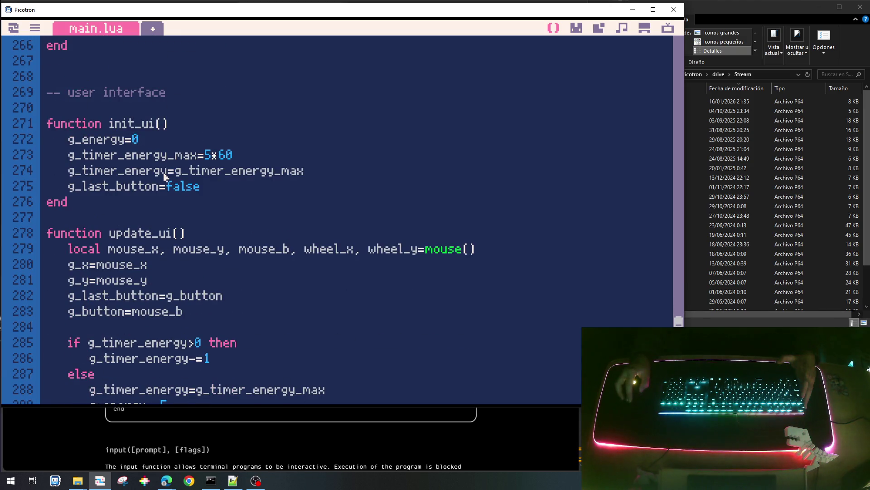
scroll(151, 211, "down", 1)
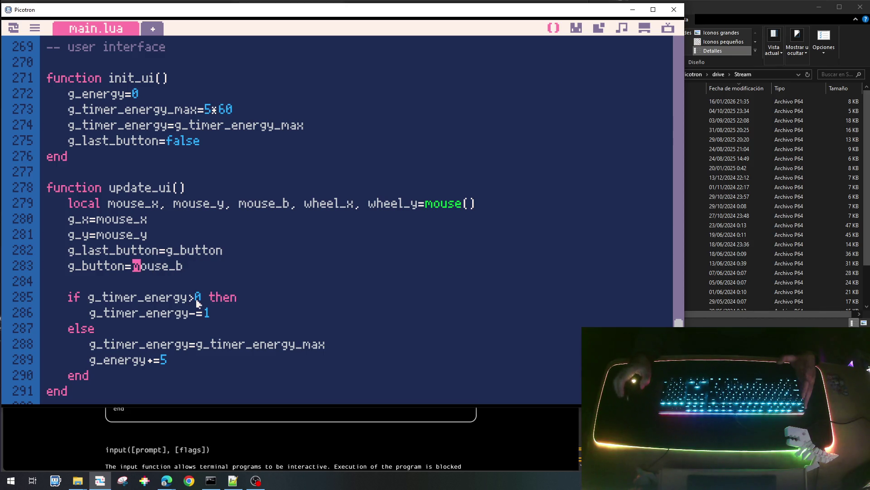
Set g_button=((mouse_b&0x01)>0) on line 283 of update_ui, then save and run the cart.
key("End")
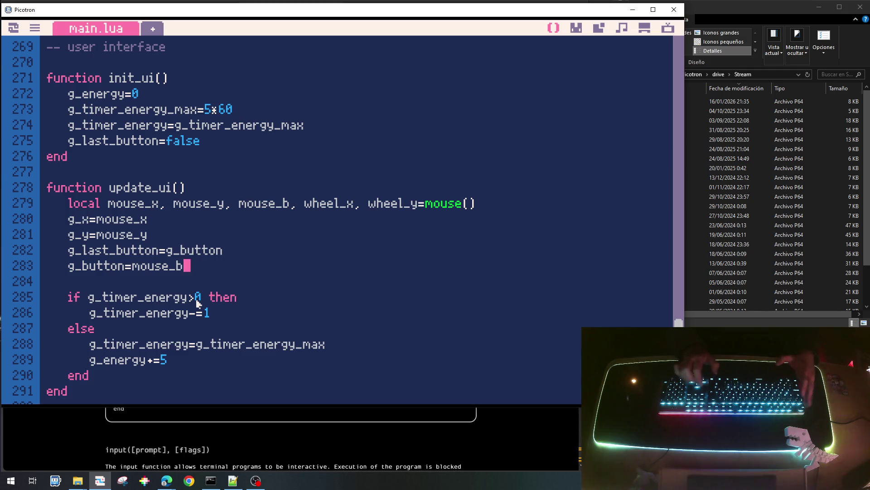
type("&")
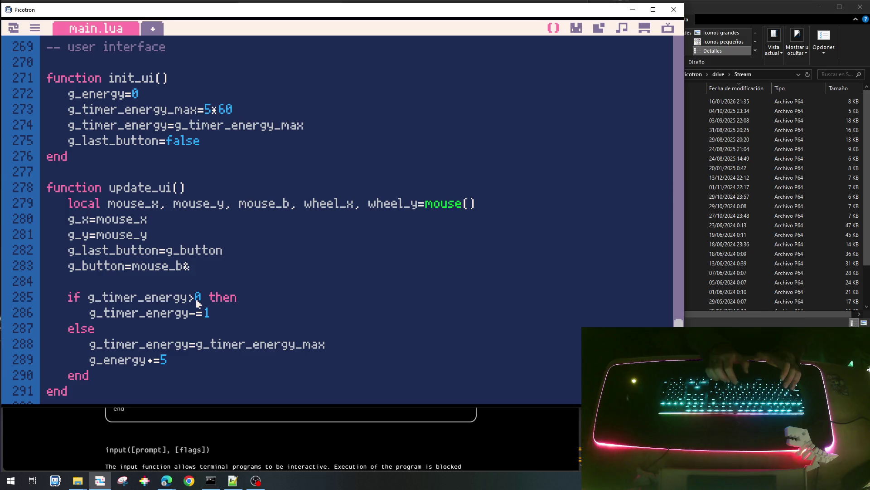
type("0x01)>0")
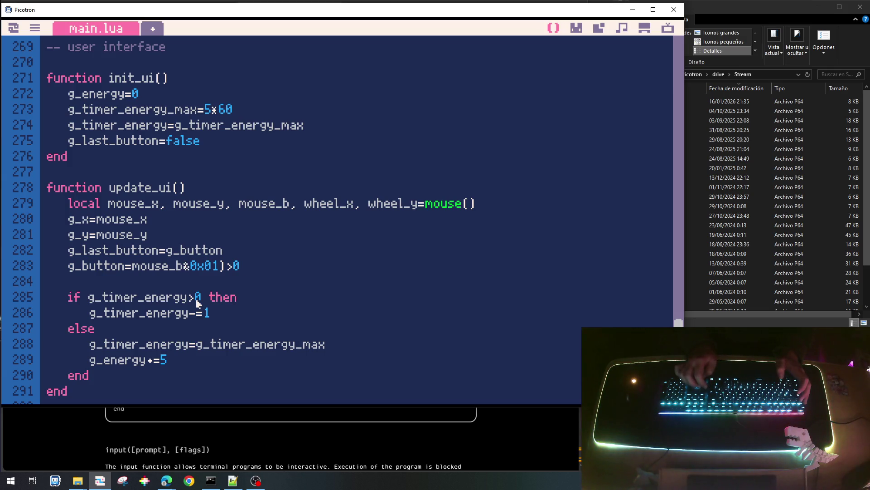
type("((")
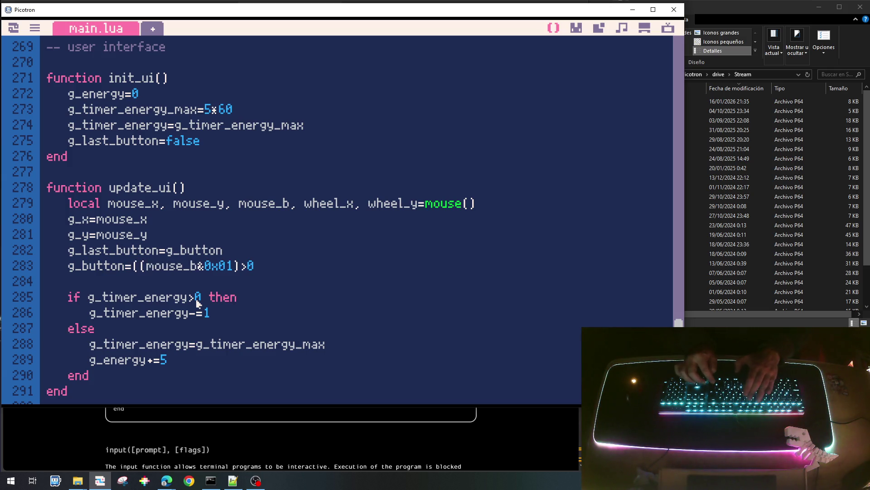
key("End")
type(")")
key("ctrl+s")
key("ctrl+r")
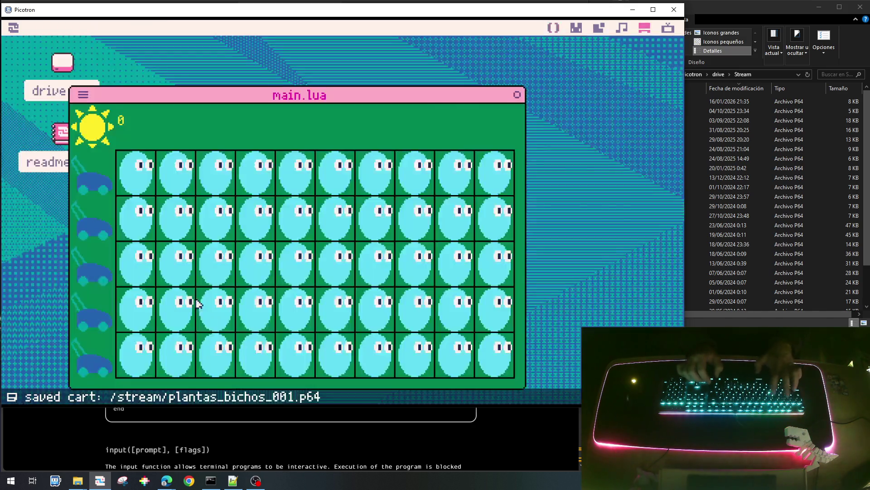
Collect seven falling suns across the grid to push the energy counter up to 80.
left_click(460, 259)
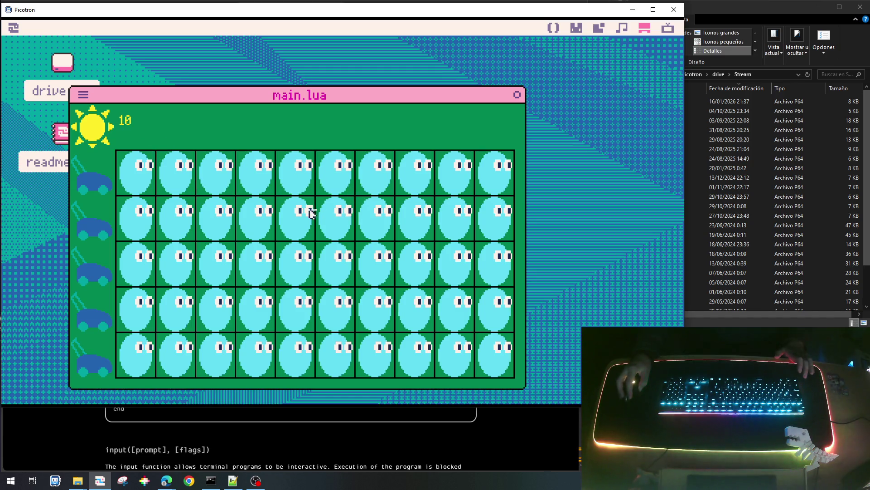
left_click(259, 155)
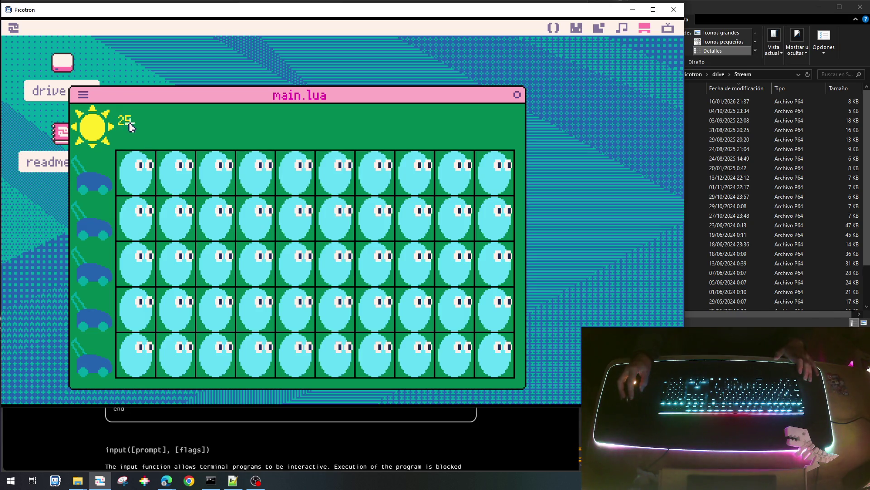
left_click(454, 241)
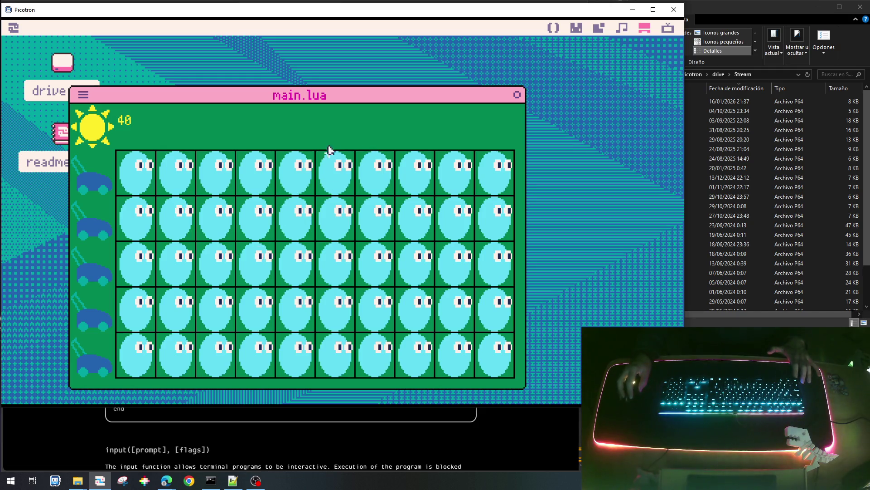
left_click(401, 166)
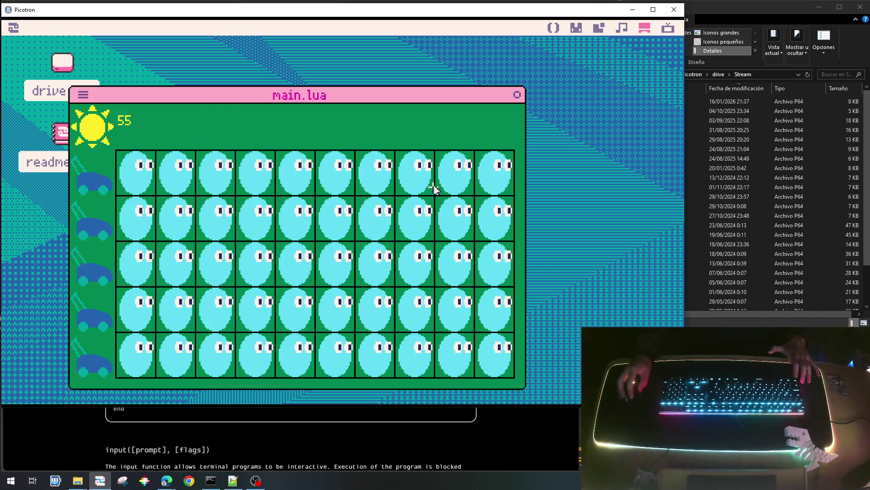
left_click(224, 179)
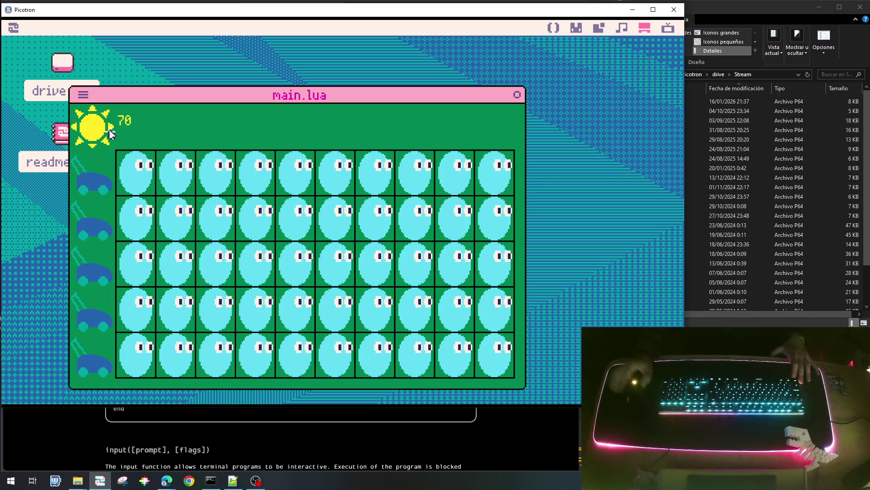
left_click(428, 167)
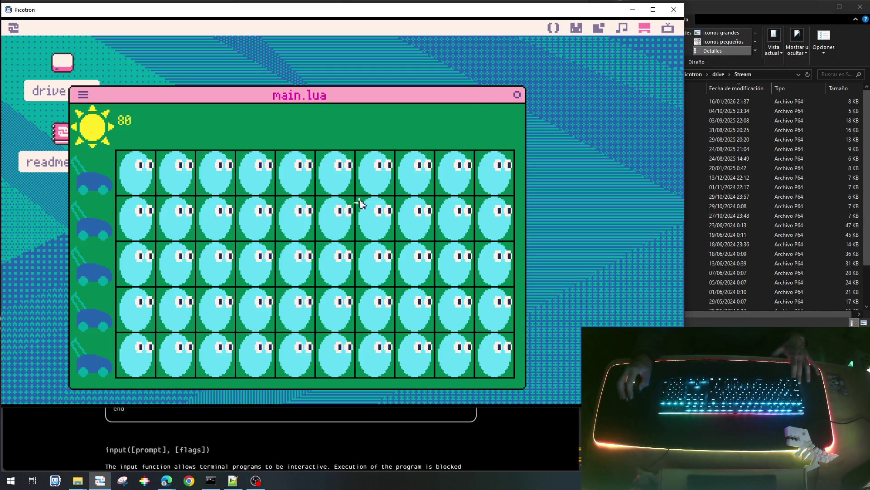
left_click(481, 161)
Stop the running game and return to the main.lua editor.
key("Escape")
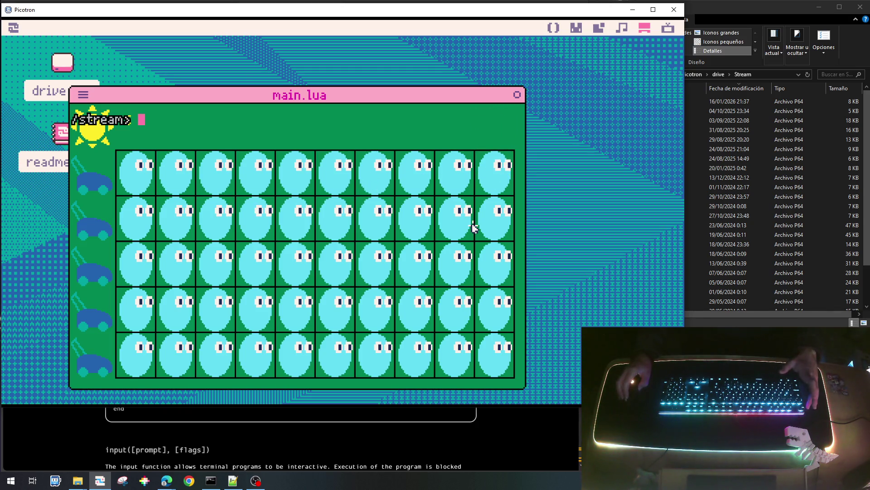
key("Escape")
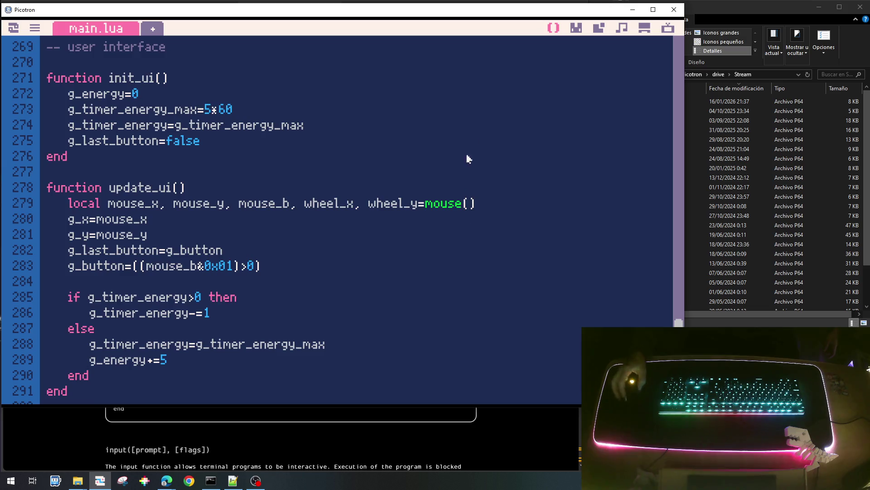
scroll(406, 245, "up", 5)
scroll(450, 272, "up", 5)
scroll(450, 275, "up", 7)
scroll(447, 286, "up", 7)
scroll(447, 310, "up", 4)
scroll(446, 311, "up", 5)
scroll(447, 311, "up", 3)
scroll(447, 311, "up", 3)
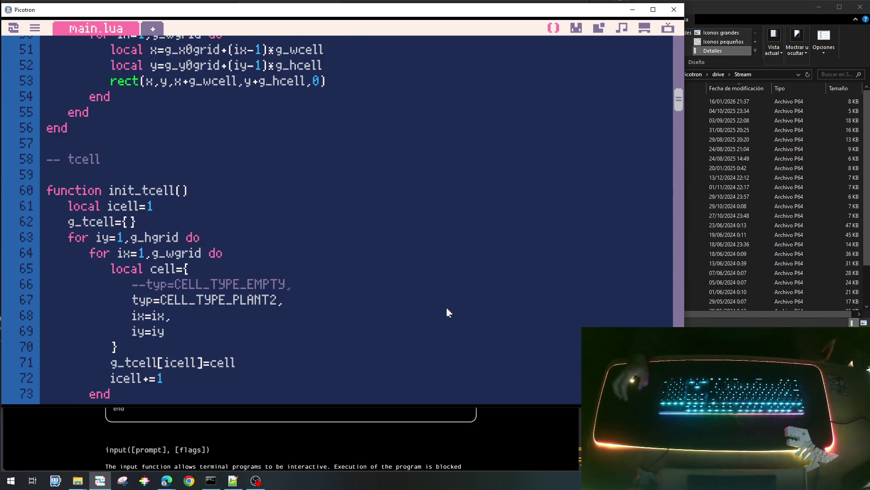
In init_tcell, enable the CELL_TYPE_EMPTY line instead of CELL_TYPE_PLANT2, then save and run.
left_click(156, 291)
key("BackSpace")
key("BackSpace")
key("Down")
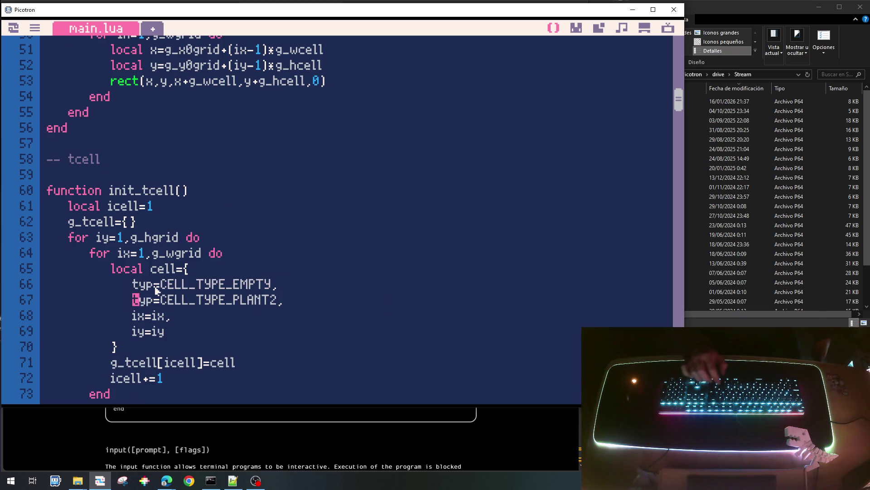
type("--")
key("ctrl+s")
key("ctrl+r")
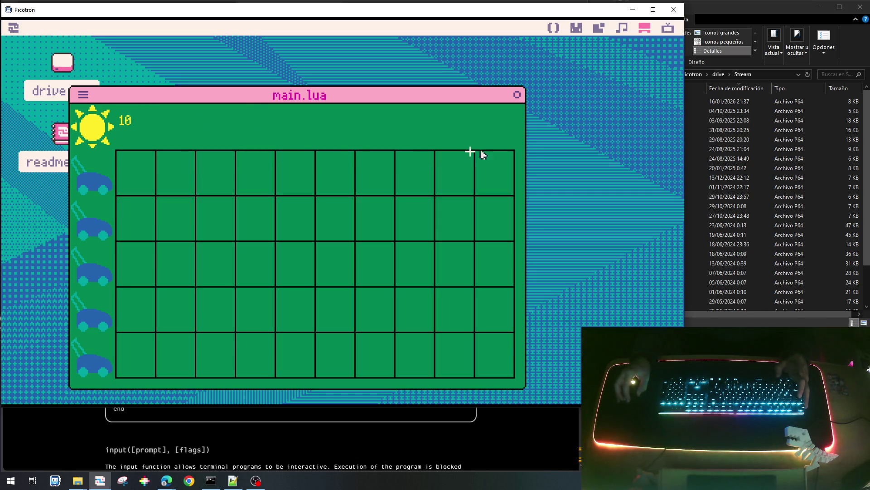
Collect two suns on the empty grid to raise energy to 25, then stop the game and return to the code.
left_click(453, 176)
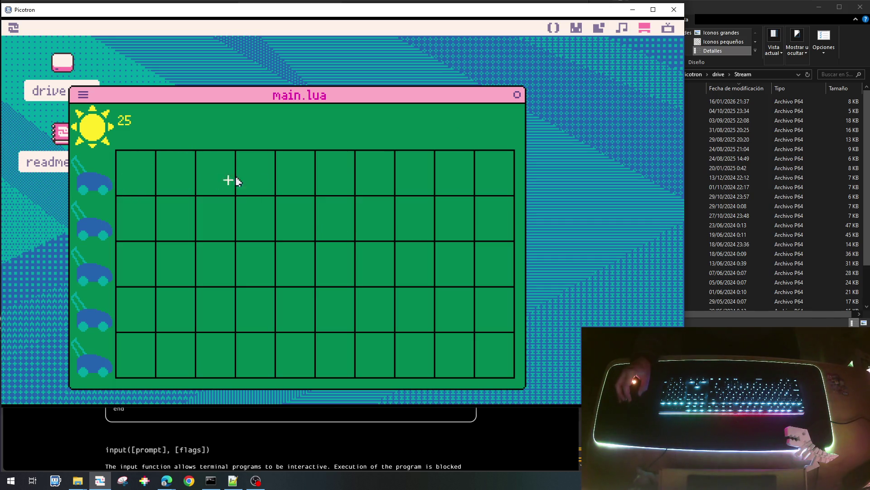
left_click(253, 180)
key("Escape")
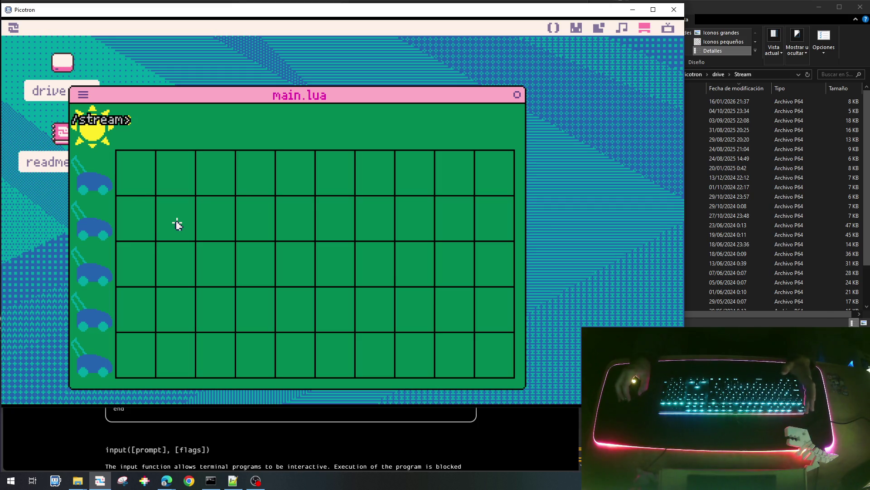
key("Escape")
scroll(204, 185, "up", 5)
scroll(205, 185, "up", 10)
scroll(201, 189, "up", 1)
scroll(200, 188, "down", 3)
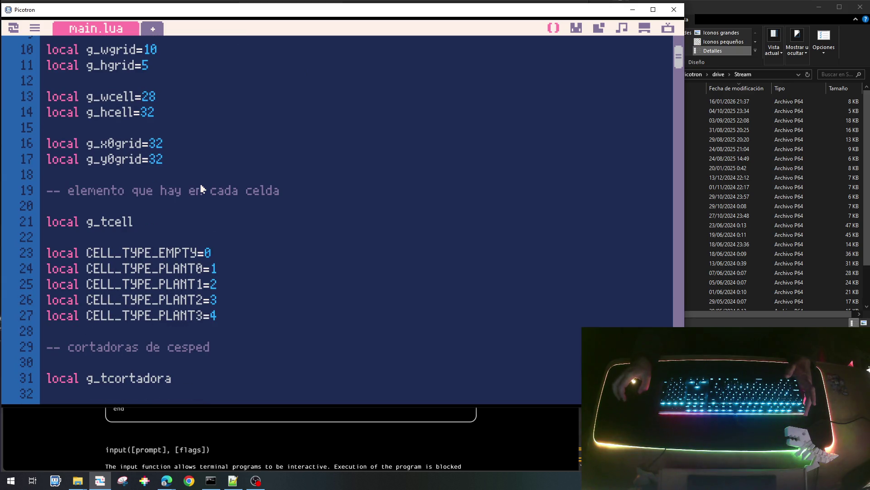
scroll(201, 189, "down", 2)
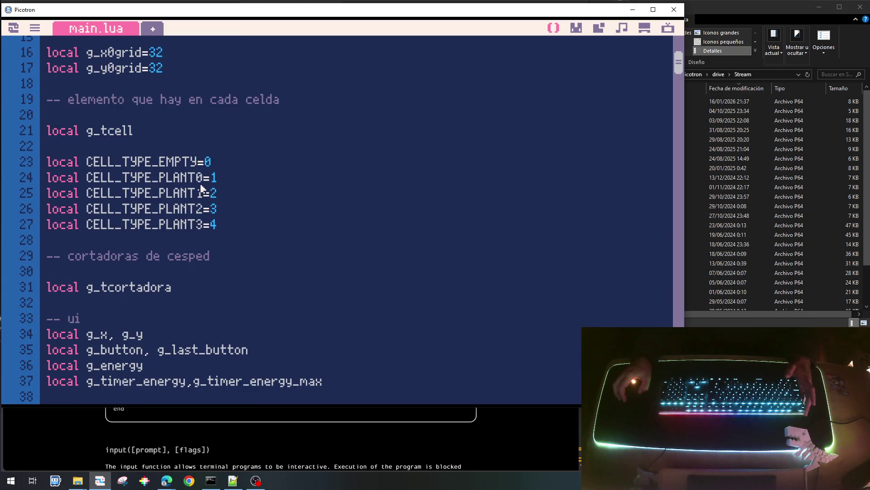
scroll(201, 188, "down", 4)
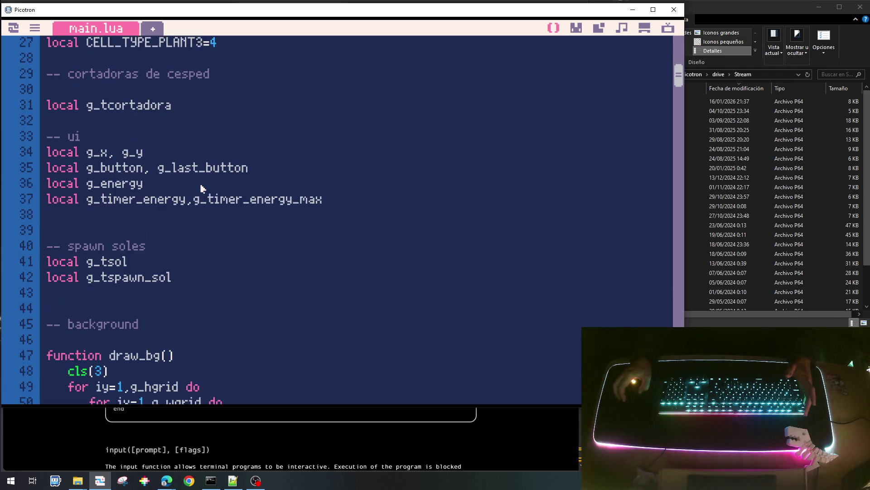
scroll(201, 188, "up", 2)
scroll(201, 188, "down", 3)
scroll(201, 188, "up", 2)
scroll(111, 229, "down", 1)
Declare 'local g_ui_sel' below the energy timer variables in the ui section.
left_click(95, 221)
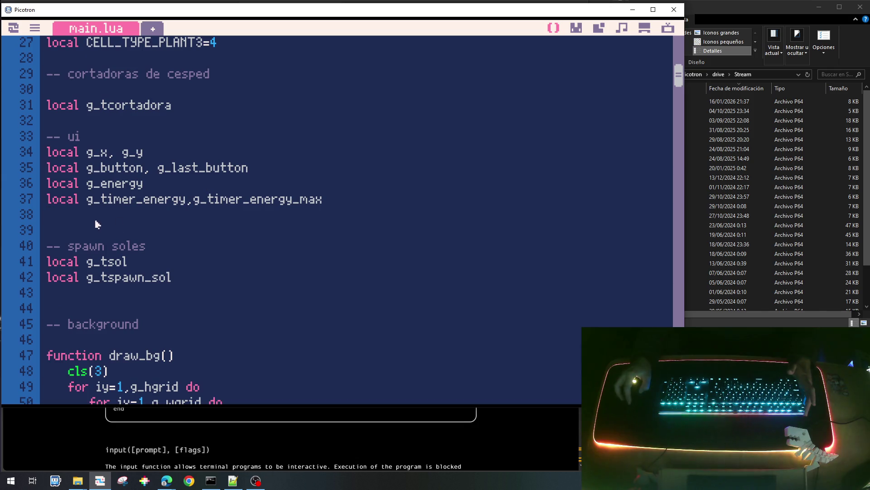
key("Return")
key("Return")
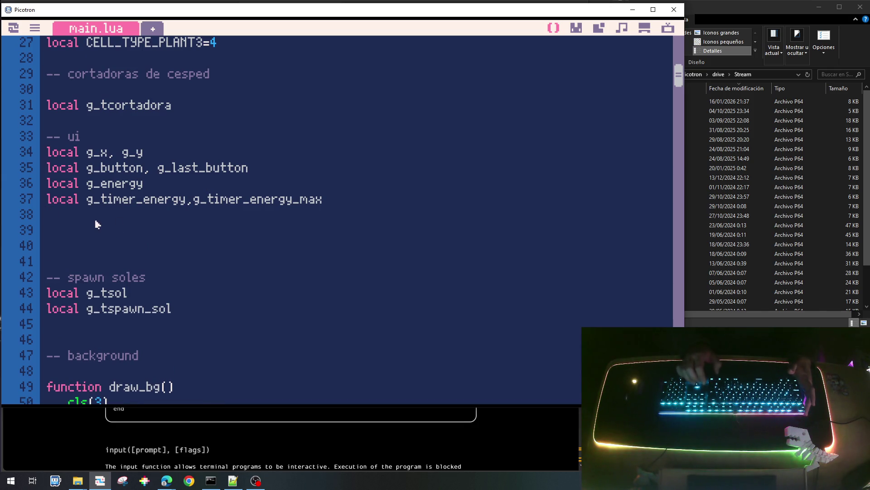
type("local ")
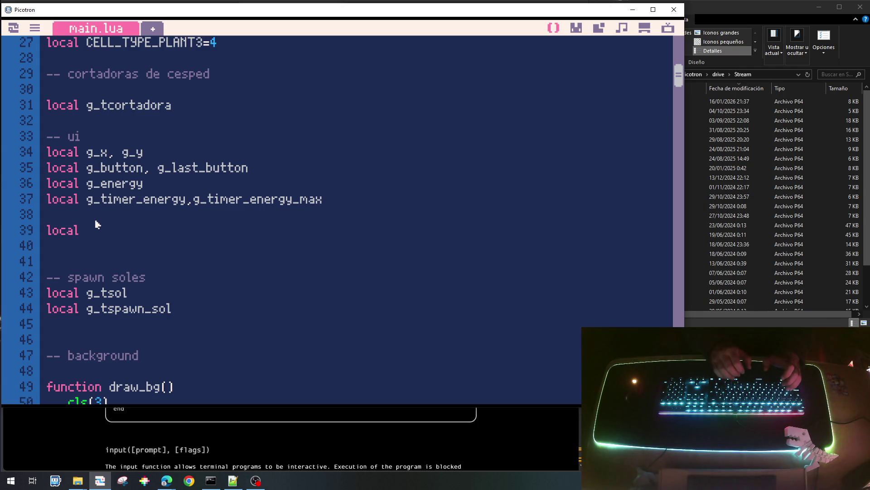
type("g_ui_sel")
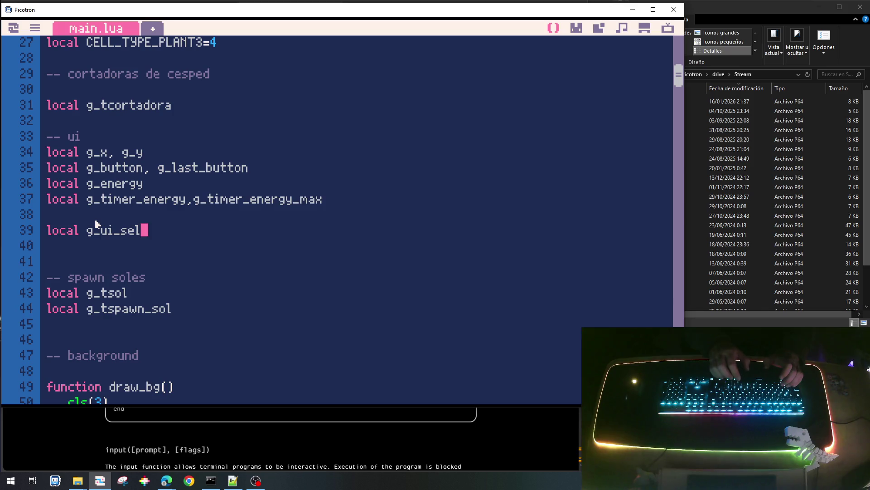
key("Return")
key("Return")
key("BackSpace")
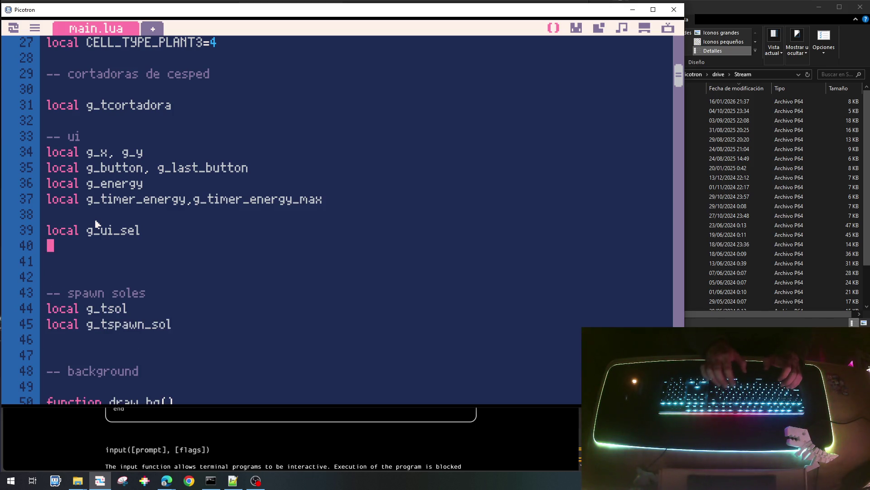
key("Return")
type("local")
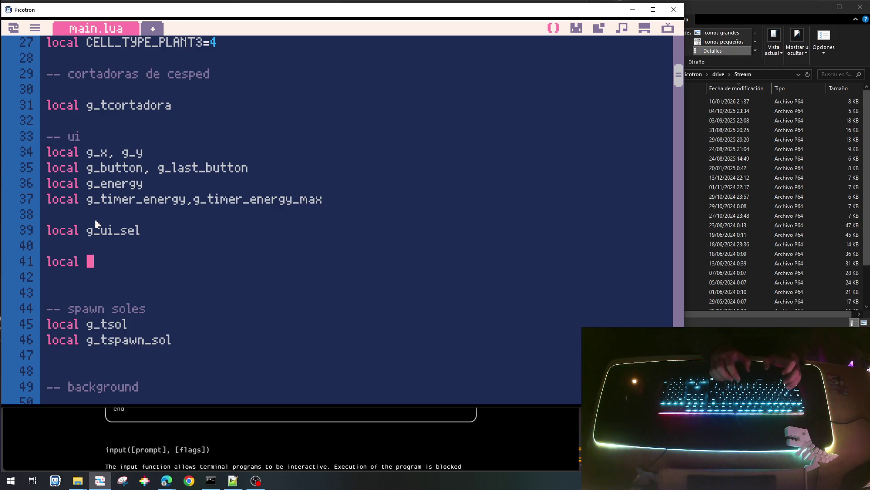
type("UI_SE")
Write UI_SEL_PLANT0=0 and duplicate the line into four constant lines.
key("BackSpace")
type("L_PLANT0")
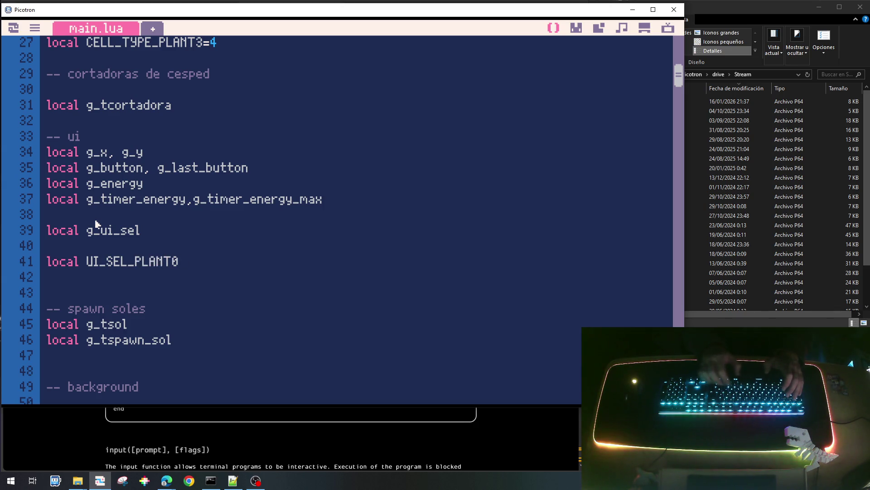
type("=")
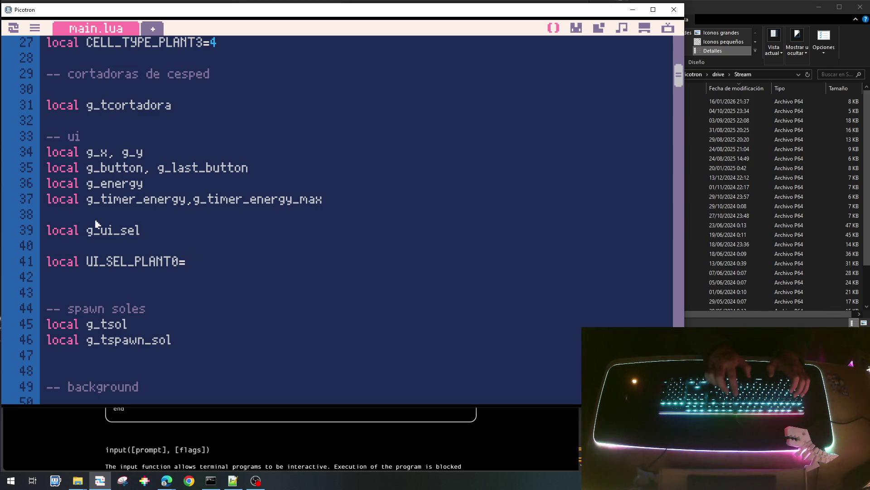
type("0")
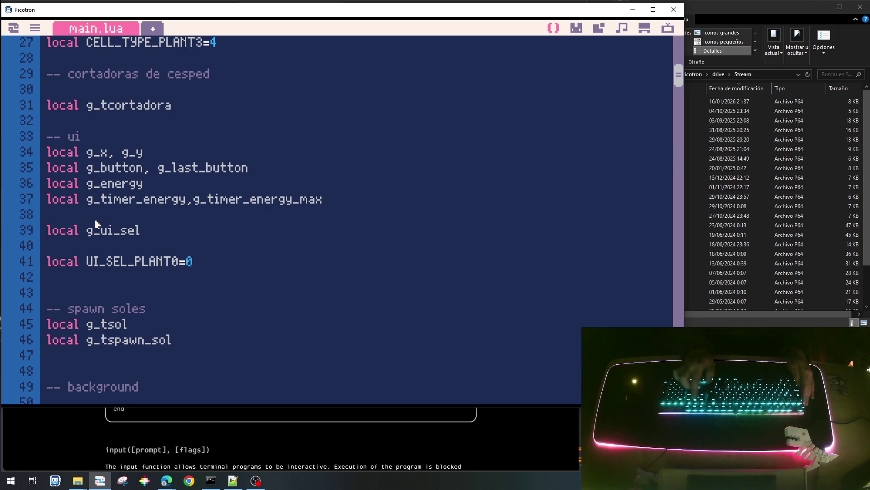
key("Home")
key("shift+End")
key("ctrl+c")
key("ctrl+v")
key("ctrl+v")
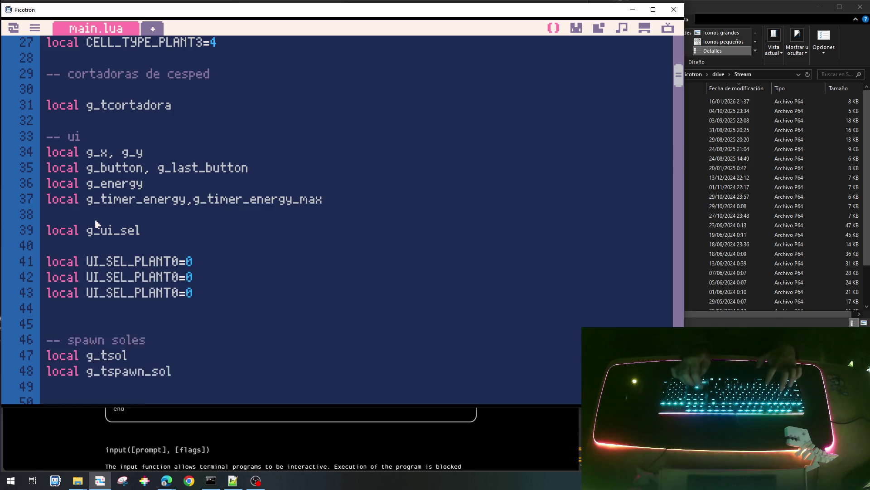
key("ctrl+v")
Rename the copied constants to UI_SEL_PLANT1, UI_SEL_PLANT2 and UI_SEL_PLANT3.
key("Up")
key("Up")
key("Left")
key("Left")
key("BackSpace")
type("1")
key("Down")
key("BackSpace")
type("2")
key("Down")
key("BackSpace")
type("3")
Renumber the values so UI_SEL_PLANT1 to PLANT3 equal 1, 2 and 3.
key("End")
key("Up")
key("Up")
key("BackSpace")
type("1")
key("Down")
key("BackSpace")
type("2")
key("Down")
key("BackSpace")
type("3")
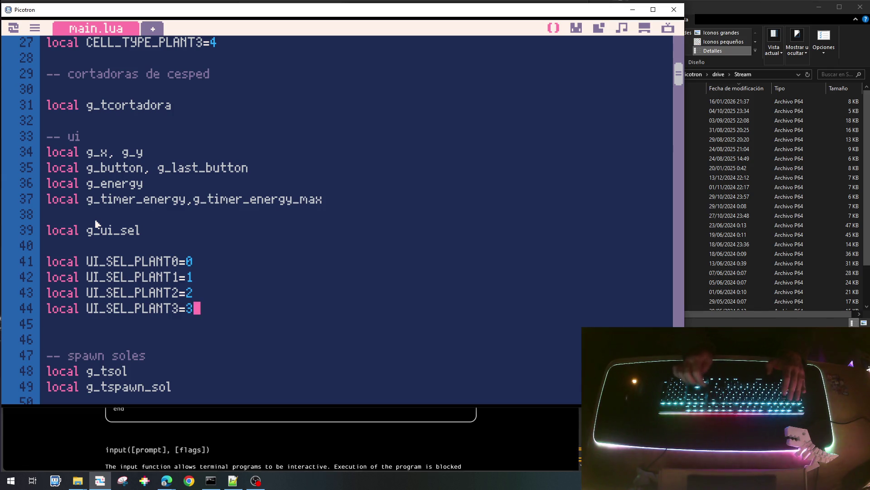
type("local ")
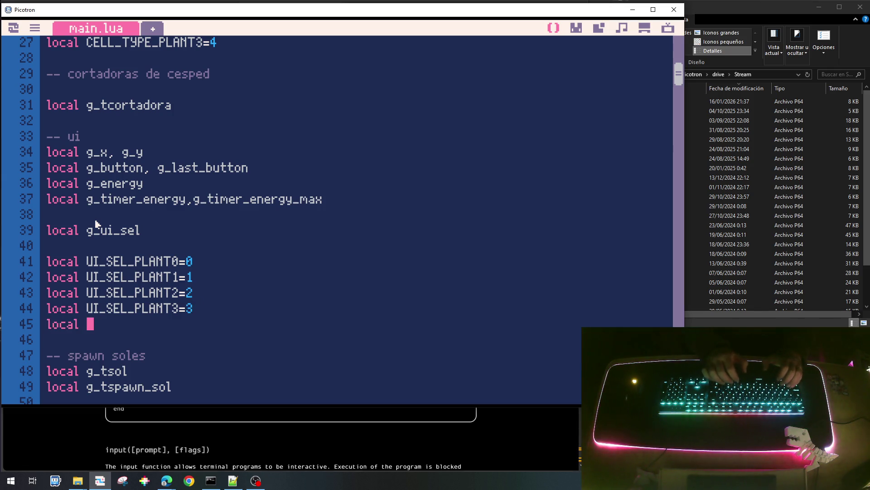
type("U")
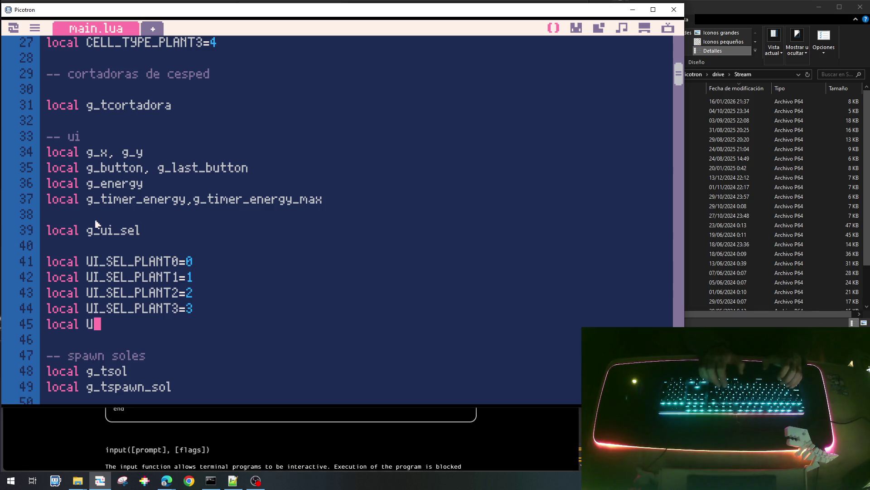
type("I_SEL_")
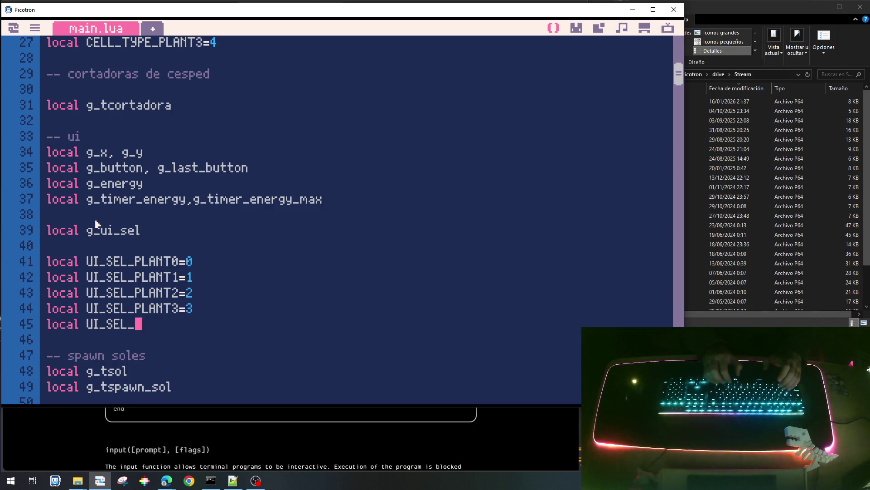
type("PALA=")
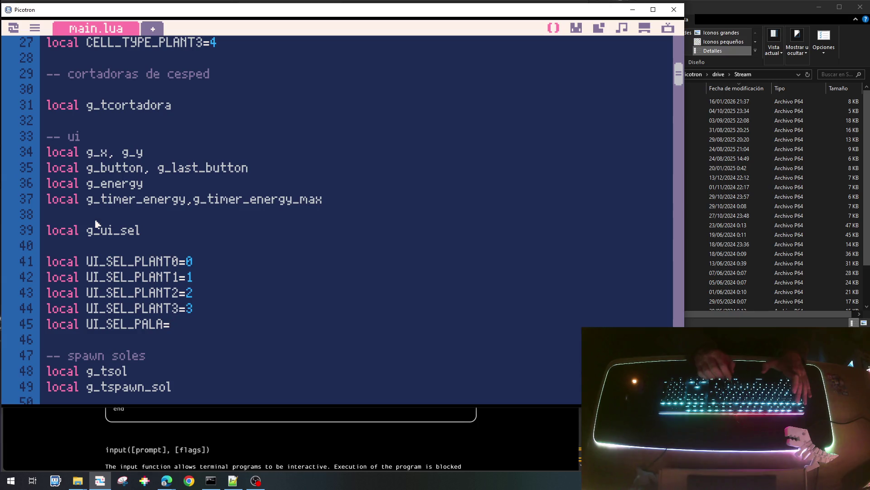
type("16")
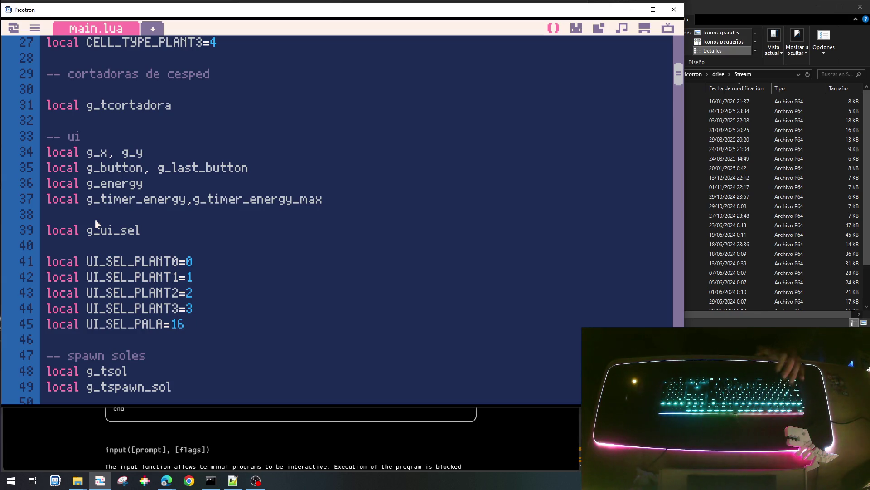